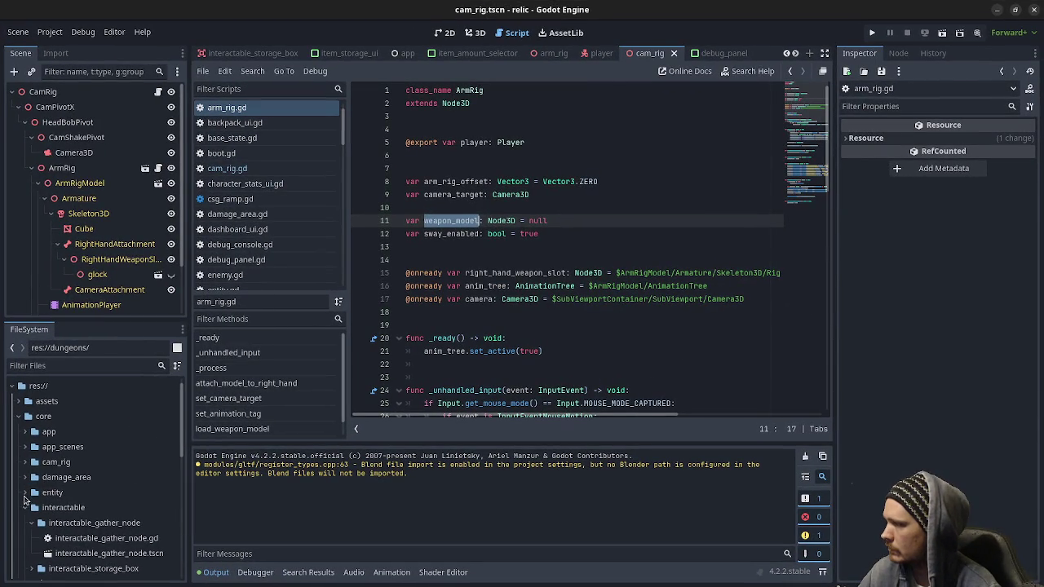
Step: Collapse the interactable and item folders and expand weapon_manager in the relic project
click(25, 508)
click(29, 527)
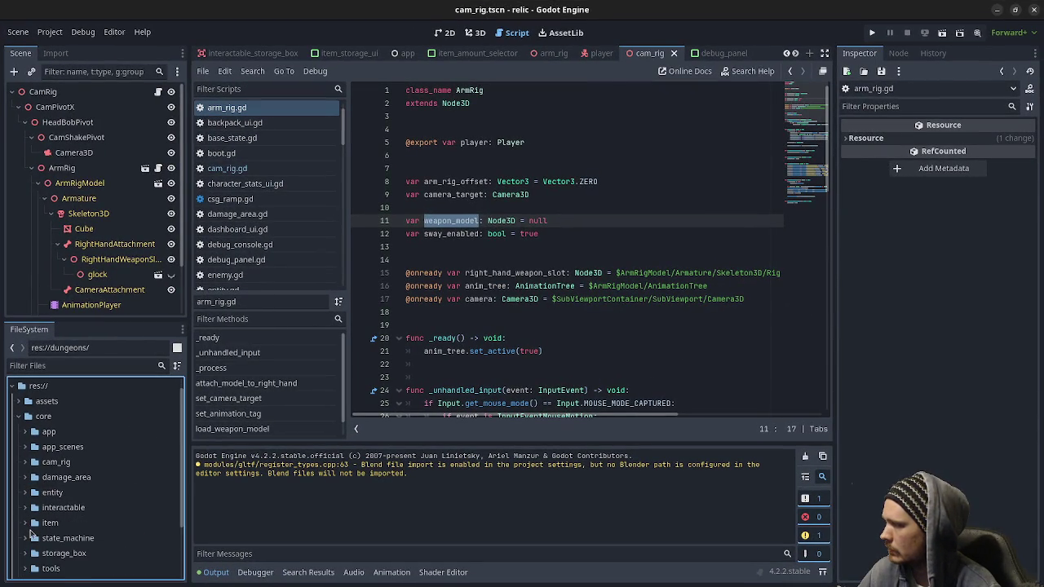
scroll(32, 532, down, 2)
click(34, 526)
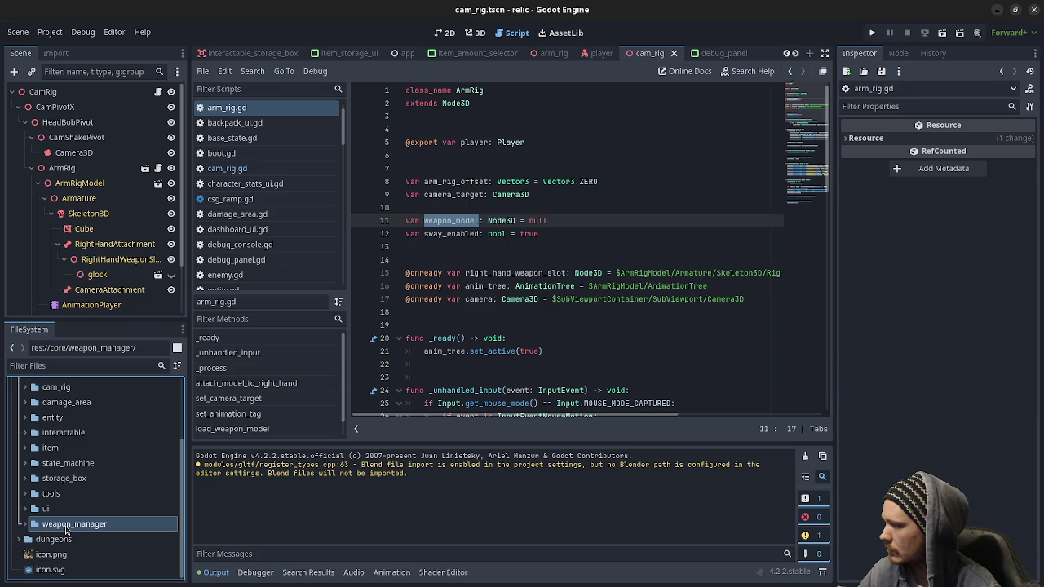
click(24, 525)
scroll(80, 532, down, 2)
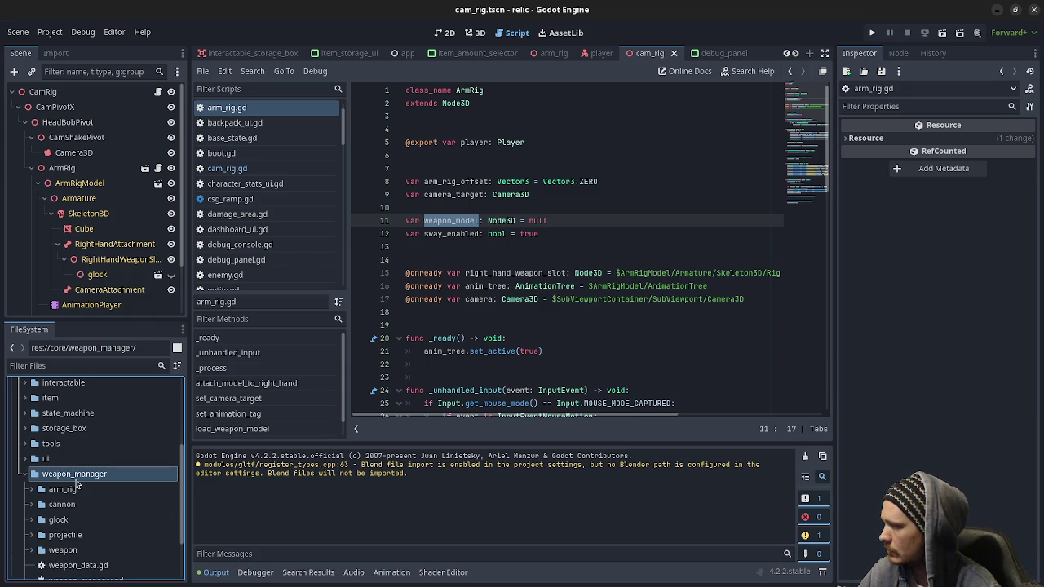
scroll(72, 502, down, 2)
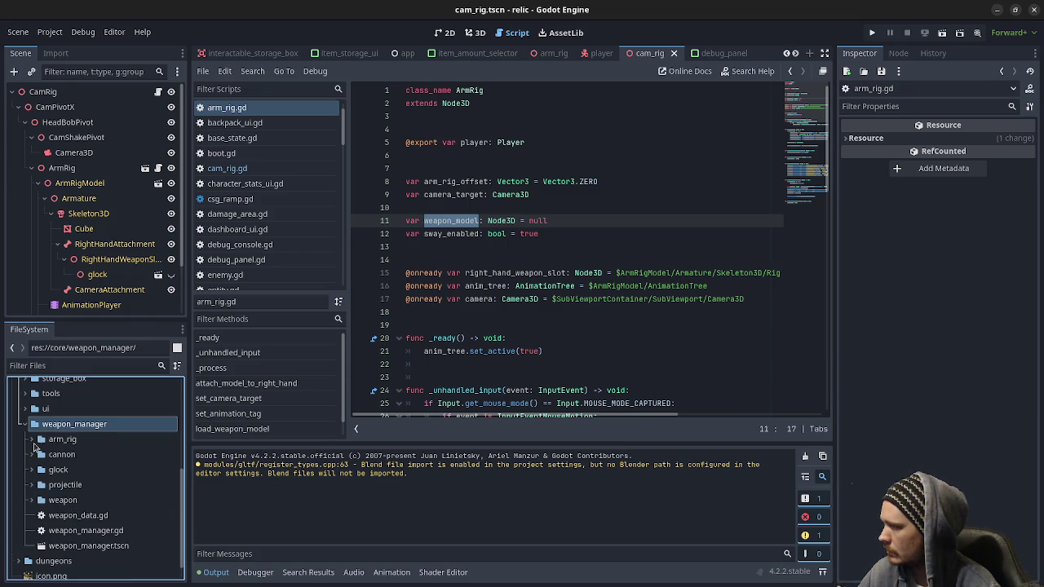
Step: Expand the arm_rig folder to review its files
click(32, 442)
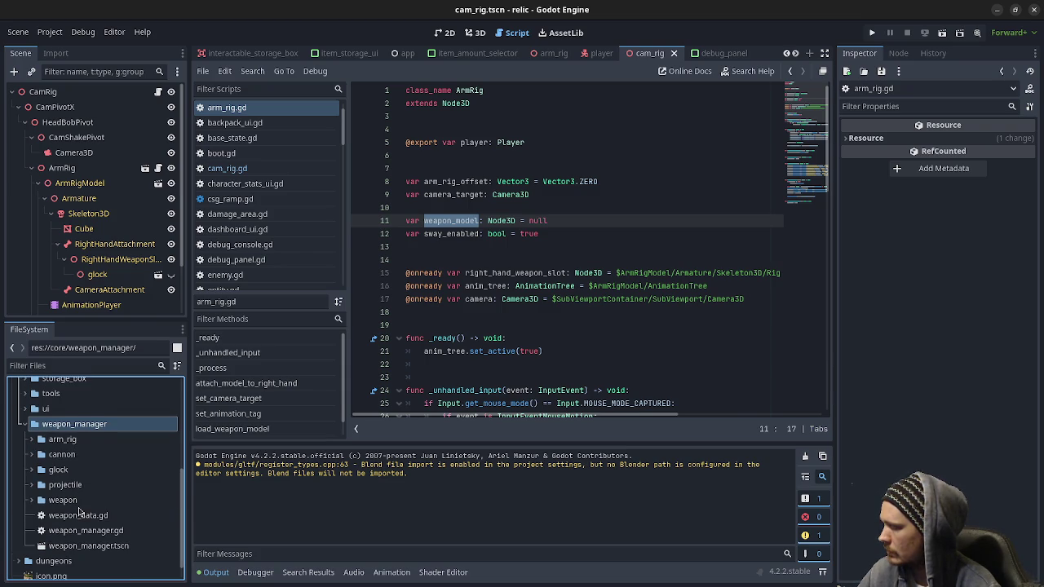
scroll(79, 517, up, 5)
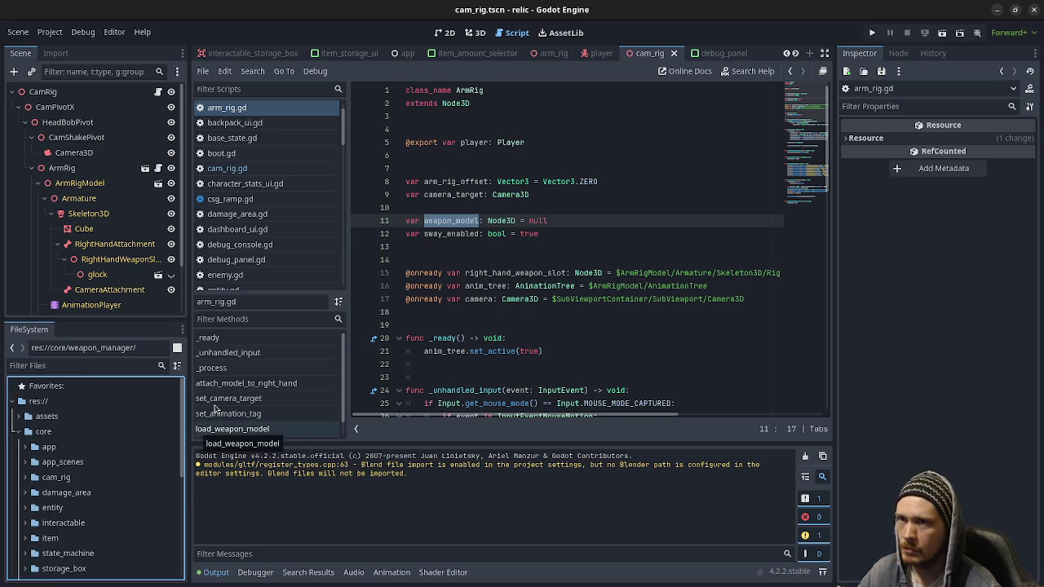
scroll(83, 483, down, 6)
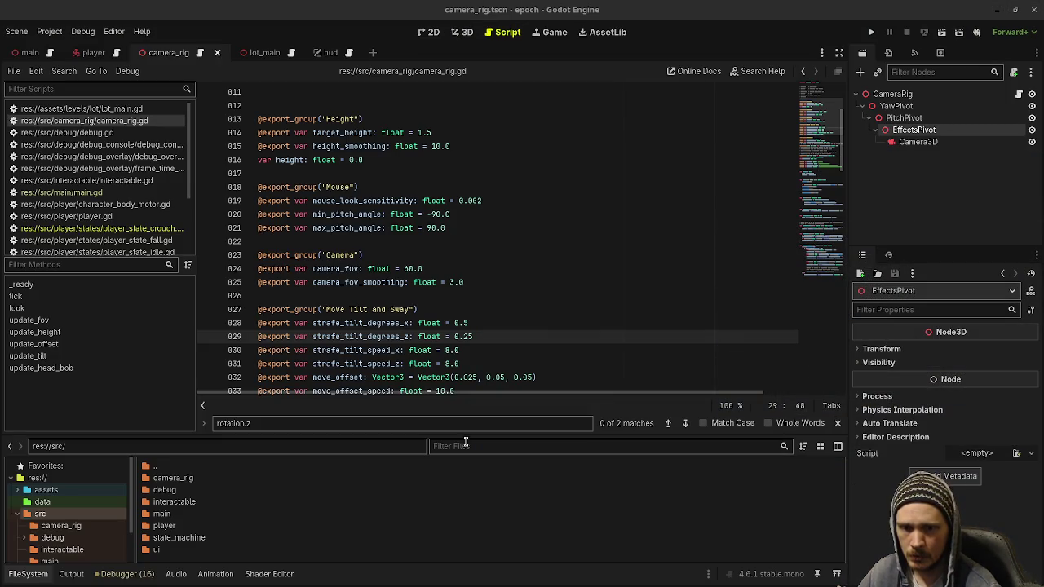
Step: Create a folder named weapon_manager under res://src/ and open it to add files
right_click(182, 563)
click(247, 495)
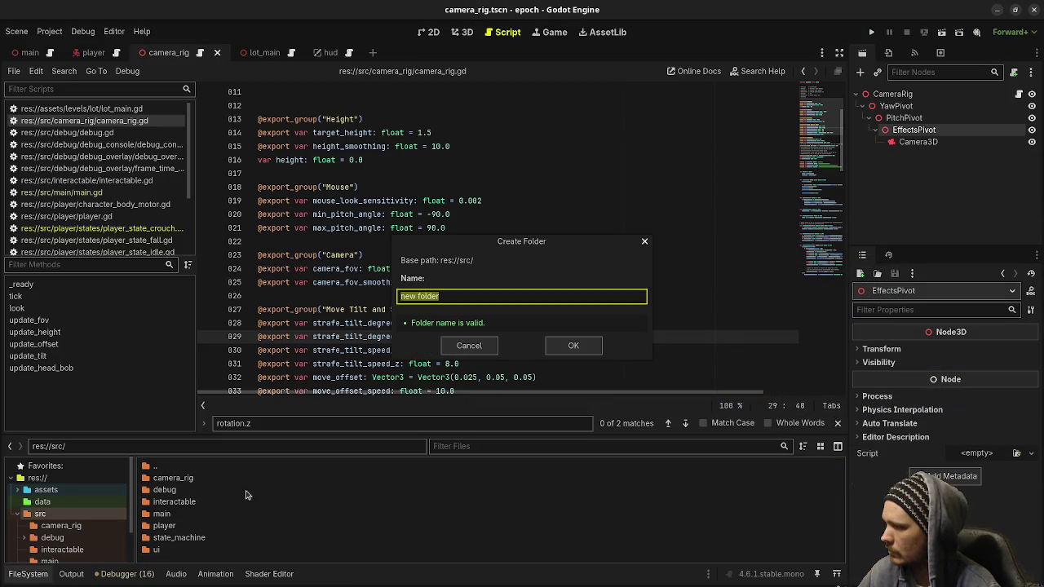
key(alt+Tab)
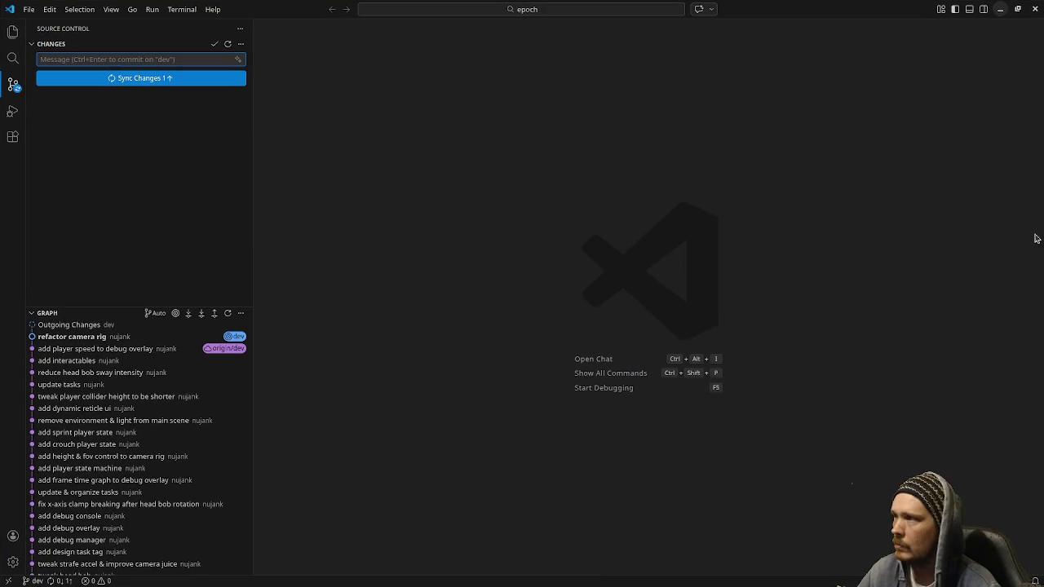
key(alt+Tab)
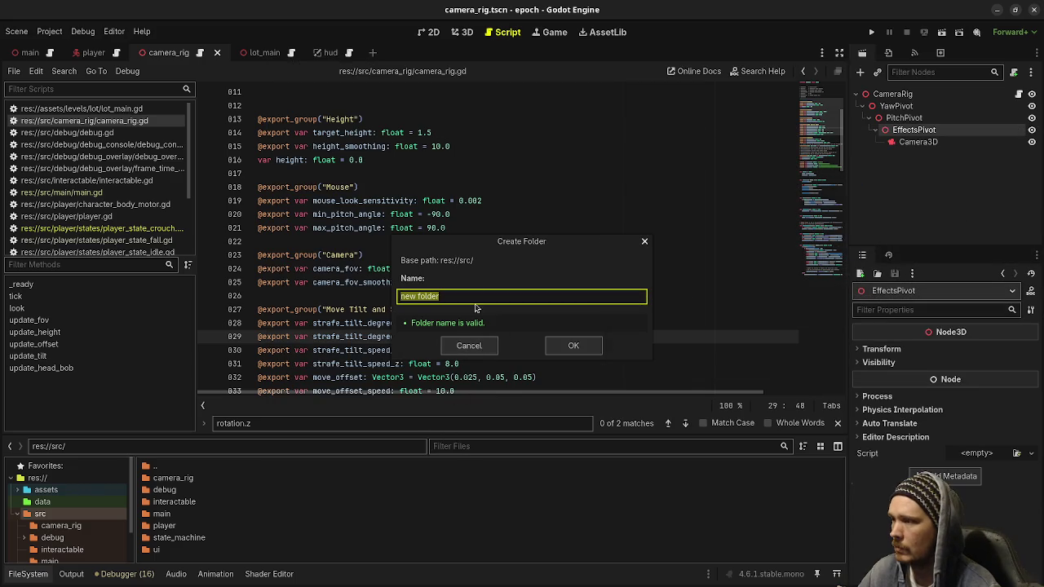
text(weapon_)
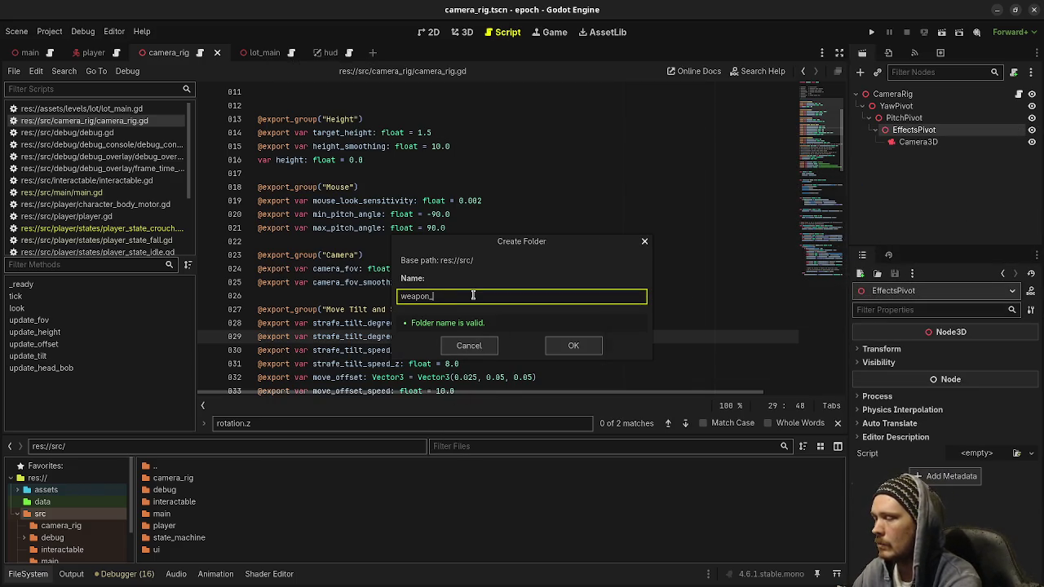
text(manager)
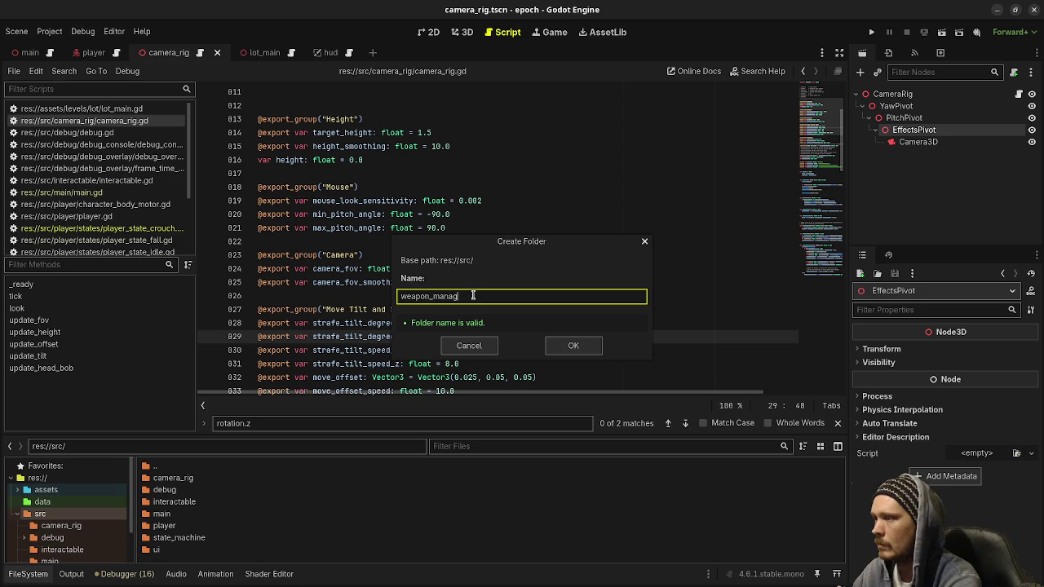
key(Return)
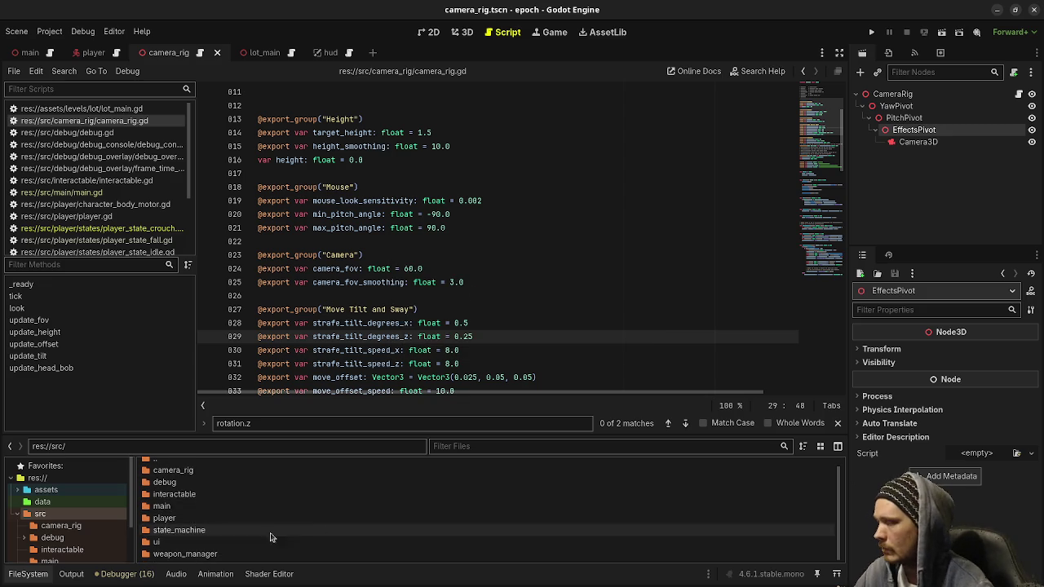
double_click(200, 558)
right_click(221, 514)
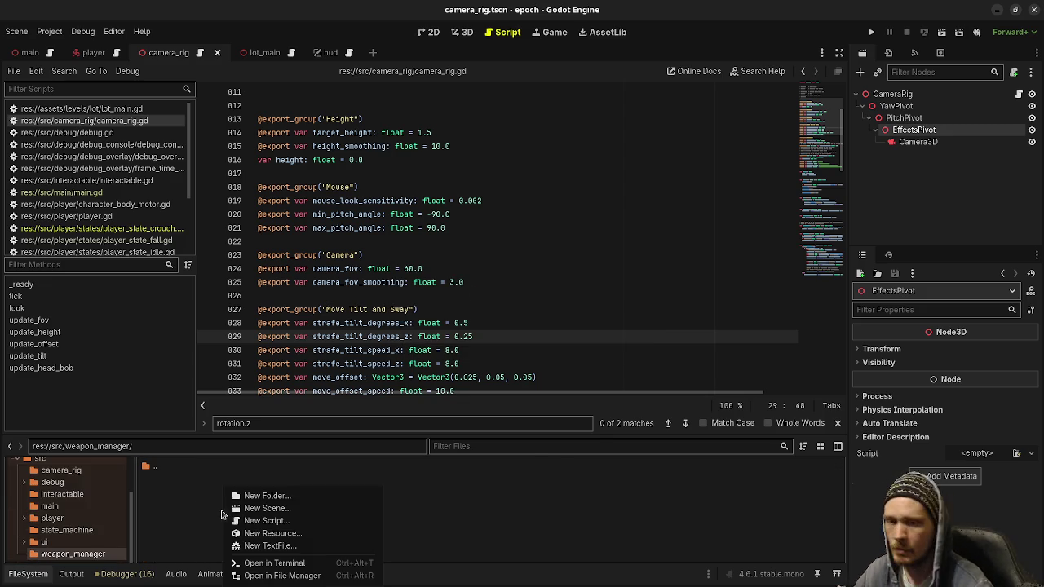
Step: Create weapon_type.gd, change its base from Node to Resource, and paste the exported weapon properties
click(279, 519)
text(weapon_type.gd)
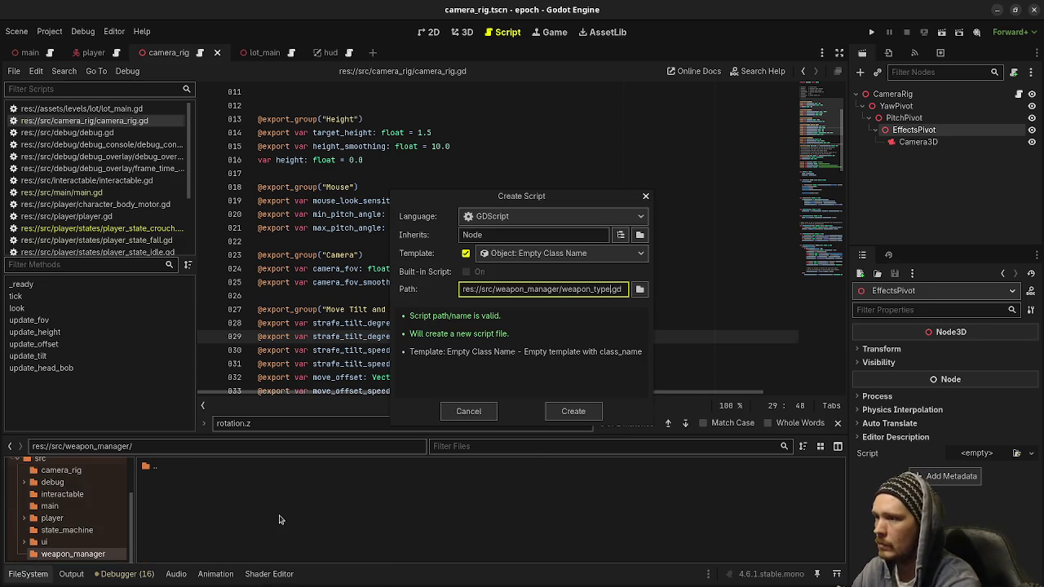
key(Return)
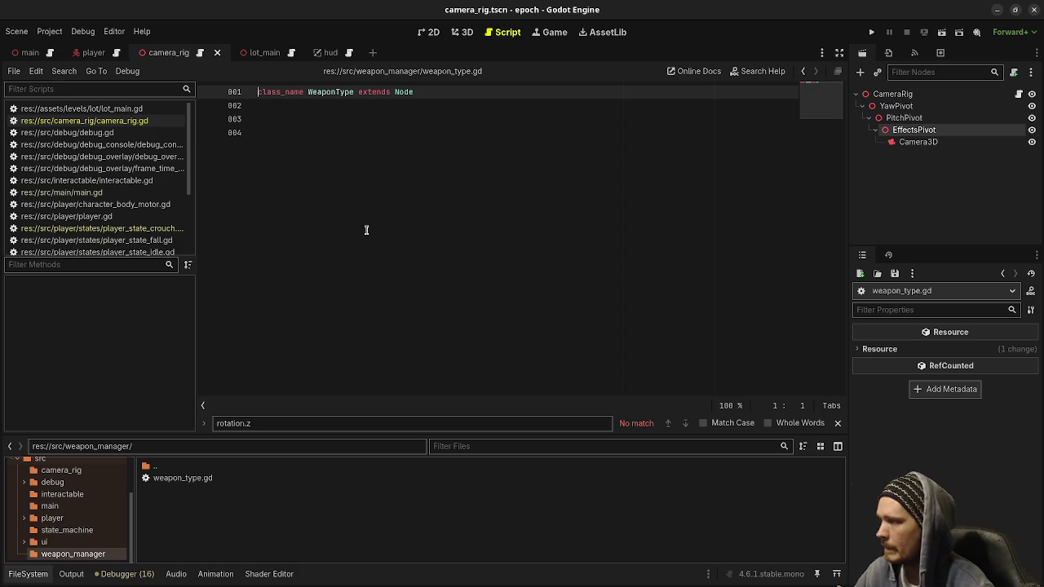
double_click(403, 92)
text(Res)
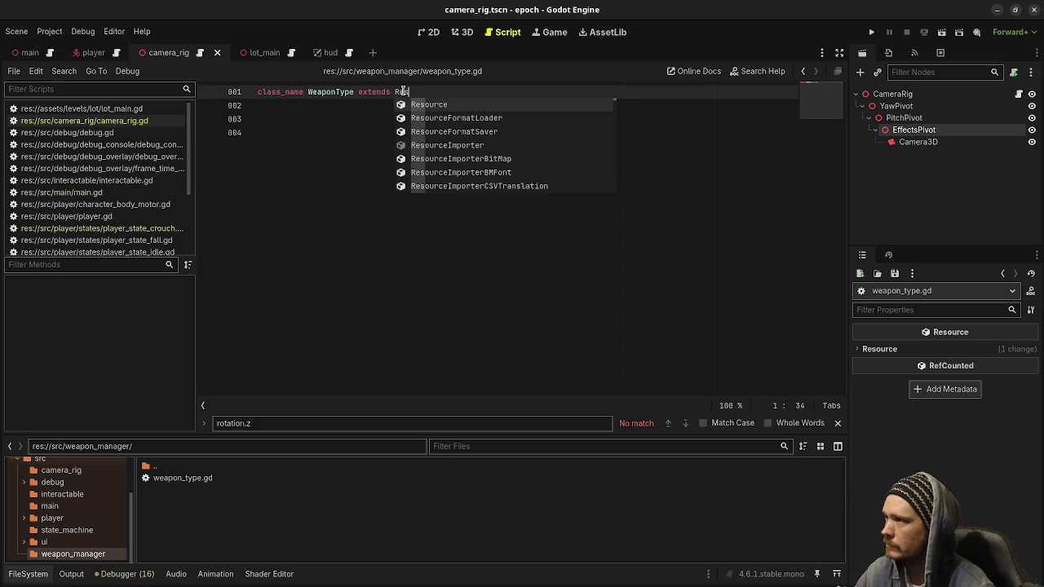
text(ource)
click(478, 198)
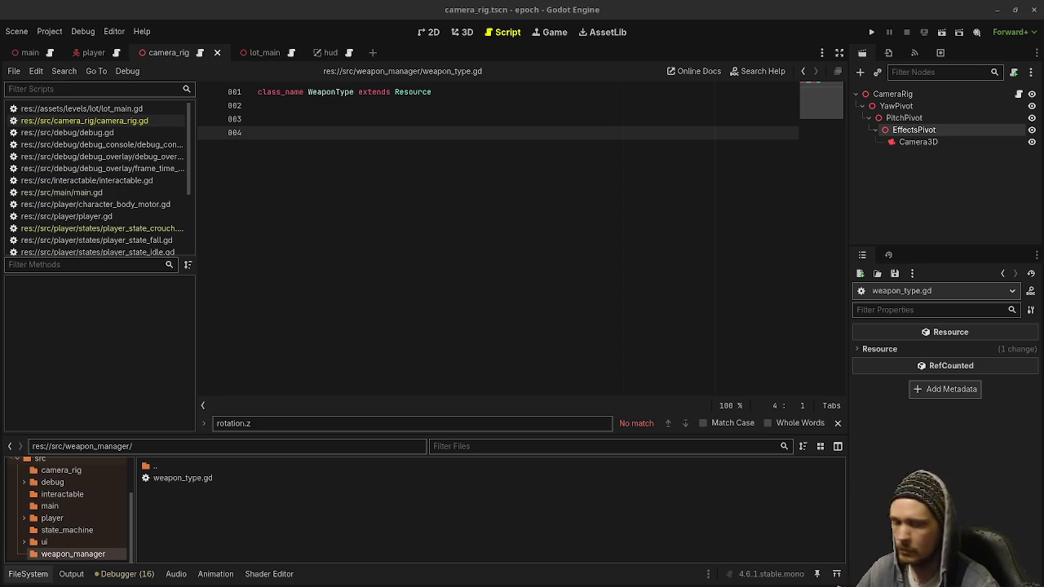
text(@export var name: String @export var sprite: Texture2D  @export var fire_rate: float = 1.0  #@export var magazine_size: int = 1  @export var rounds_per_shot: int = 1  @export var projectile_packed: PackedScene @export var projectile_damage: float = 1.0 @export var projectile_spread: float = 0.0 @export var projectiles_per_round: int = 1 @export var projectile_delay: float = 0.0)
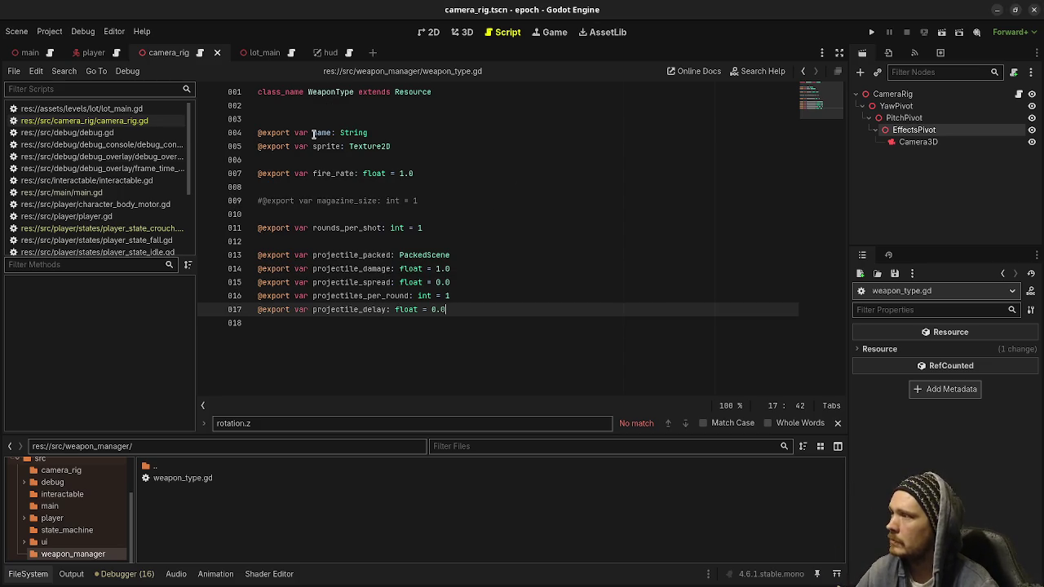
double_click(314, 133)
double_click(331, 147)
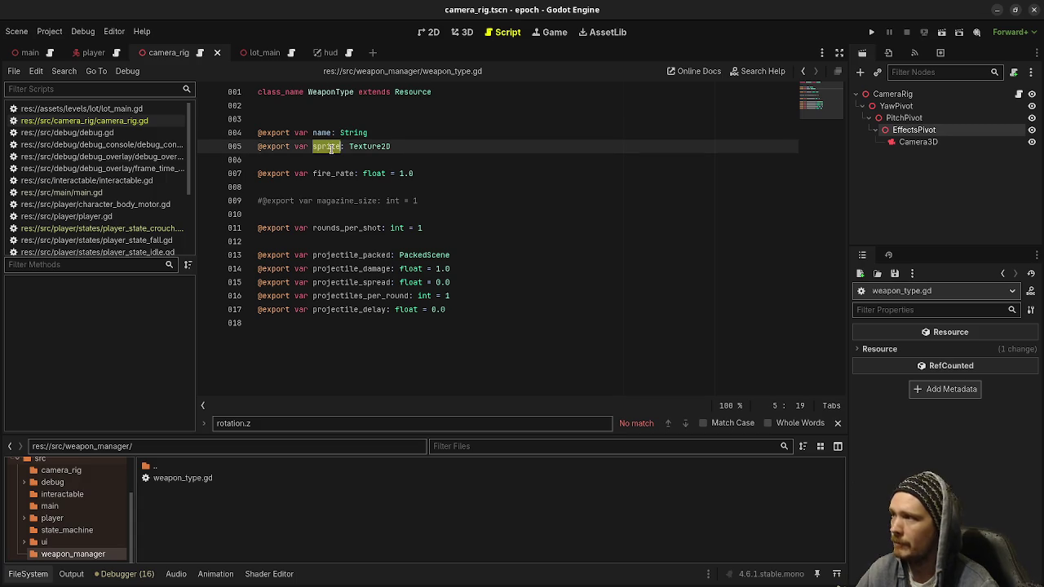
click(411, 147)
double_click(318, 147)
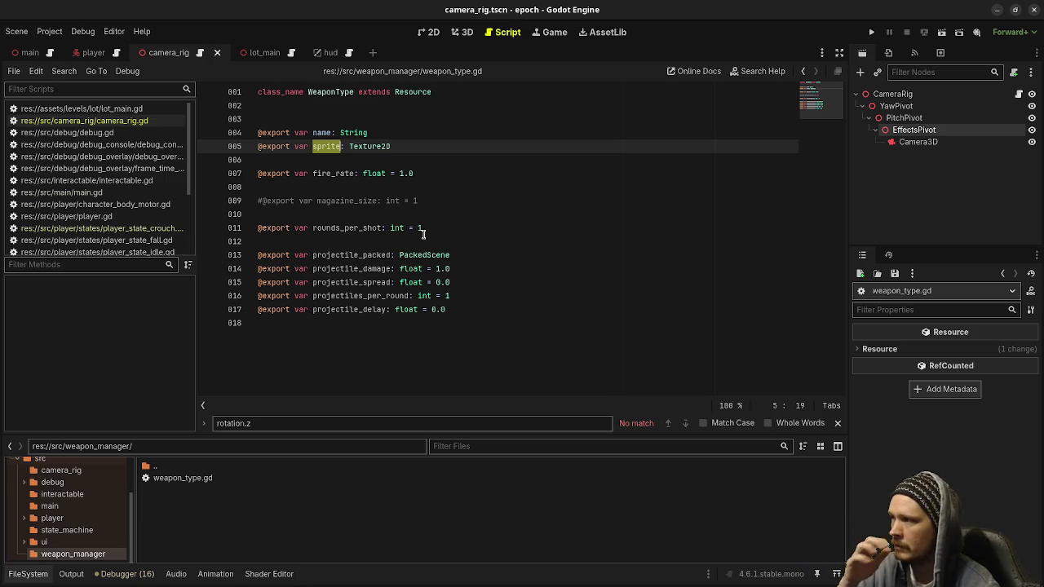
double_click(338, 173)
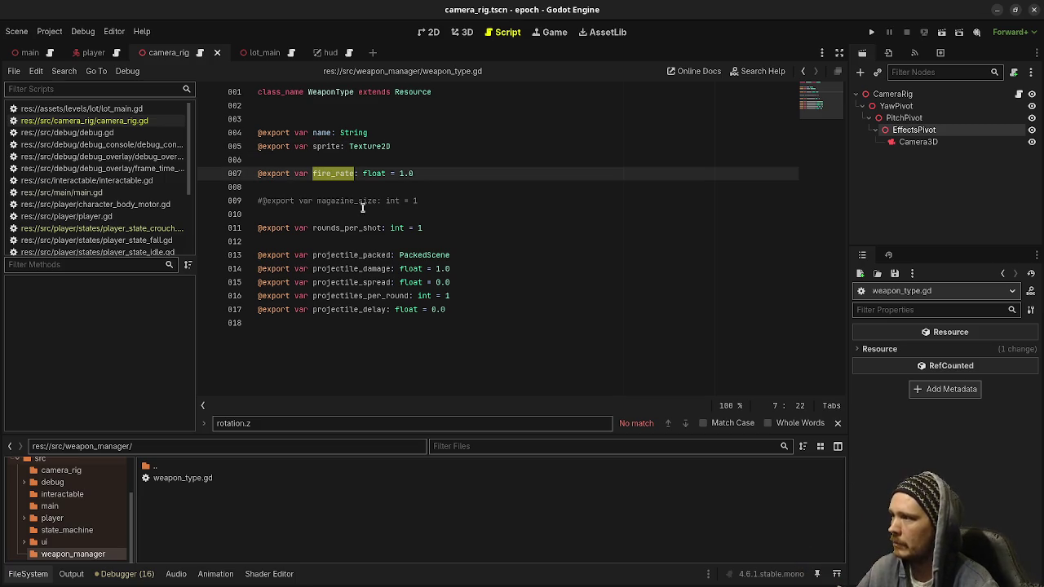
drag(438, 200, 256, 201)
click(438, 227)
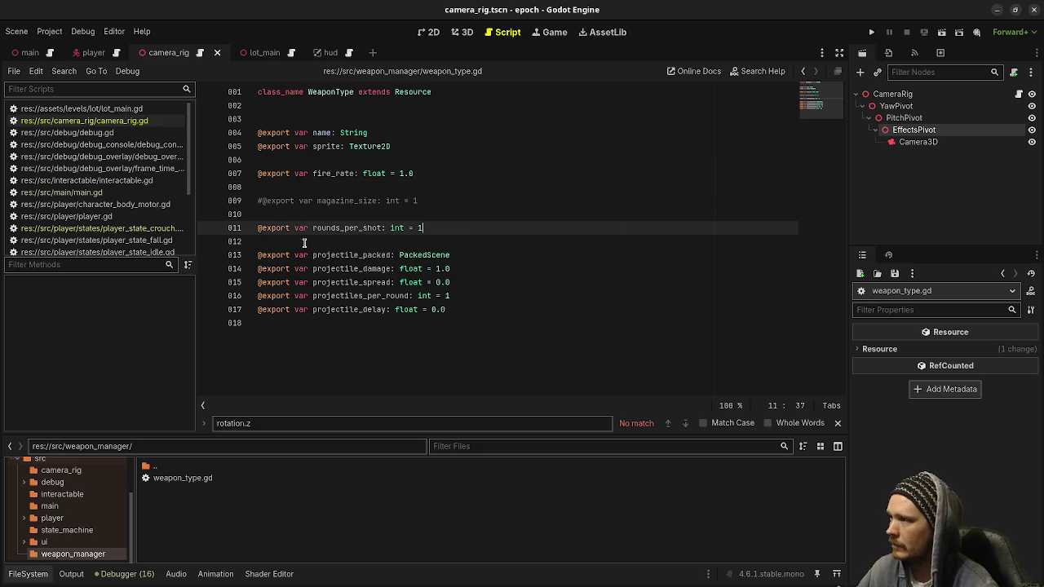
double_click(356, 229)
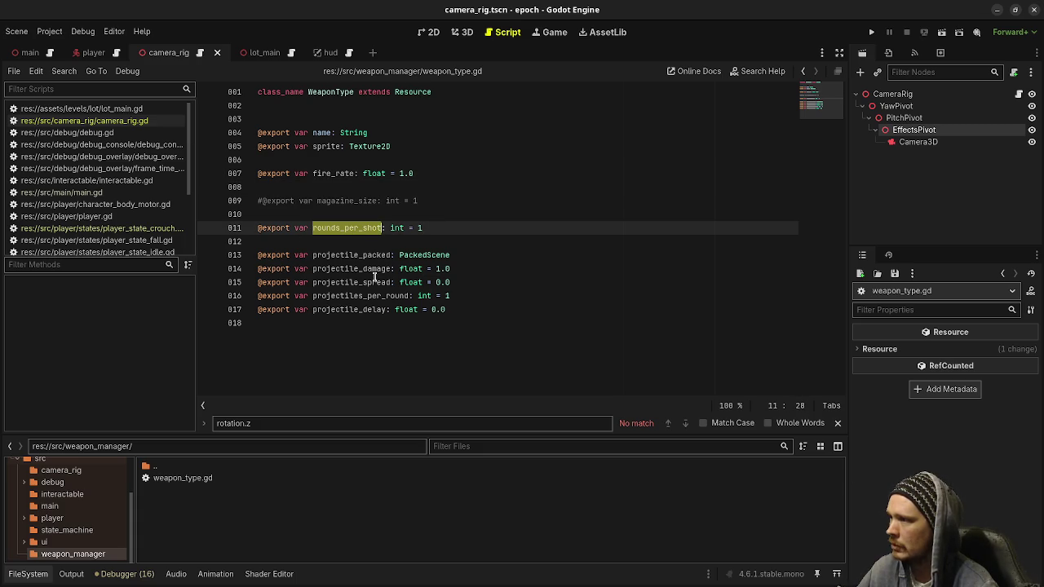
double_click(355, 296)
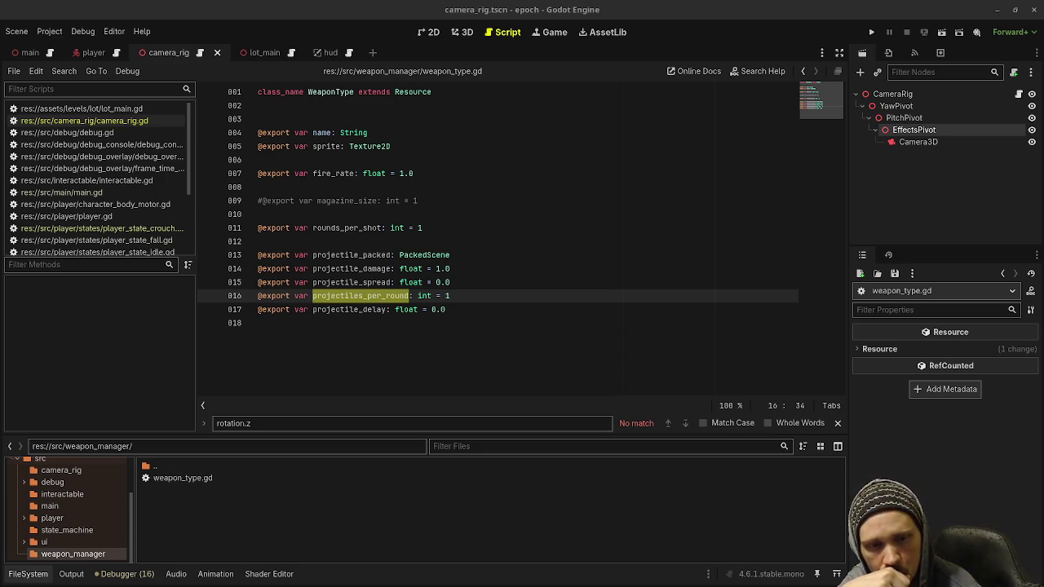
right_click(217, 490)
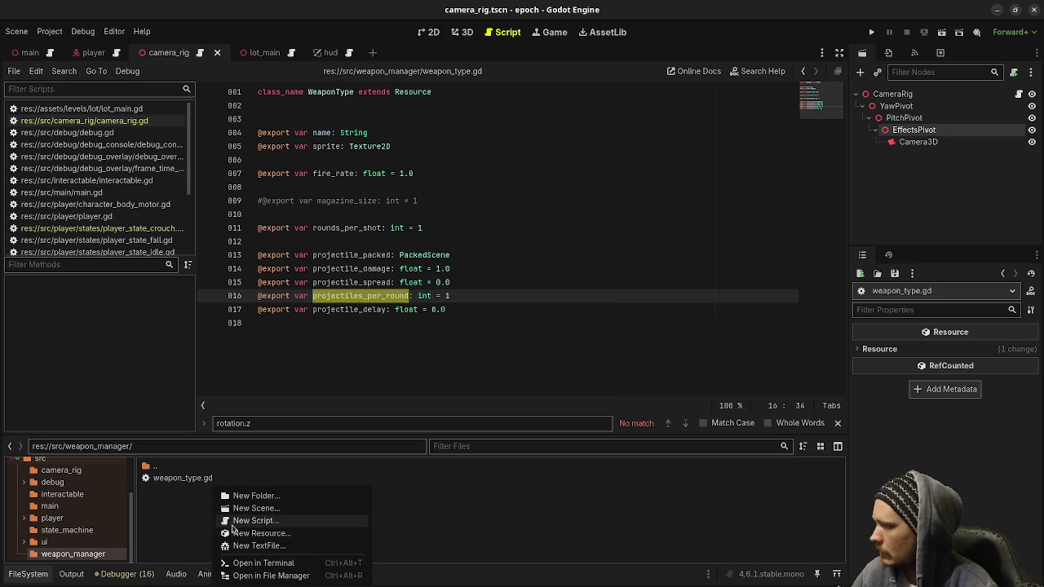
Step: Create a new script named weapon_manager.gd in the weapon_manager folder
click(253, 524)
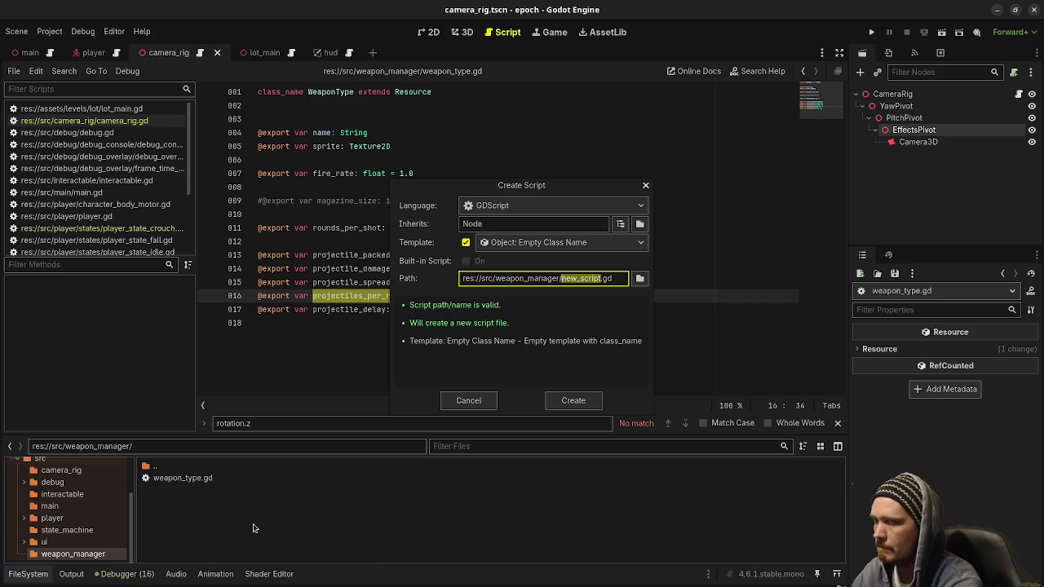
text(weapon_manager)
key(Return)
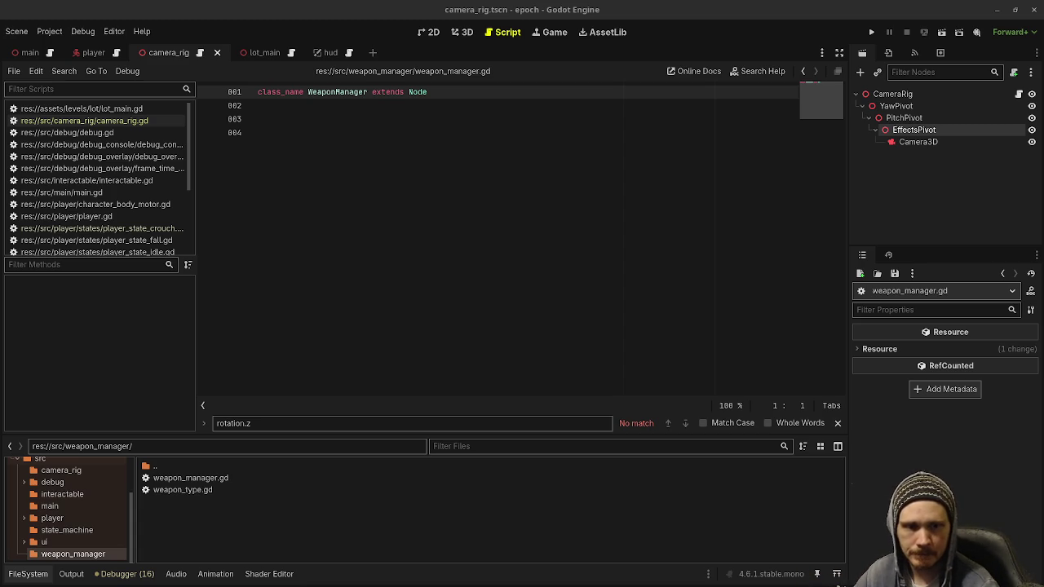
Step: Paste exported primary_weapon and secondary_weapon, then current_weapon, trigger_held, fire_rate_timer and current_ammo_count = 500
click(604, 287)
text(@export var primary_weapon: WeaponType @export var secondary_weapon: WeaponType  var current_weapon: WeaponType)
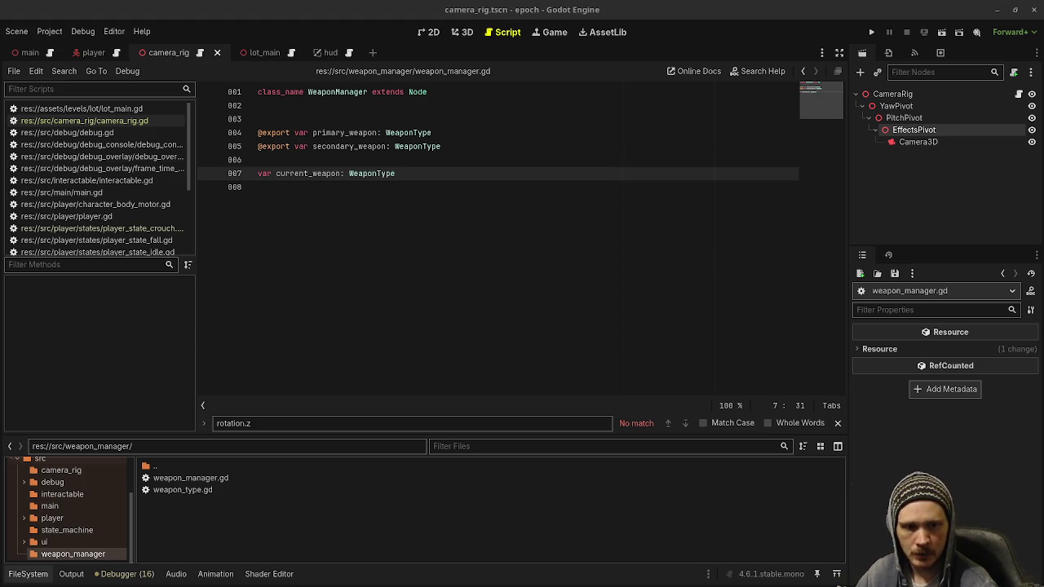
click(505, 226)
key(Return)
text(var trigger_held: bool = false var fire_rate_timer: float = 0.0  var current_ammo_count: int = 500)
key(Return)
click(457, 189)
click(457, 200)
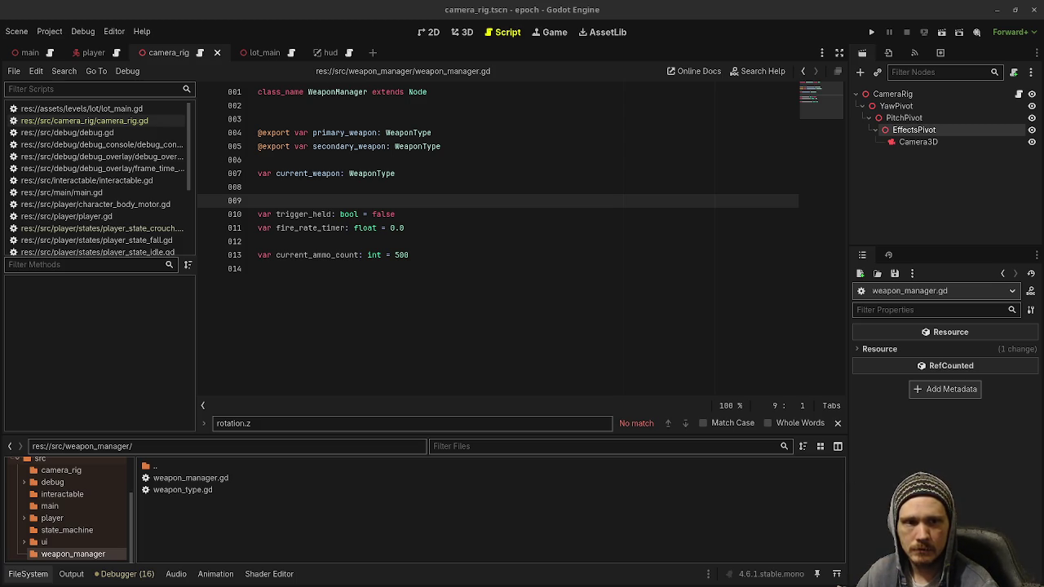
click(290, 114)
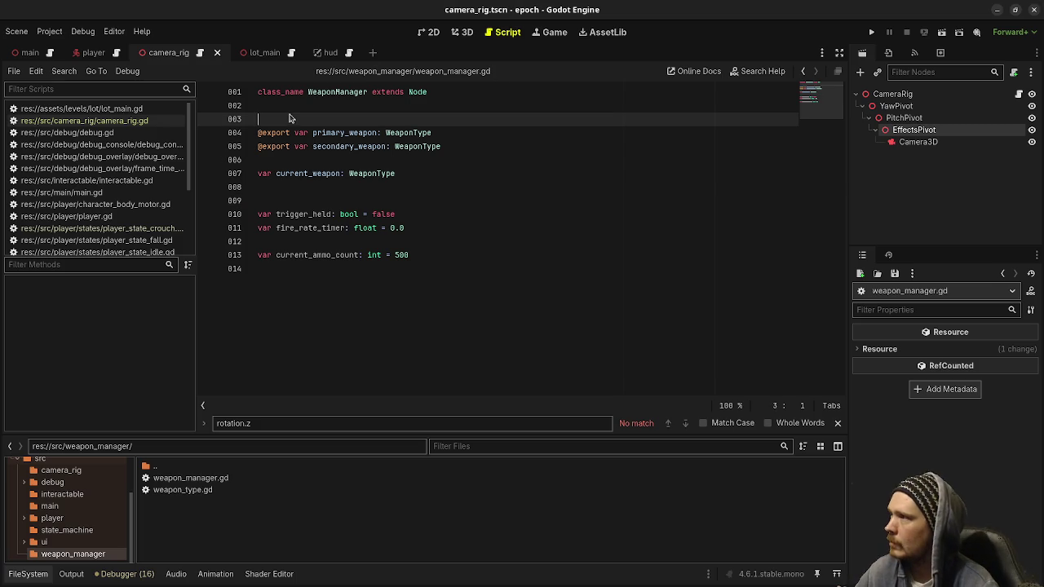
Step: Add the dropped_weapon, ammo_count_changed and weapon_changed signals, tidy blank lines, and save
key(Return)
text(signal dropped_weapon(weapon_type: WeaponType) signal ammo_count_changed(ammo_count: int) signal weapon_changed(weapon_type: WeaponType))
key(ctrl+s)
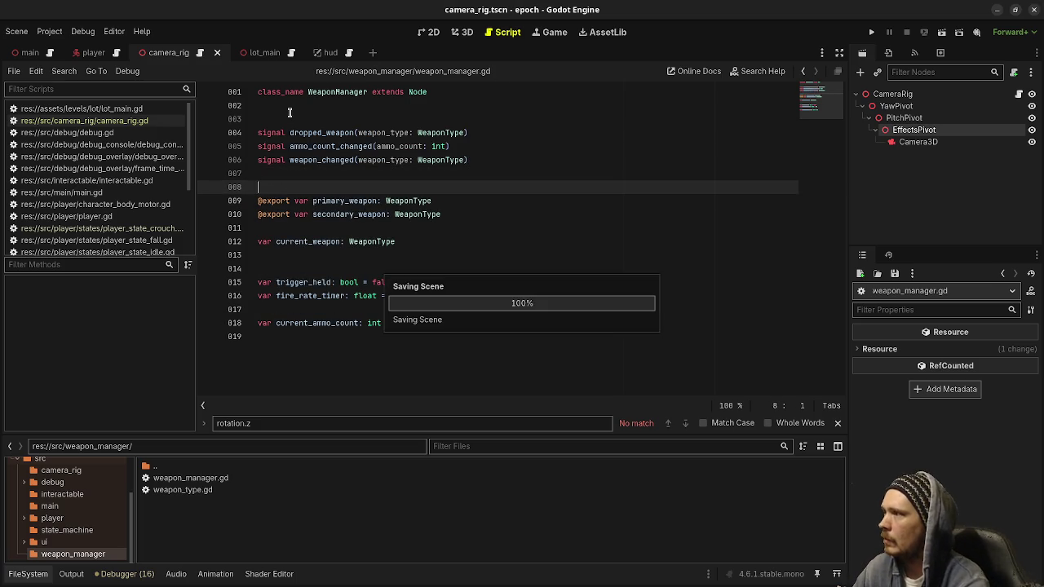
click(317, 227)
key(Return)
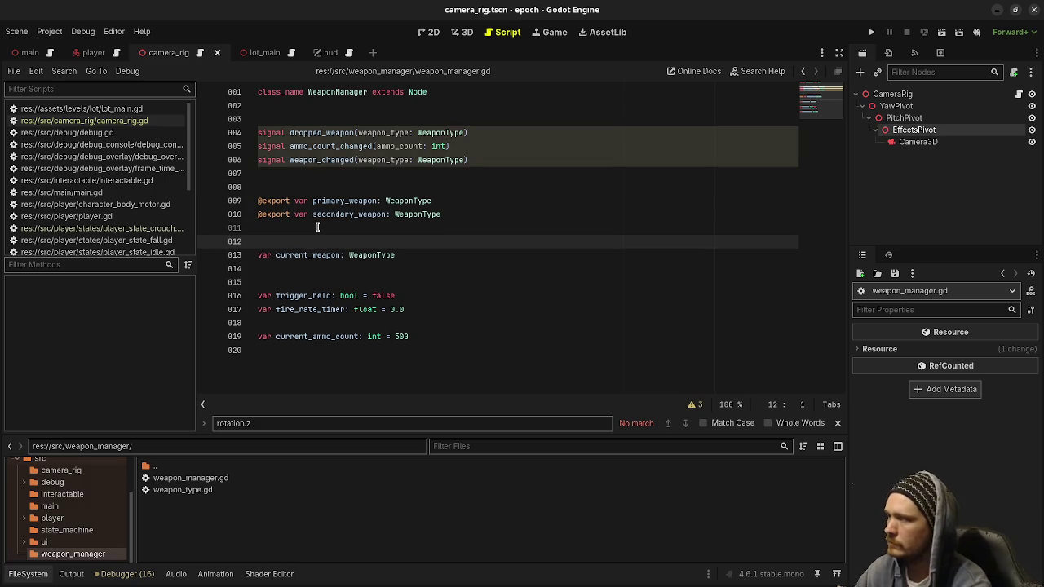
click(331, 262)
key(BackSpace)
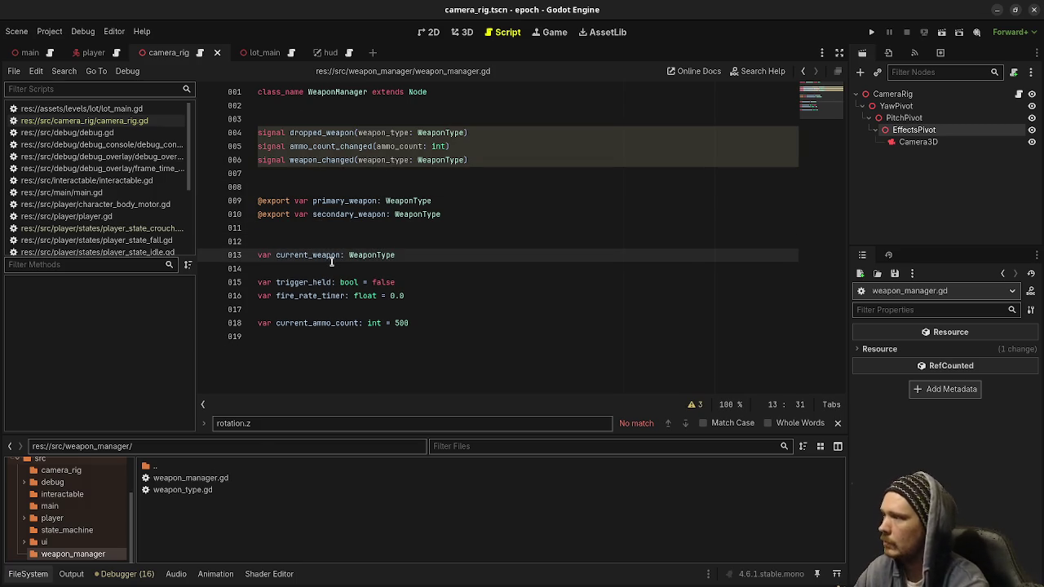
key(ctrl+s)
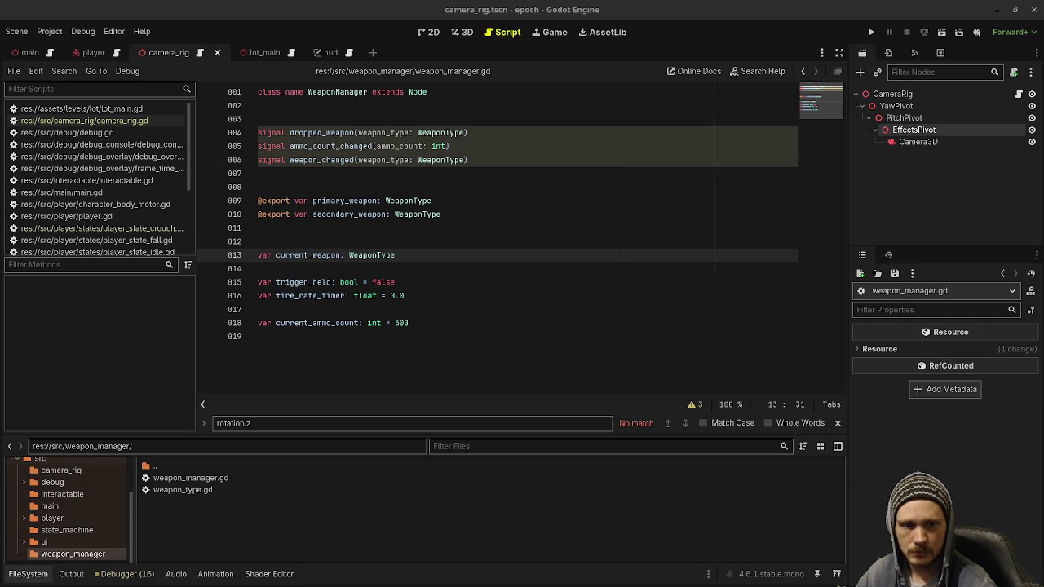
Step: Append pull_trigger() and release_trigger() functions that toggle trigger_held
click(285, 369)
key(Return)
text(func pull_trigger() -> void: 	trigger_held = true   func release_trigger() -> void: 	trigger_held = false)
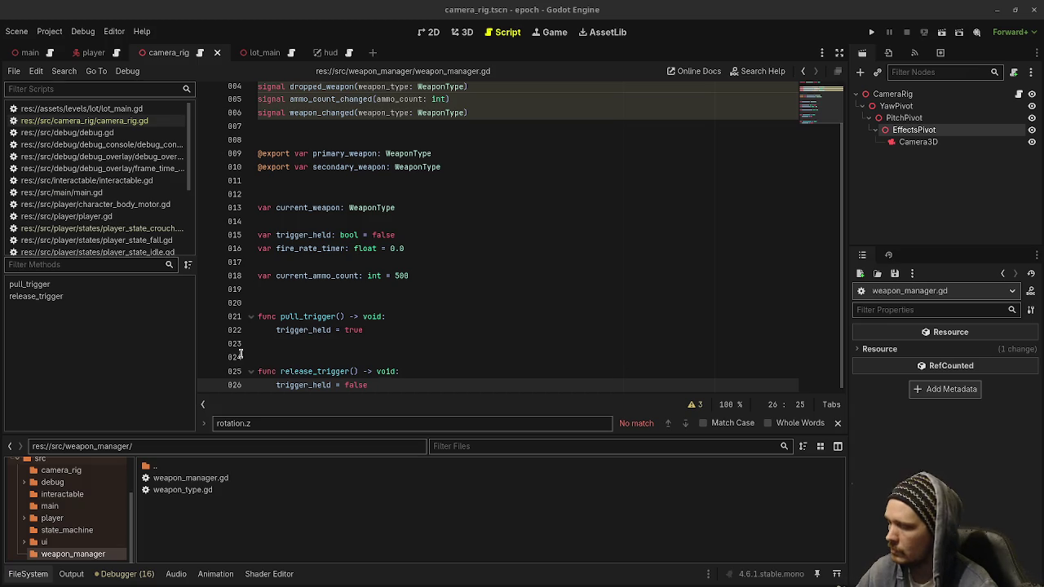
Step: Add set_current_weapon and set_ammo_count, delete the sprite_mesh set_texture lines, and save
scroll(371, 367, up, 1)
click(415, 377)
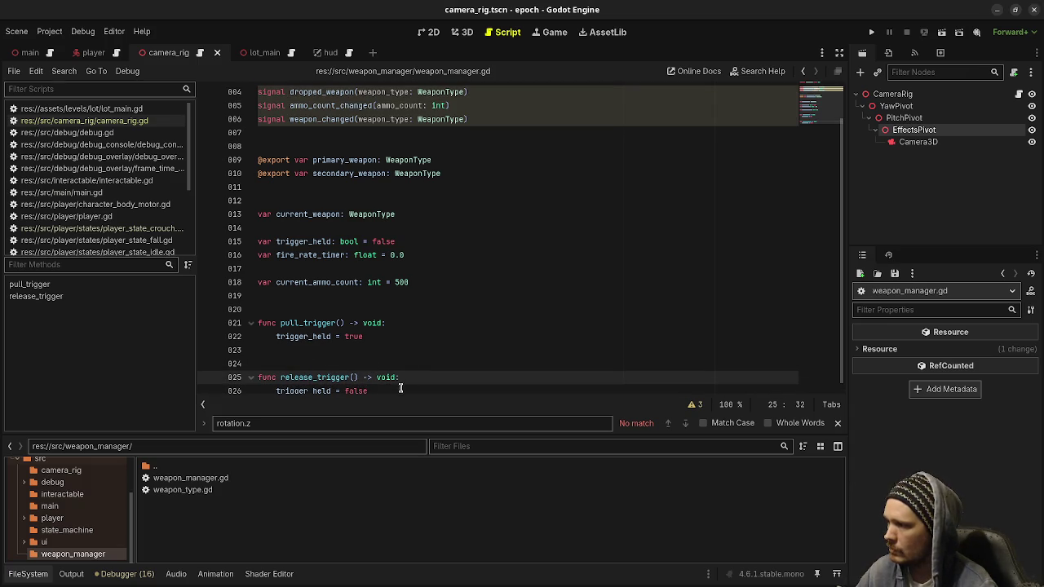
click(402, 385)
key(Return)
key(Return)
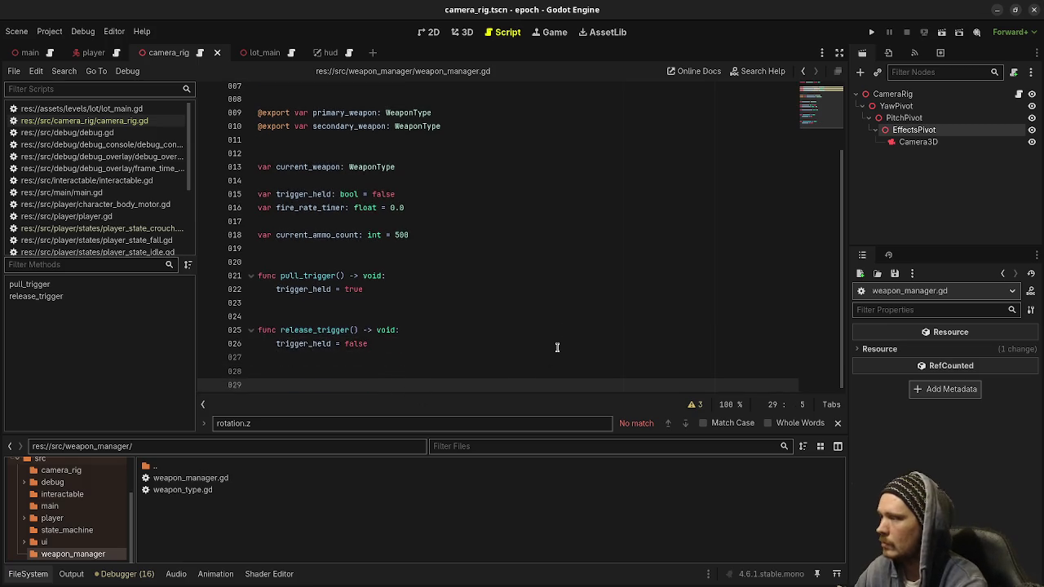
text(func set_current_weapon(weapon_type: WeaponType) -> void: 	current_weapon = weapon_type 	sprite_mesh.set_texture(current_weapon.sprite) 	sprite_mesh_2.set_texture(current_weapon.sprite) 	weapon_changed.emit(current_weapon)   func set_ammo_count(amount: int) -> void: 	current_ammo_count = amount 	ammo_count_changed.emit(current_ammo_count))
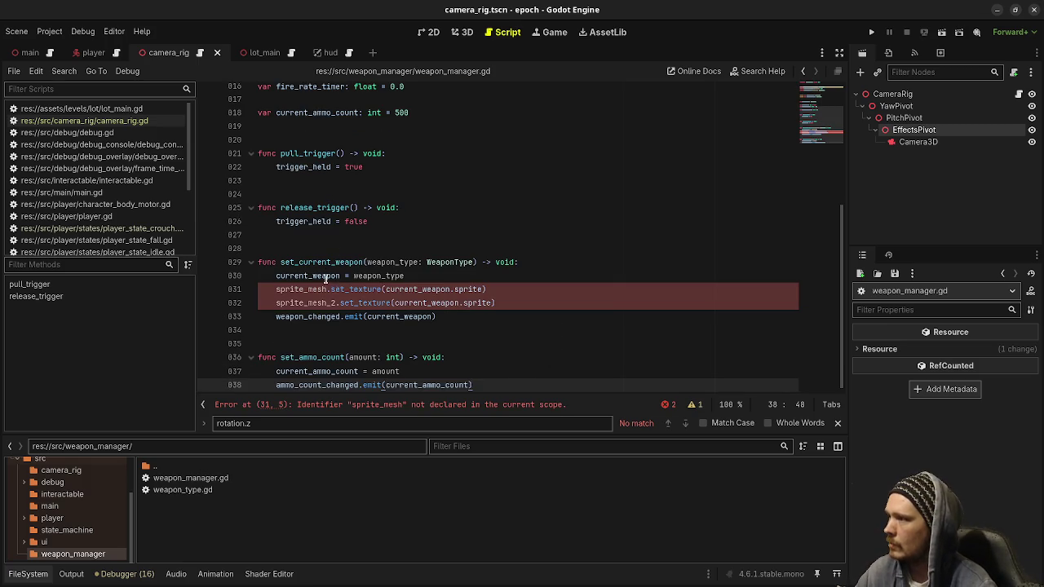
drag(503, 302, 512, 274)
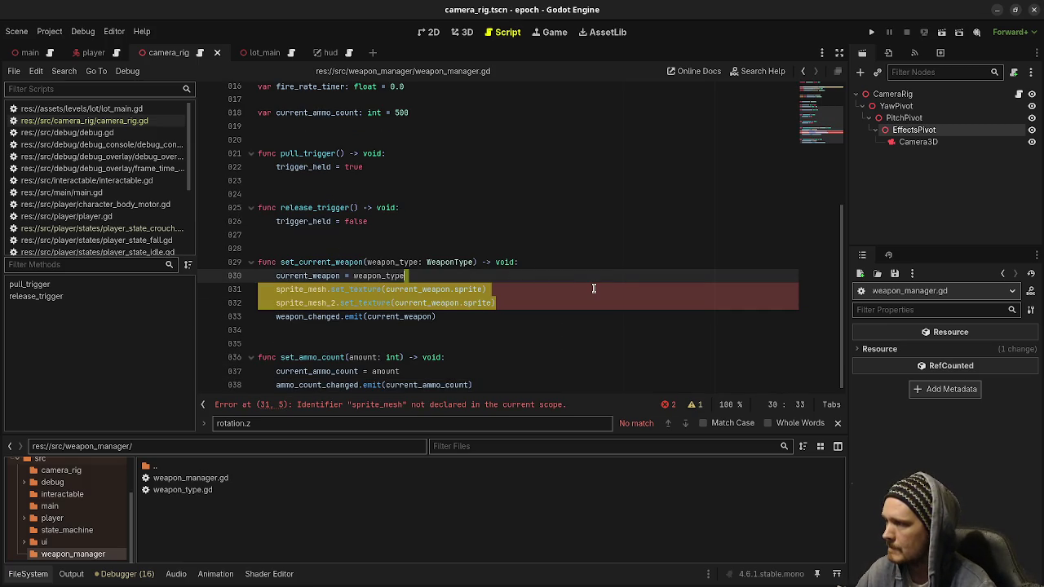
key(BackSpace)
key(ctrl+s)
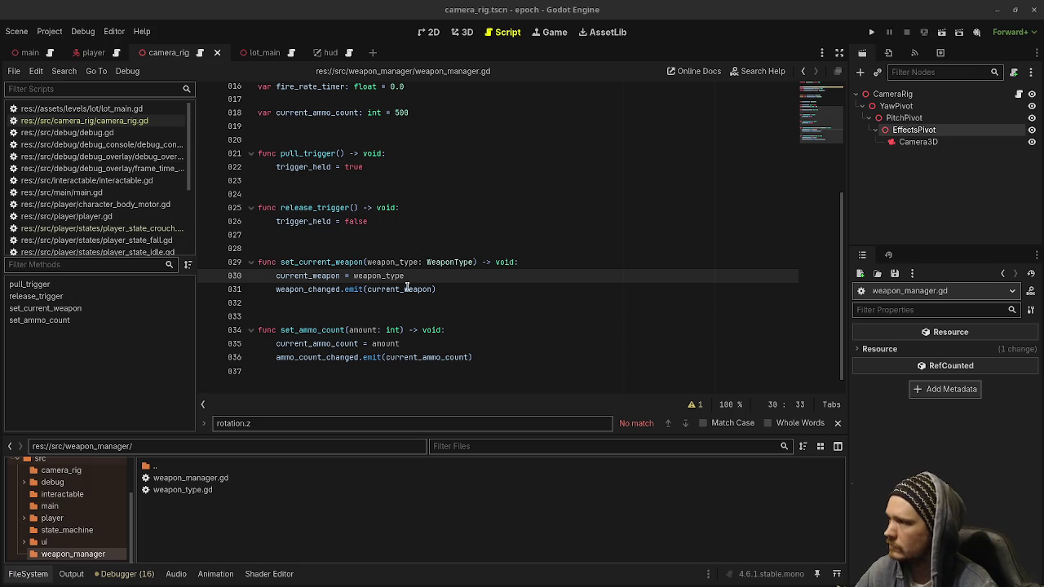
Step: Append the swap_weapons() function at the end of the script
click(359, 248)
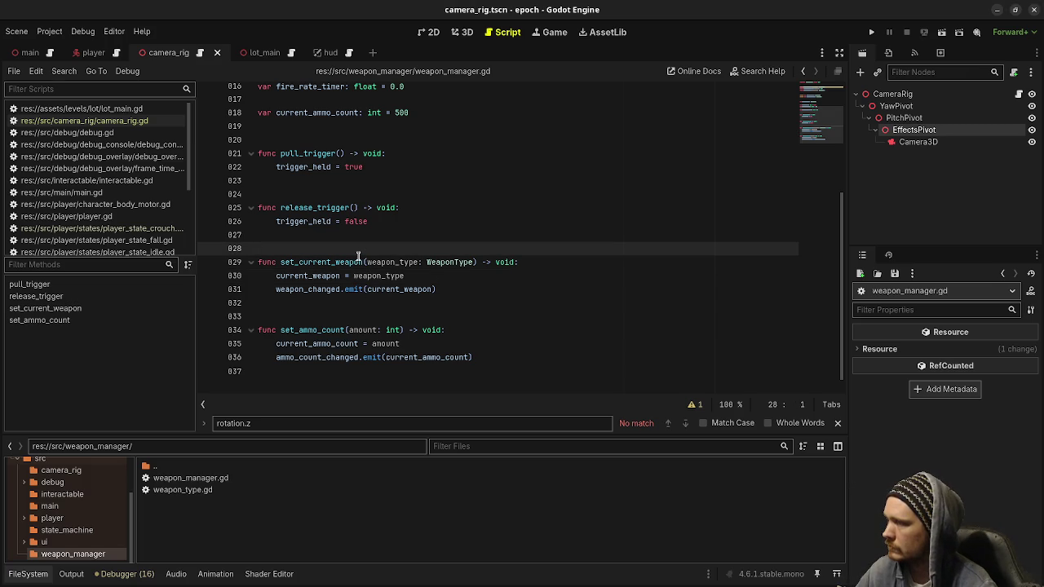
click(344, 372)
key(Return)
text(func swap_weapons() -> void: 	if current_weapon == primary_weapon && secondary_weapon != null: 		set_current_weapon(secondary_weapon) 	elif current_weapon == secondary_weapon && primary_weapon != null: 		set_current_weapon(primary_weapon))
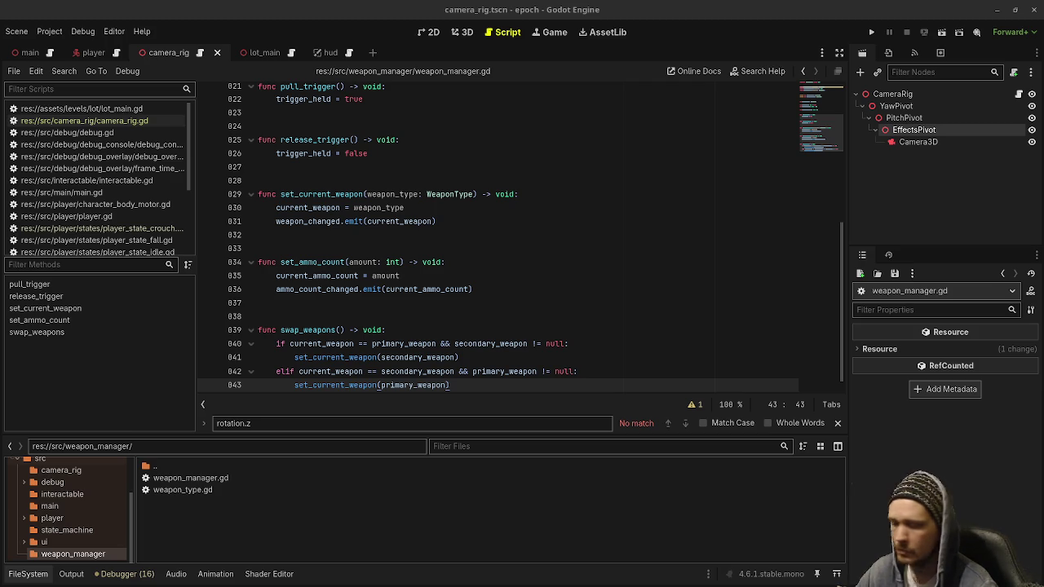
Step: Insert the _process(delta) firing loop above pull_trigger
scroll(362, 171, up, 5)
click(317, 277)
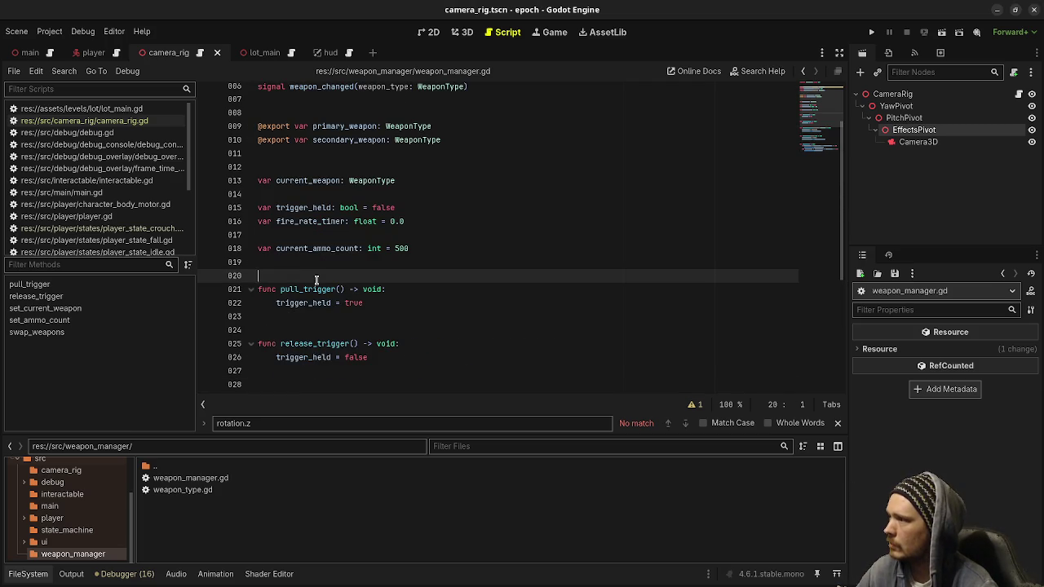
text(func _process(delta: float) -> void: 	if current_weapon == null: return  	fire_rate_timer += delta 	if trigger_held == true: 		if fire_rate_timer > current_weapon.fire_rate: 			fire_rate_timer = 0 			fire())
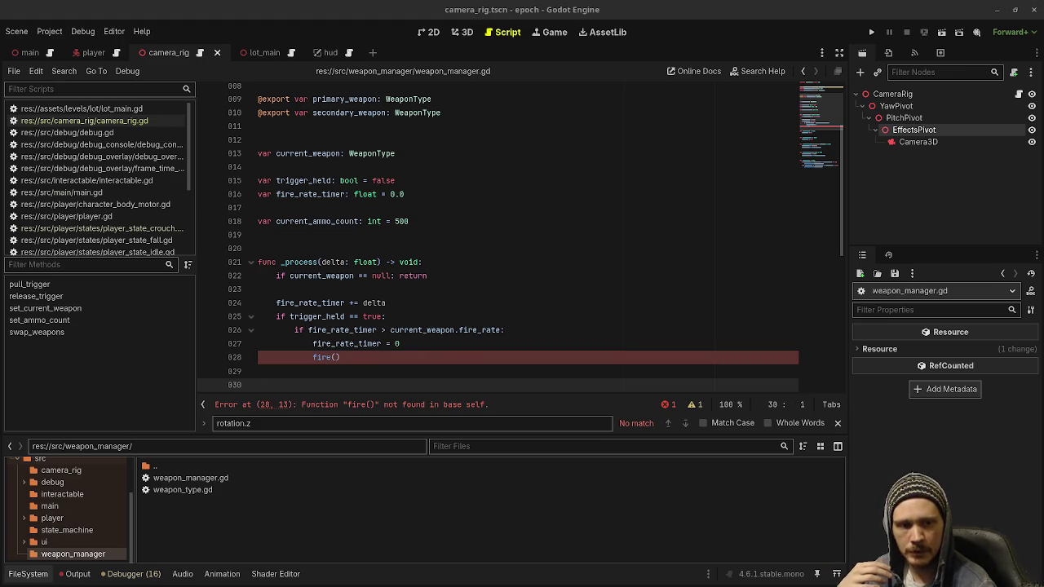
Step: Paste the fire() function below _process and remove the extra blank line above it
scroll(445, 293, down, 4)
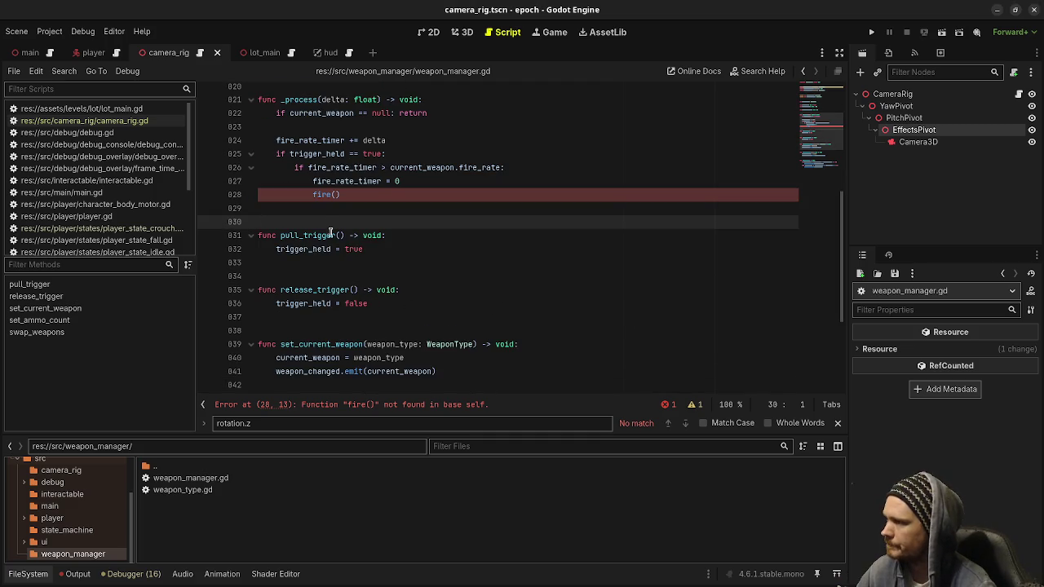
key(ctrl+v)
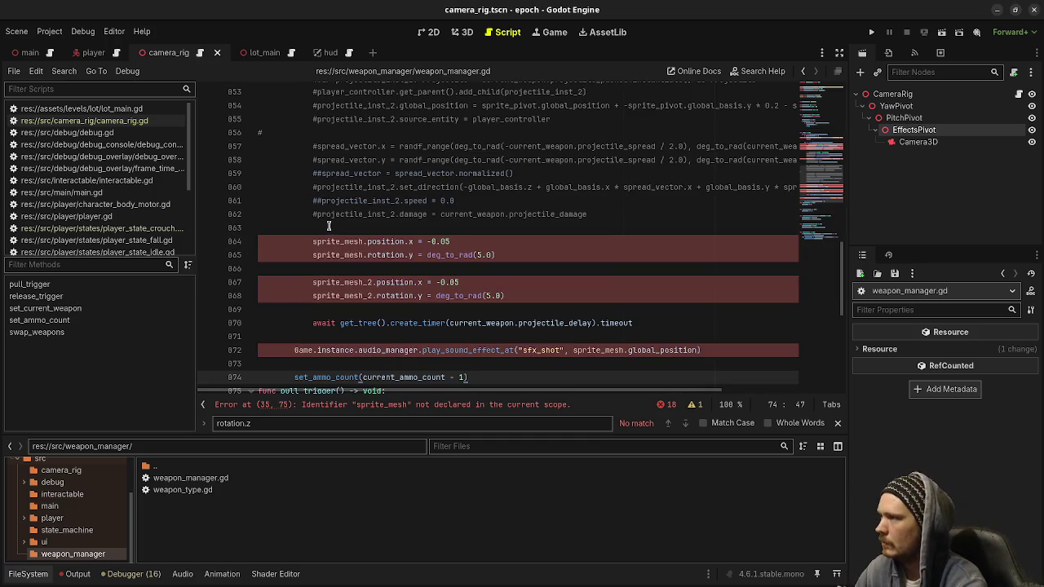
key(Return)
key(Return)
scroll(328, 225, up, 10)
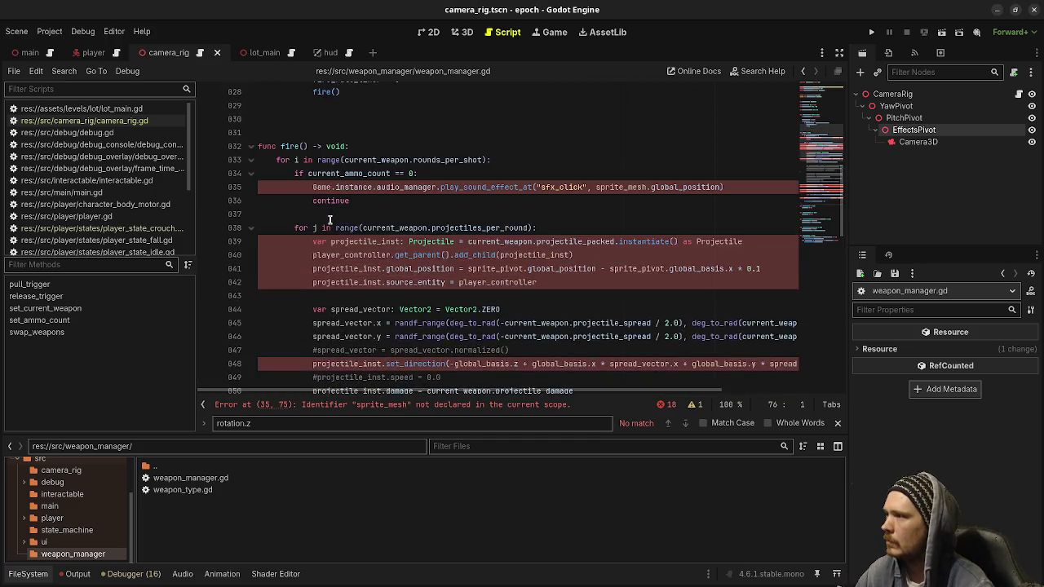
click(317, 255)
key(BackSpace)
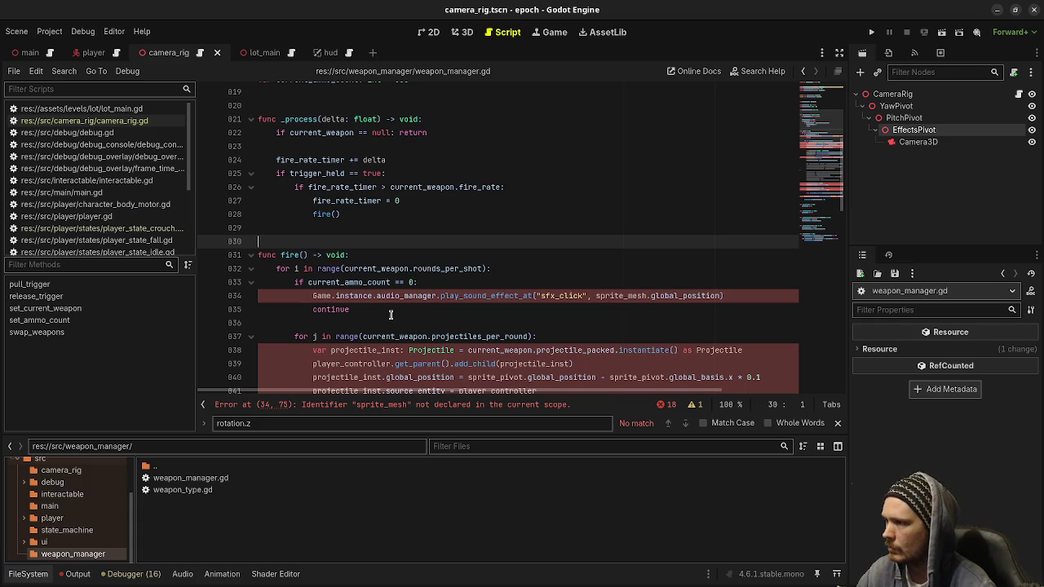
Step: Comment out the sfx_click and sfx_shot audio_manager lines with # and select the sprite_mesh recoil lines
click(314, 295)
text(#)
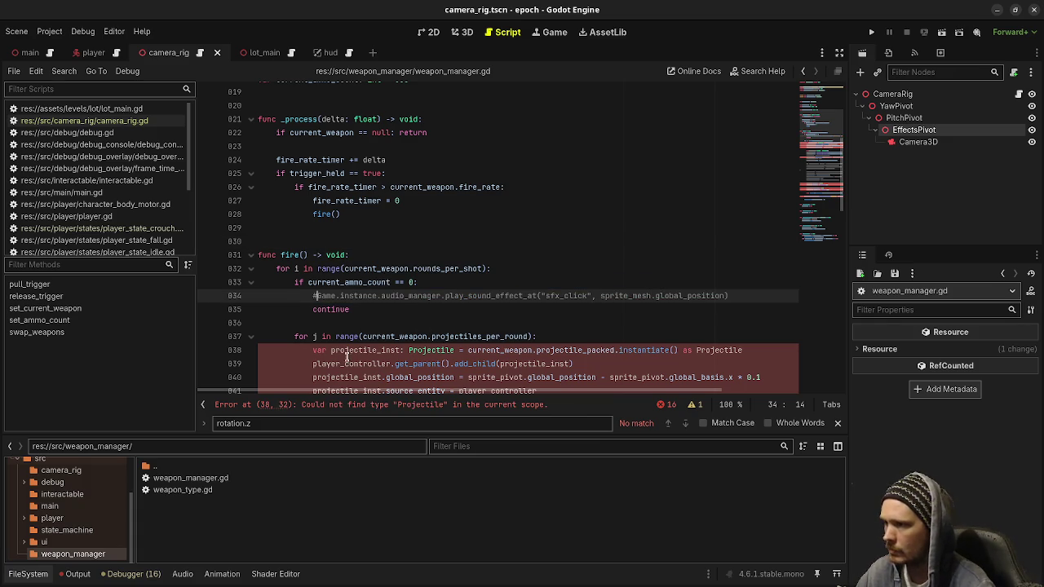
scroll(370, 350, down, 3)
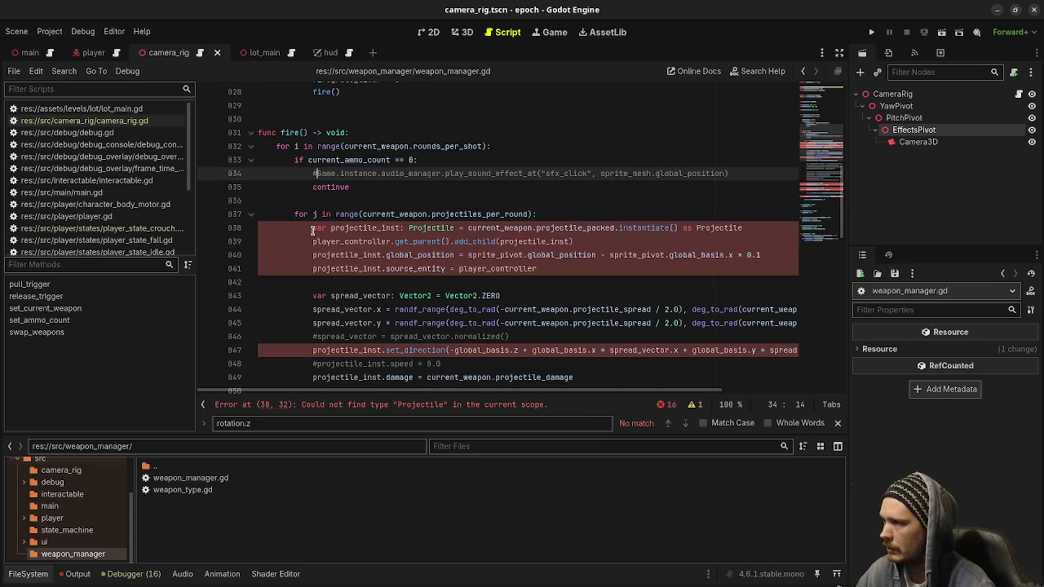
scroll(360, 312, down, 5)
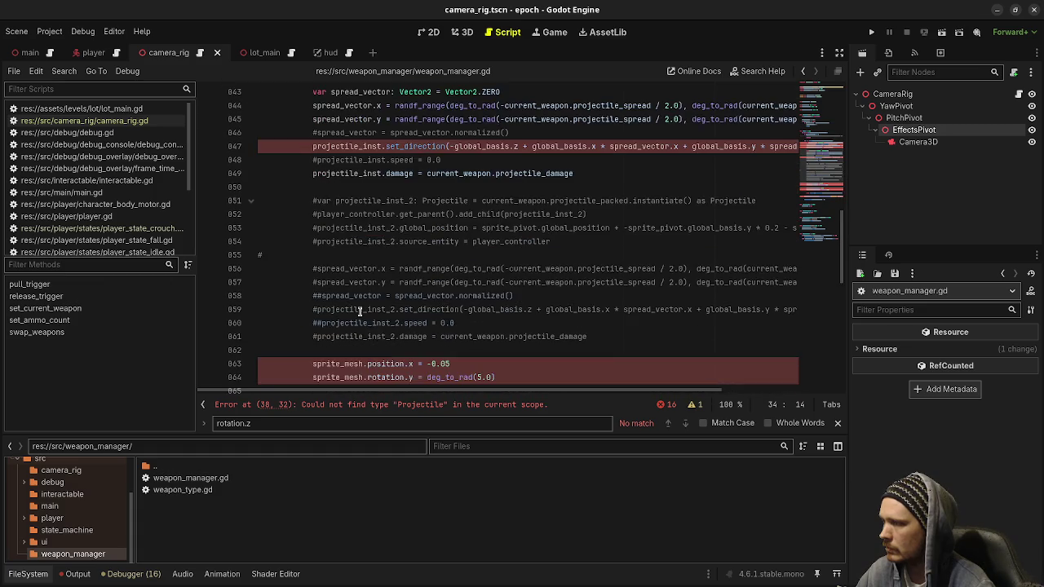
scroll(360, 312, down, 4)
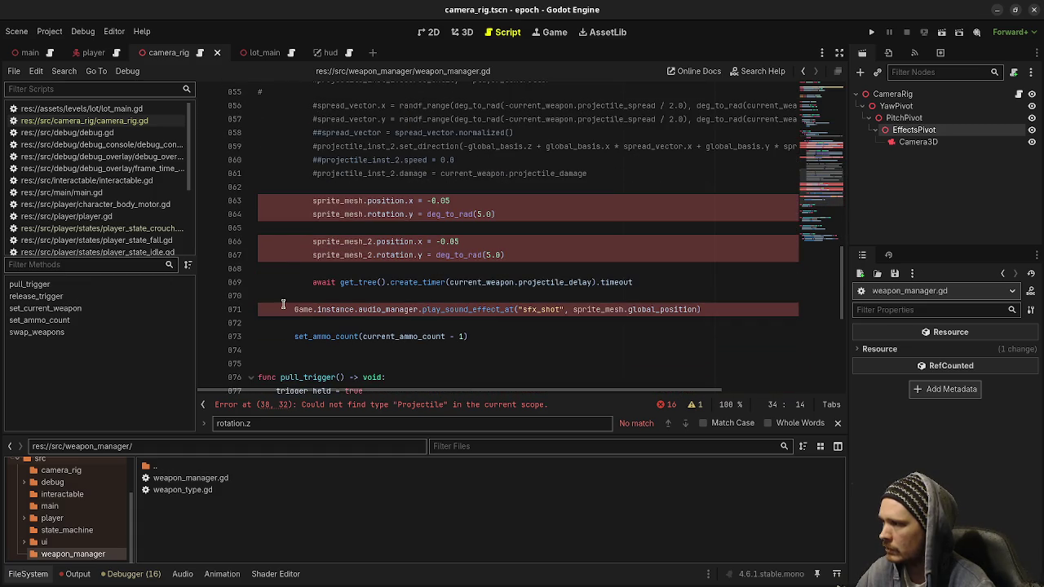
click(295, 309)
text(#)
scroll(346, 313, up, 2)
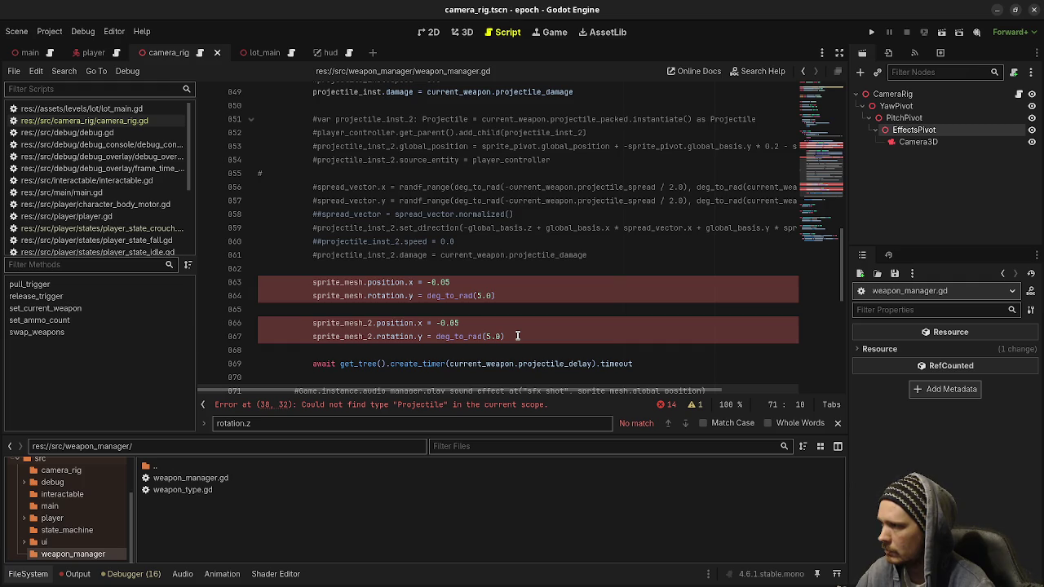
drag(518, 336, 269, 267)
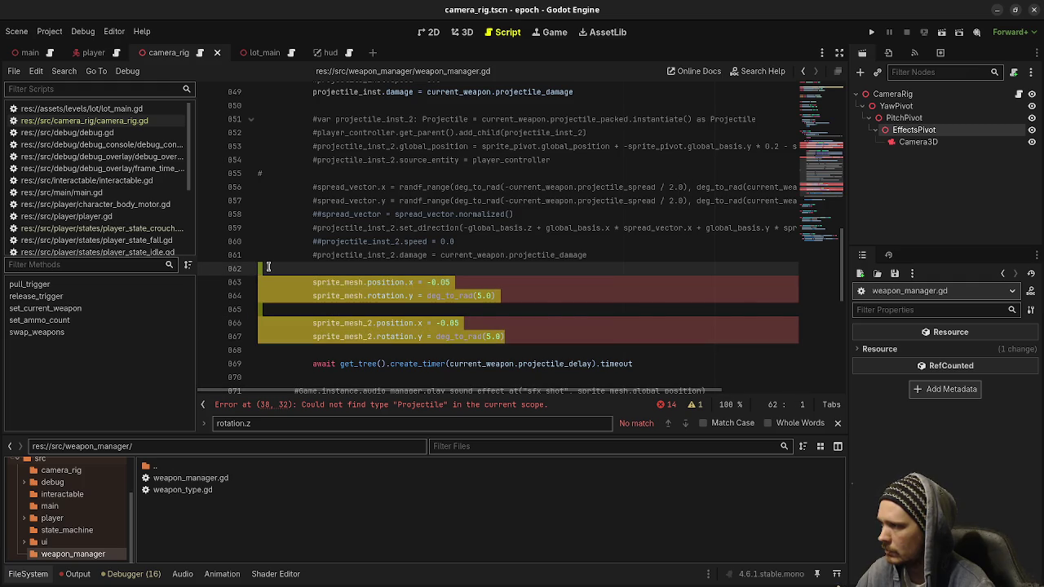
Step: Delete the sprite_mesh recoil lines and the commented-out second projectile block from fire()
key(BackSpace)
key(BackSpace)
scroll(433, 303, up, 1)
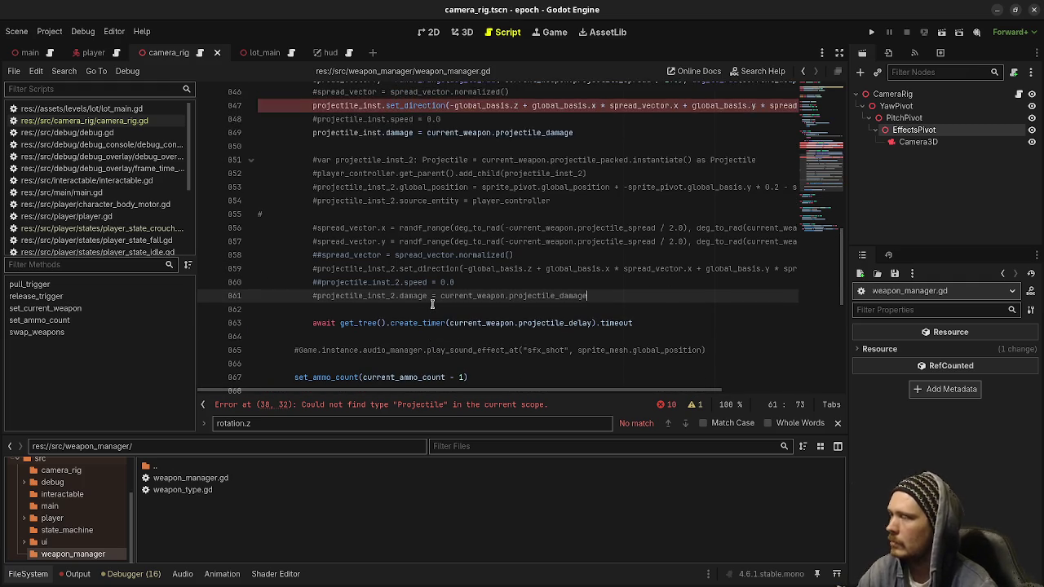
scroll(432, 303, up, 1)
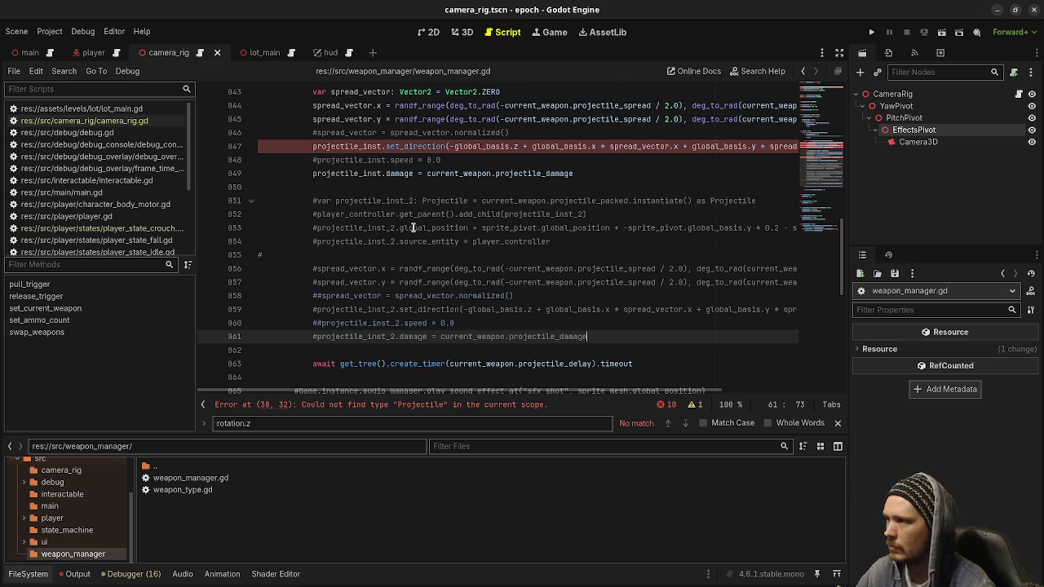
mouse_move(589, 347)
mouse_down()
mouse_move(343, 311)
mouse_move(314, 201)
mouse_up()
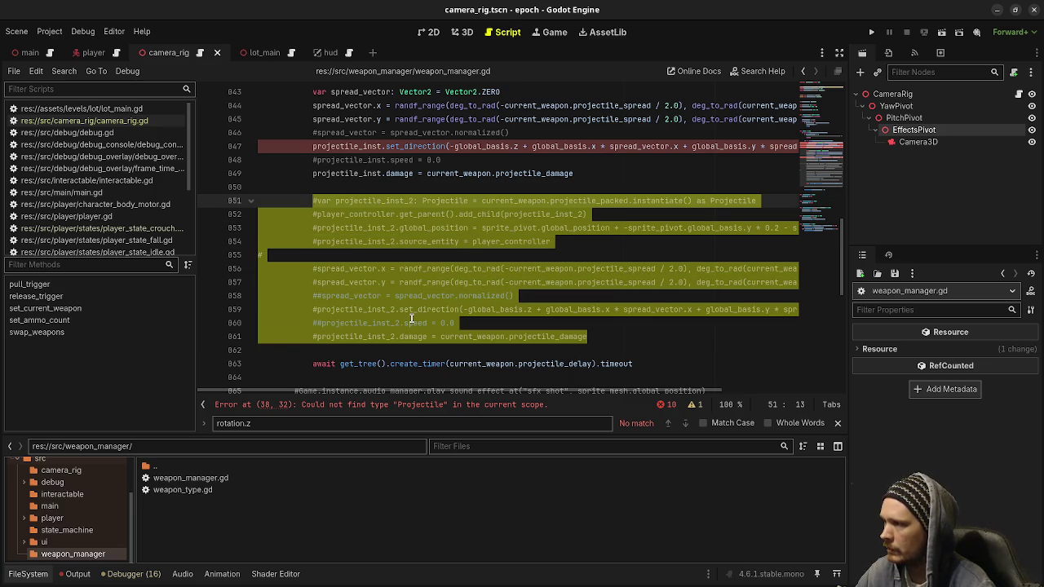
key(BackSpace)
key(BackSpace)
key(BackSpace)
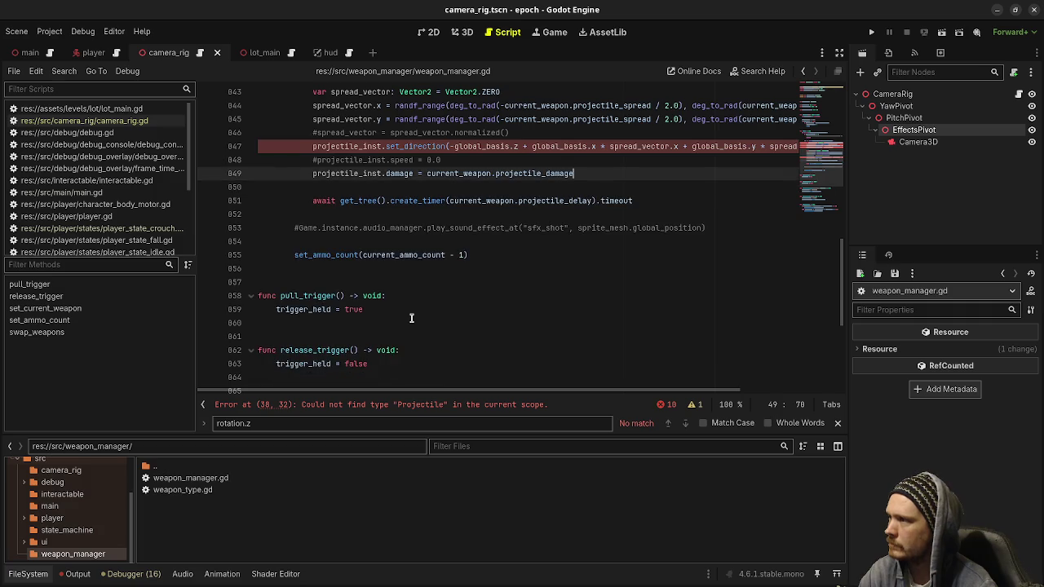
Step: Check what current_weapon refers to and review the add_child call on line 839
scroll(411, 318, up, 3)
scroll(444, 322, up, 1)
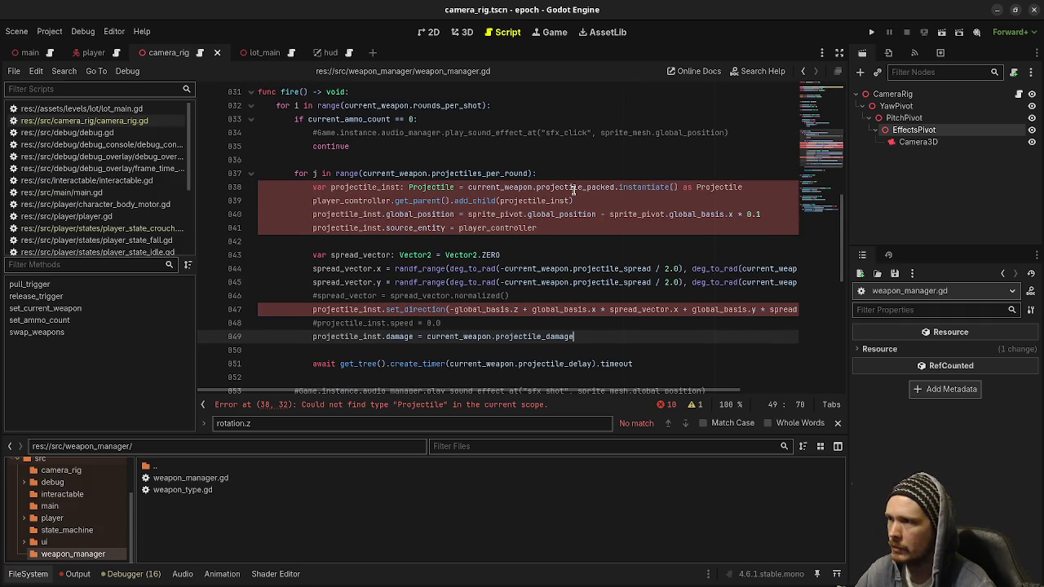
mouse_move(573, 190)
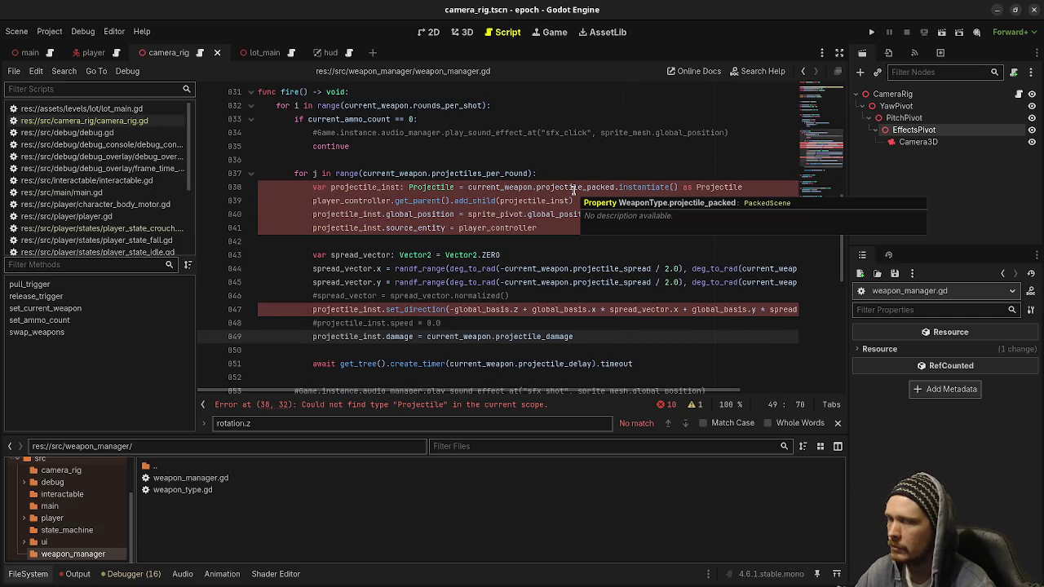
double_click(498, 190)
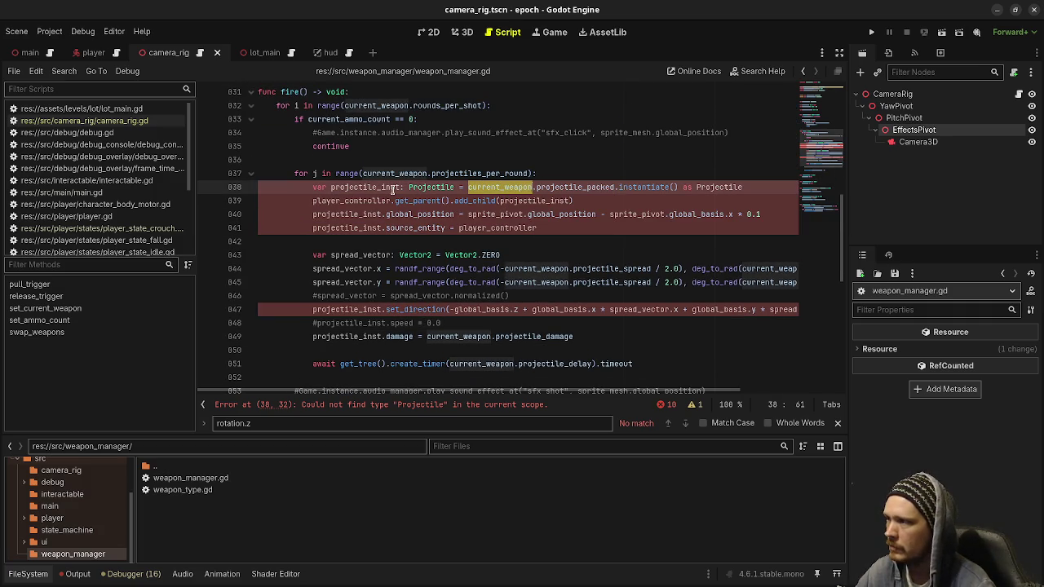
mouse_move(582, 202)
mouse_down()
mouse_move(375, 213)
mouse_move(314, 204)
mouse_up()
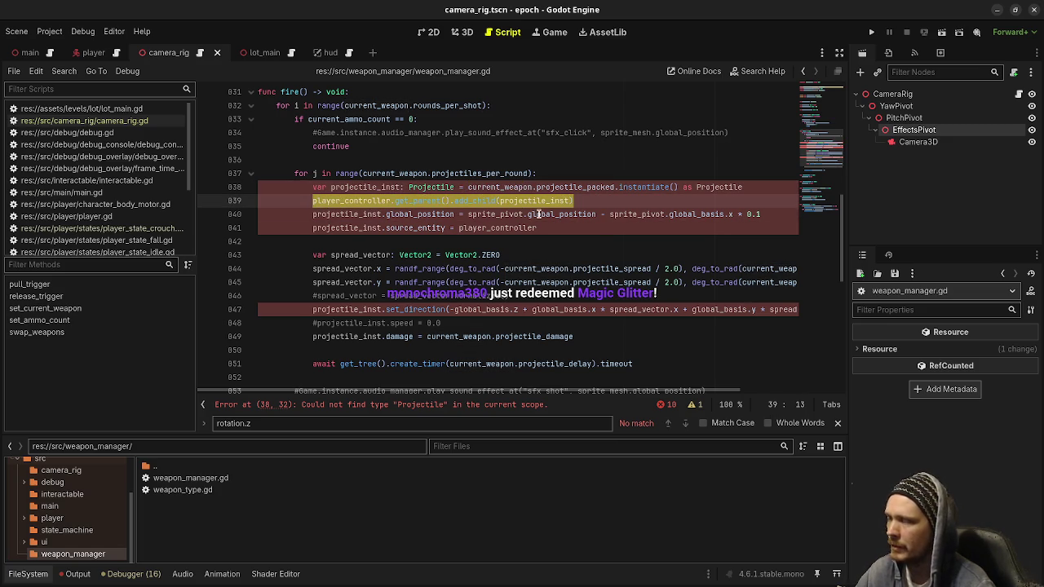
click(399, 241)
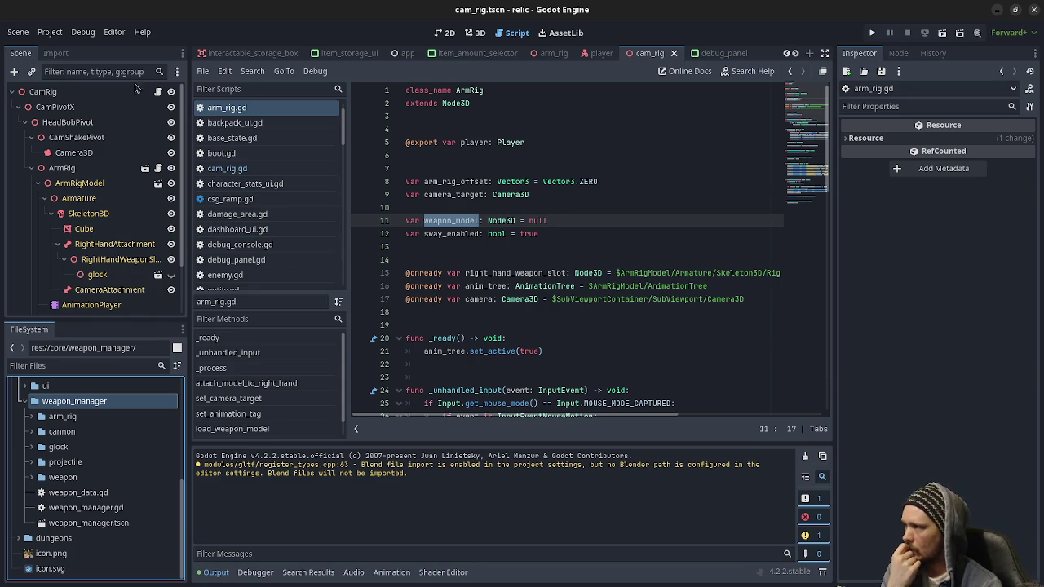
Step: Open the relic project's player scene and the WeaponManager node's script
click(600, 54)
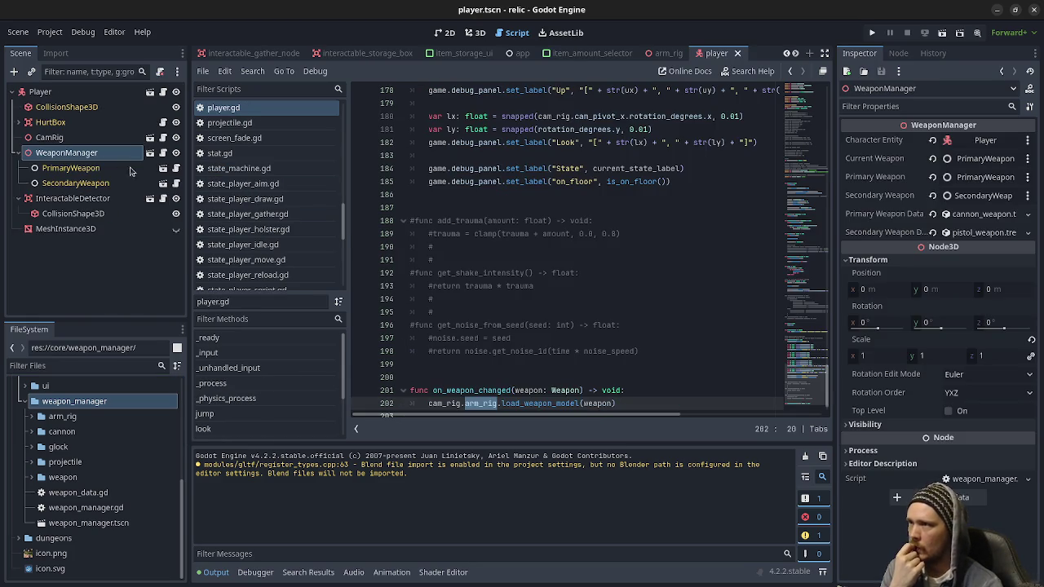
click(162, 155)
scroll(611, 253, down, 5)
scroll(610, 256, up, 12)
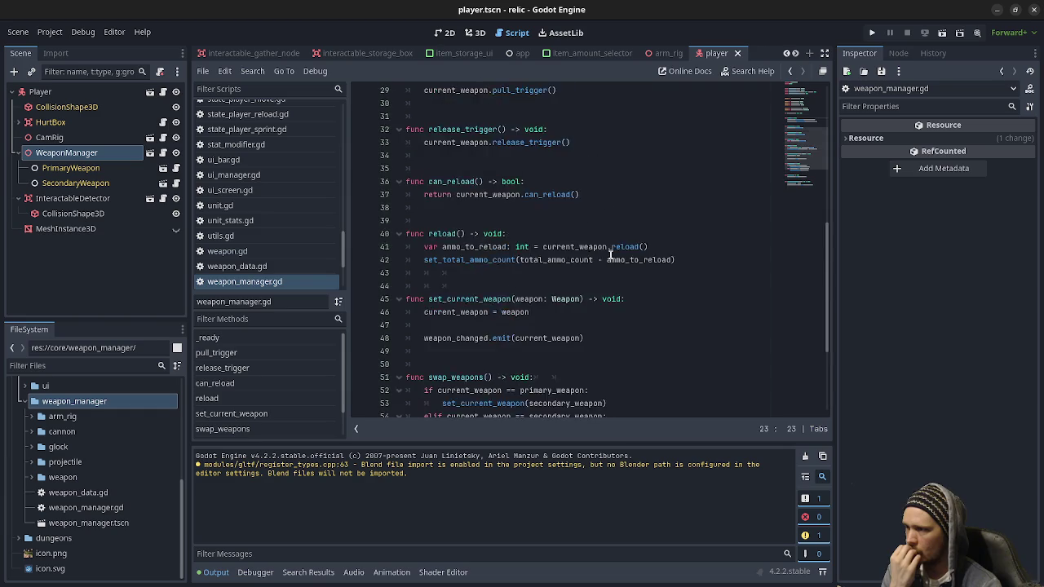
scroll(610, 255, down, 4)
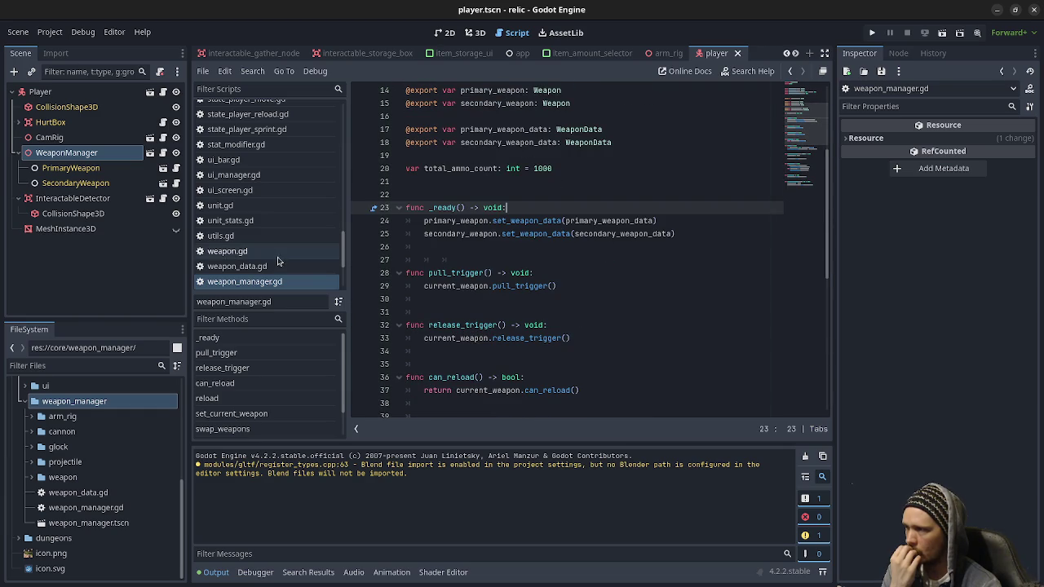
scroll(263, 269, down, 3)
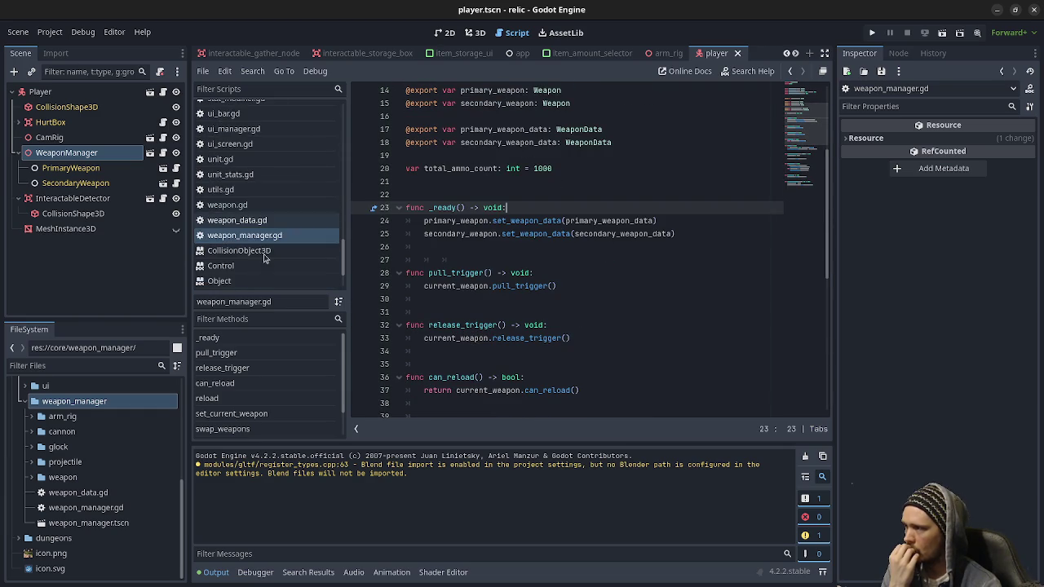
Step: Open weapon.gd and hide the side panels so its code fills the editor
click(263, 207)
scroll(595, 268, up, 11)
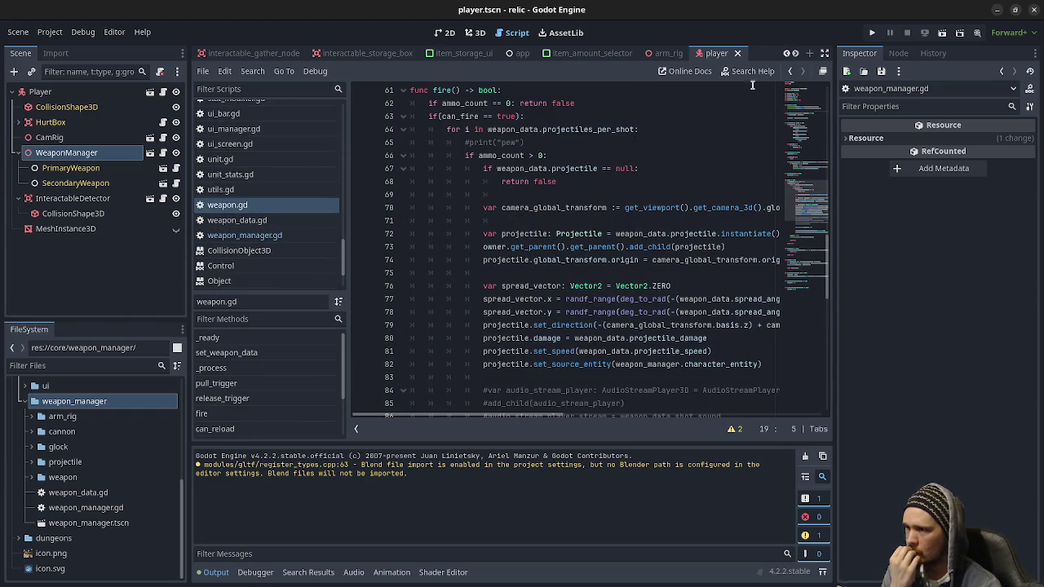
click(824, 53)
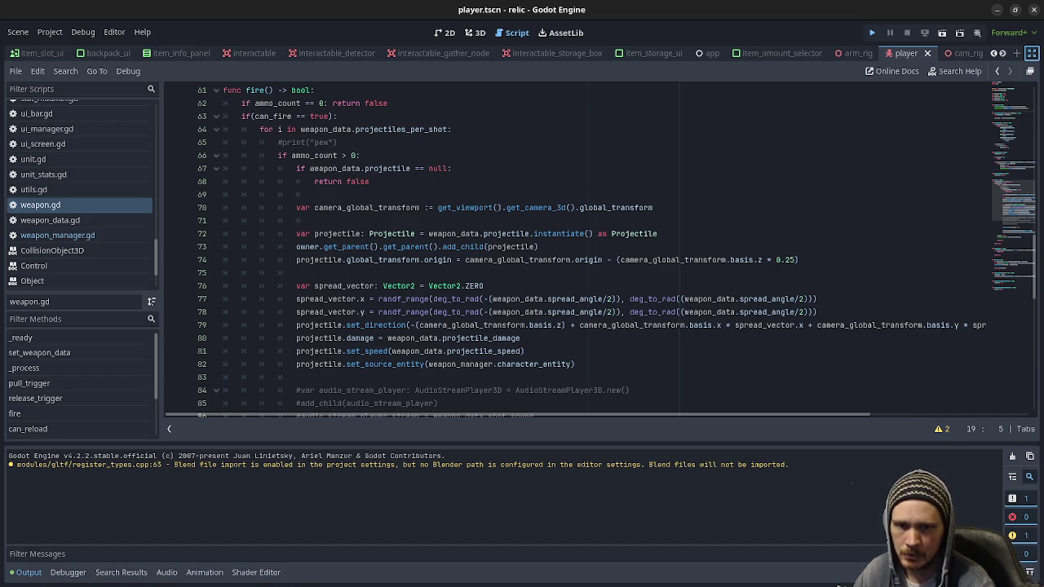
key(F5)
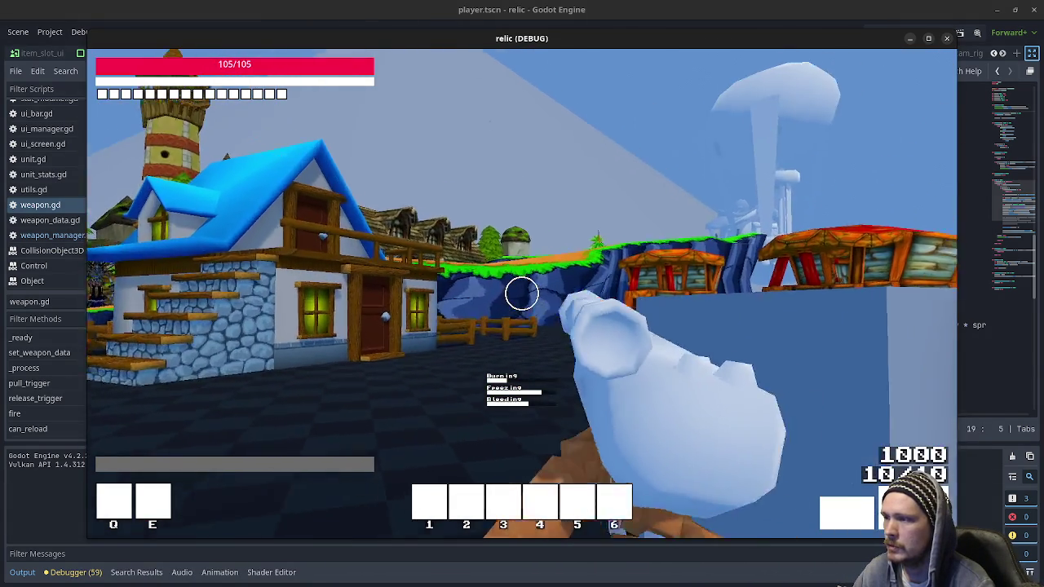
click(522, 293)
click(523, 294)
key(2)
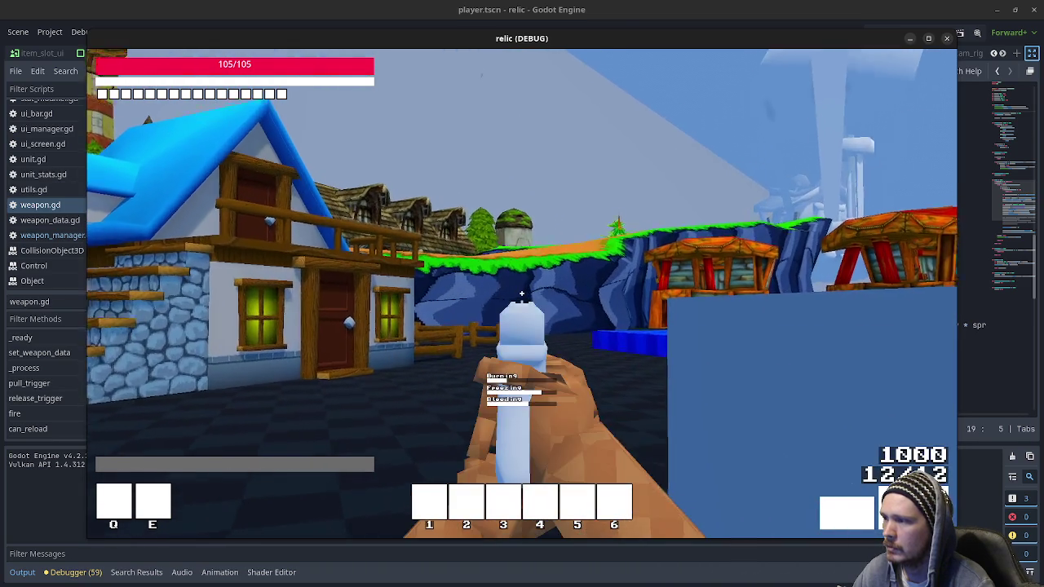
click(522, 294)
click(522, 293)
click(522, 294)
click(522, 294)
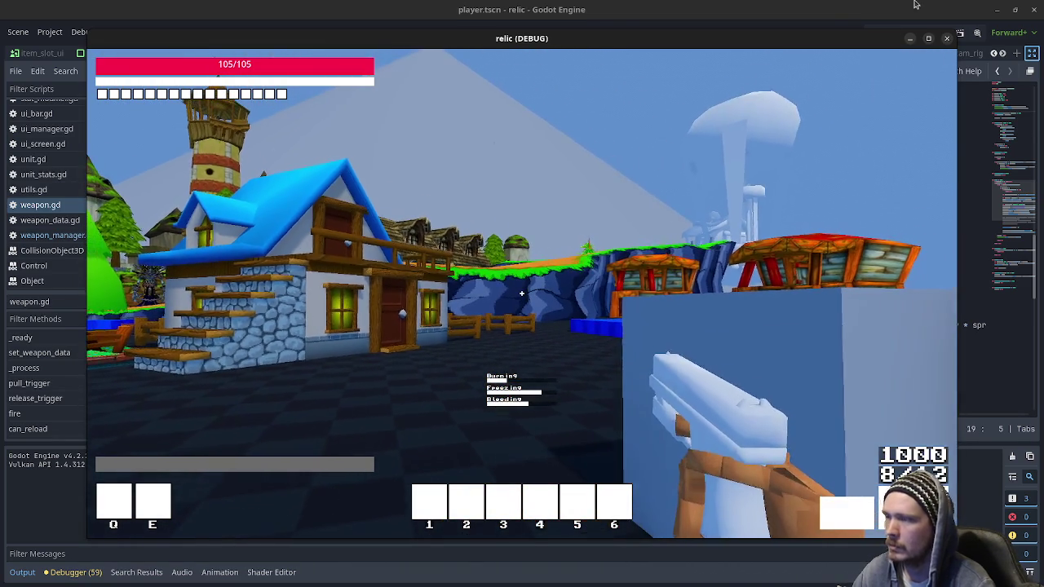
key(F8)
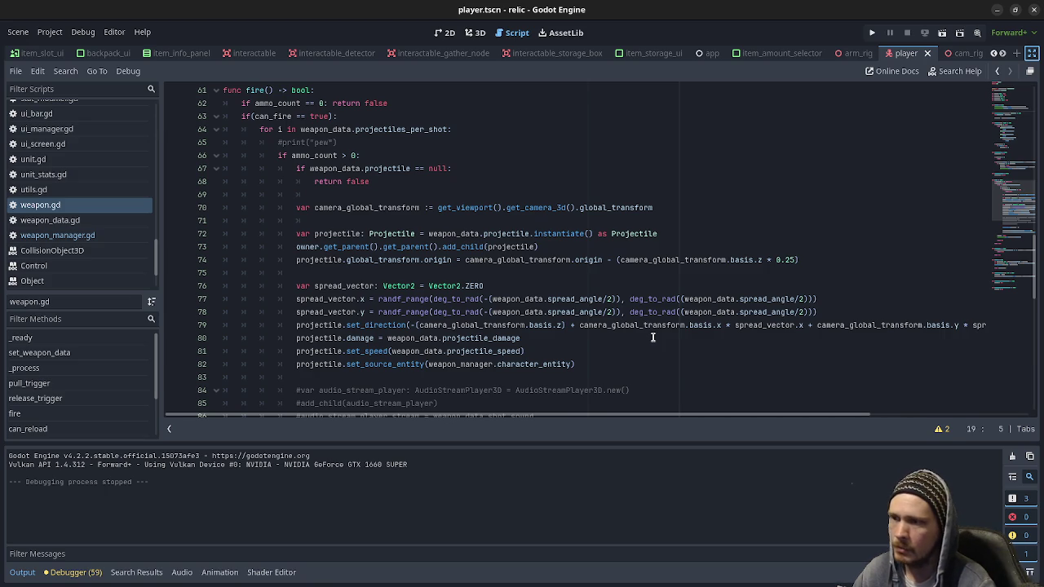
Step: Highlight the projectile uses in fire() and minimize the relic project window
double_click(351, 234)
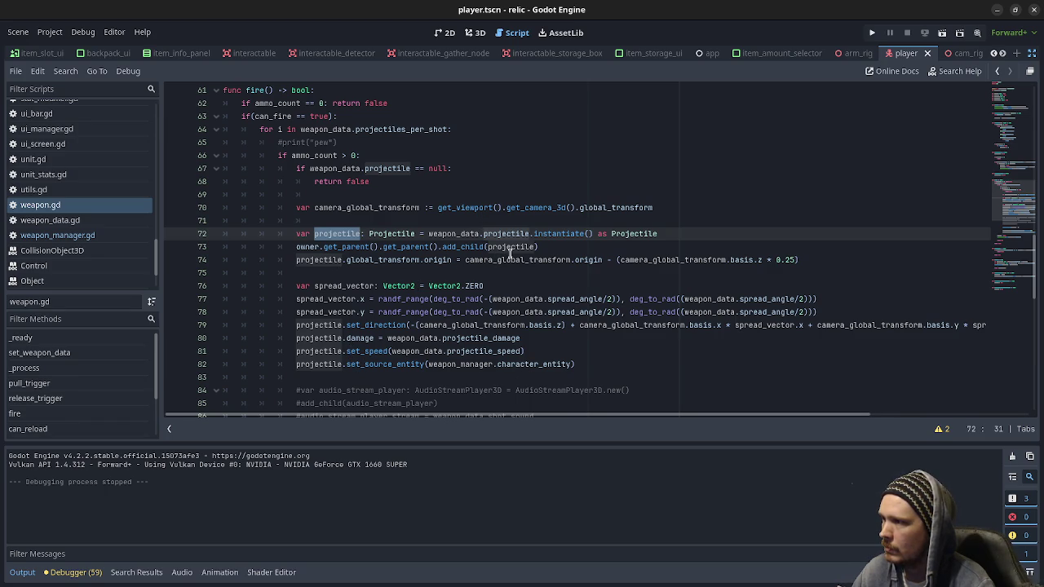
scroll(462, 334, down, 5)
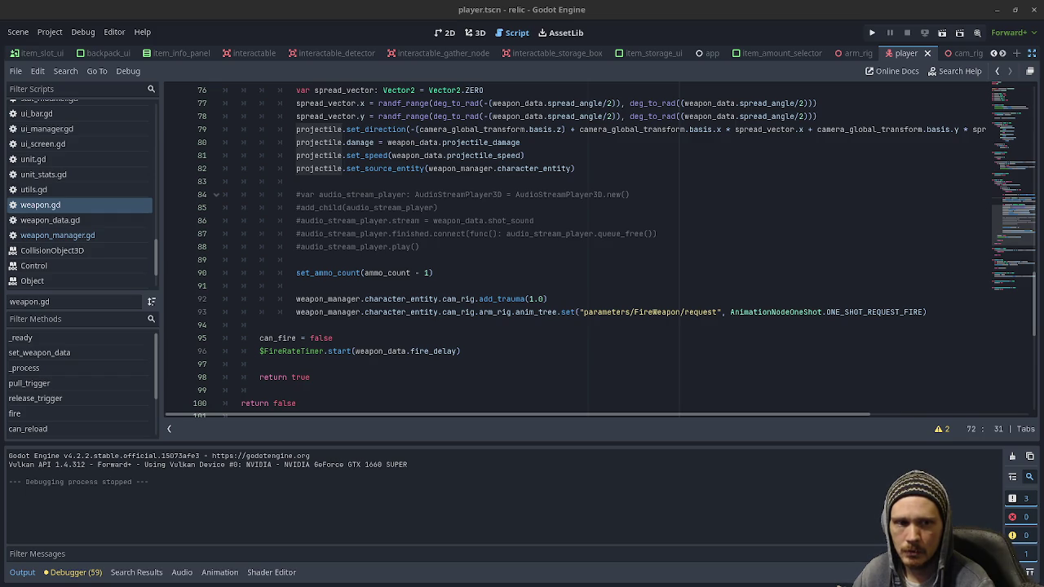
click(996, 11)
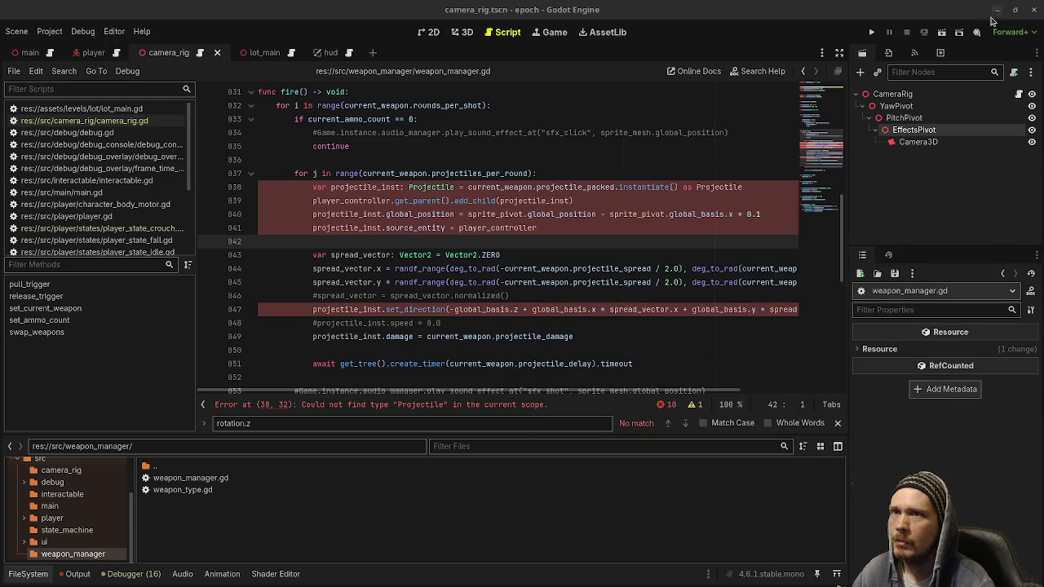
Step: Comment out lines 838–849, fire()'s projectile spawning and spread code, with Ctrl+K
click(552, 159)
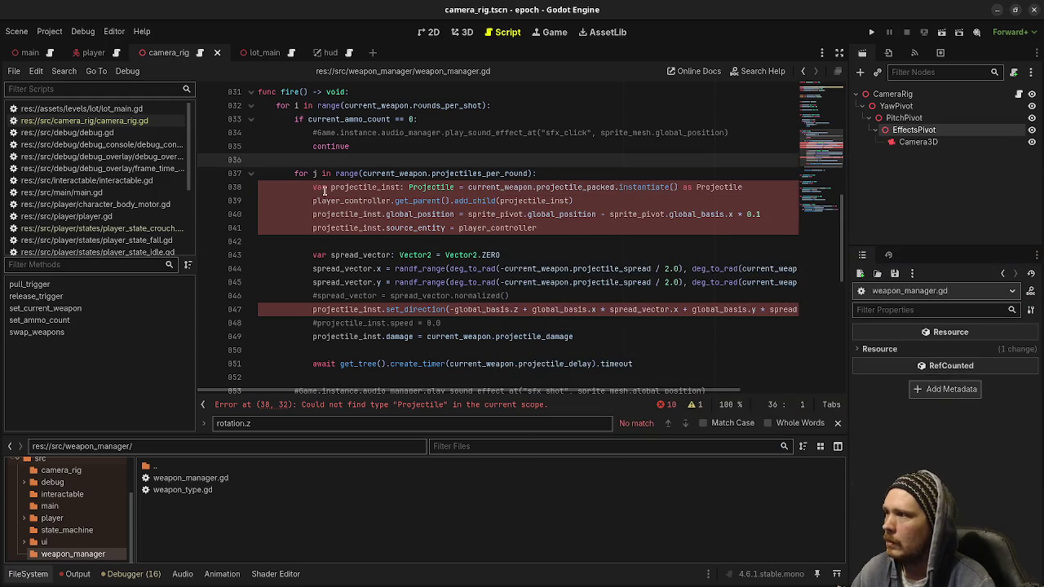
scroll(310, 188, down, 1)
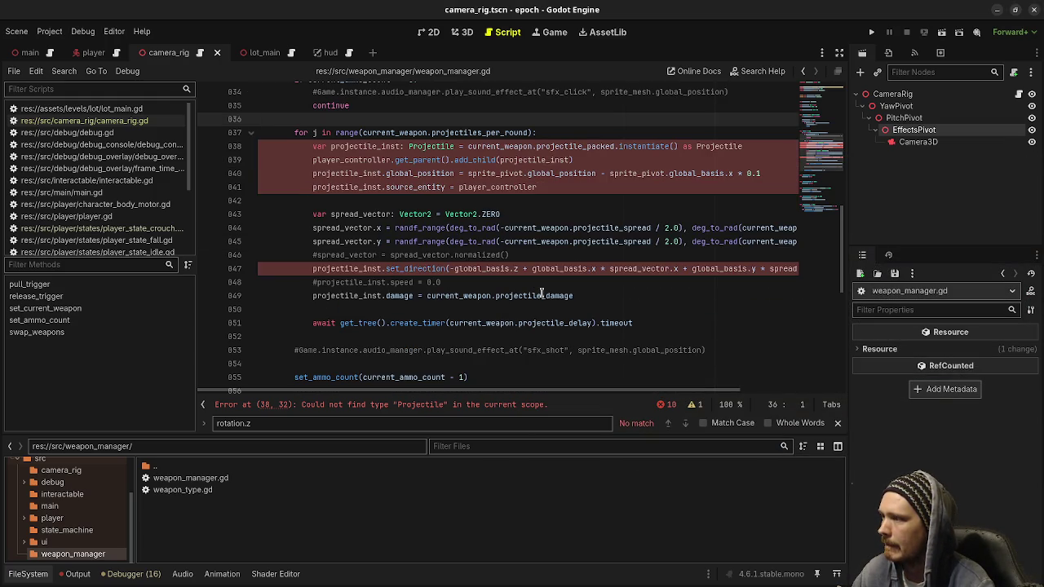
mouse_move(584, 296)
mouse_down()
mouse_move(457, 284)
mouse_move(309, 187)
mouse_up()
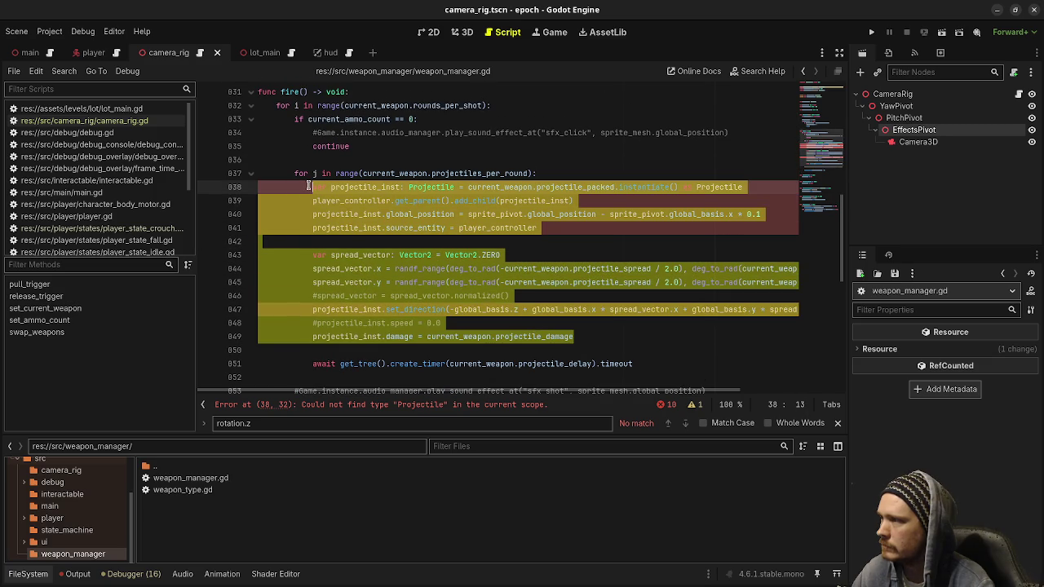
key(ctrl+k)
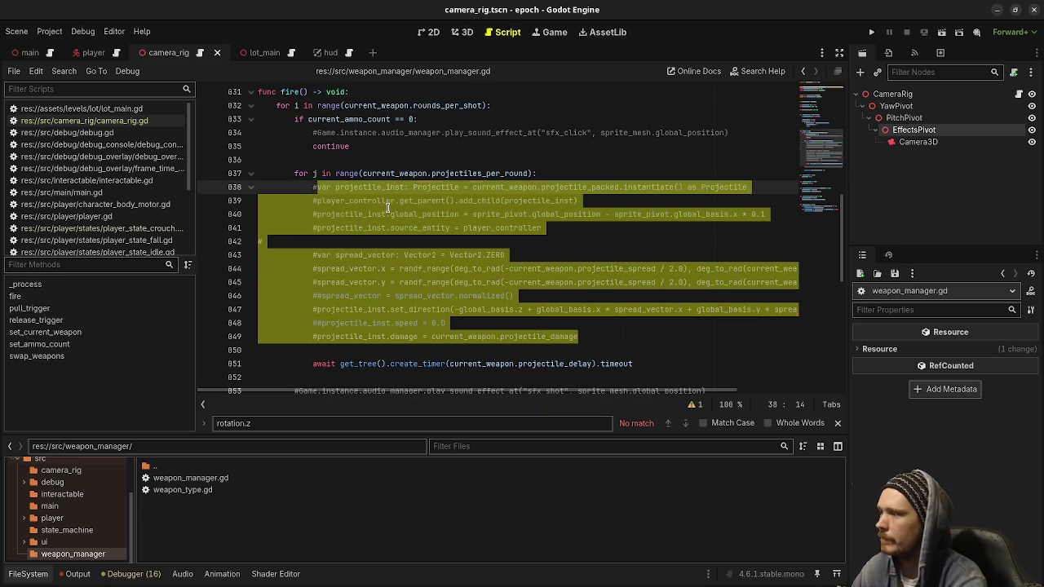
click(571, 201)
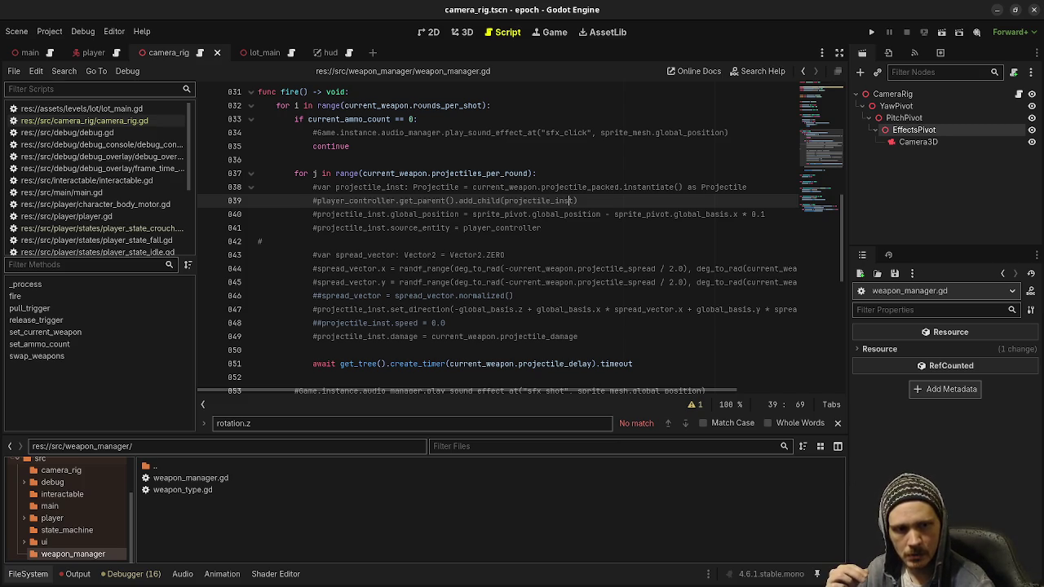
Step: Select the WeaponManager class name at the top of weapon_manager.gd
key(End)
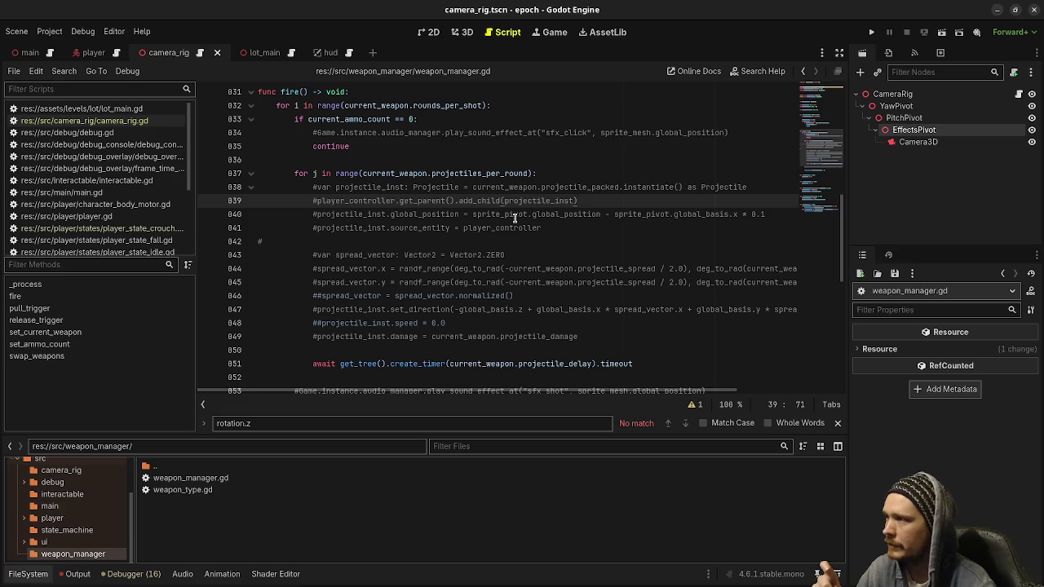
scroll(515, 218, up, 10)
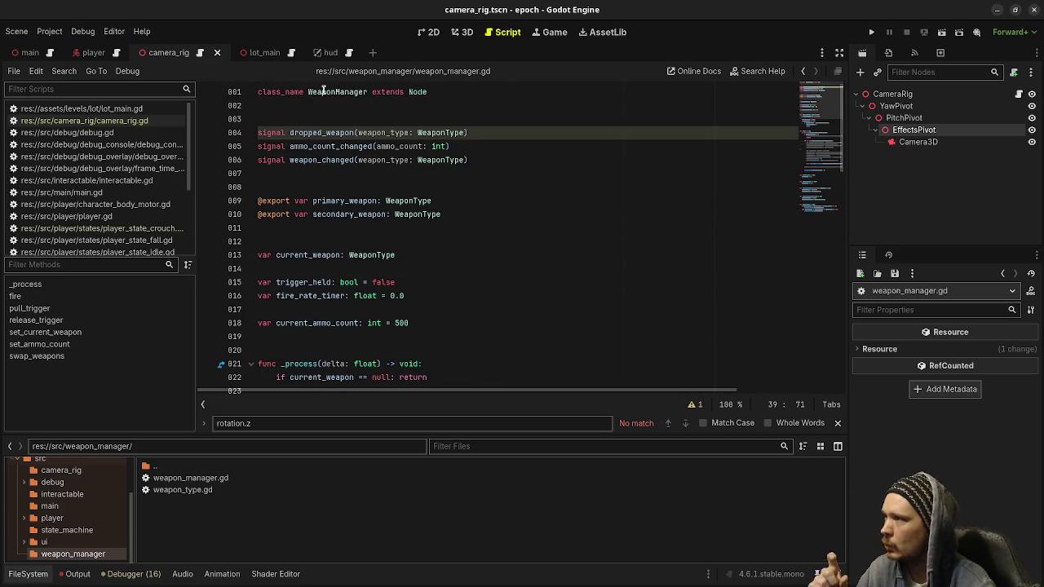
double_click(322, 91)
scroll(427, 199, down, 3)
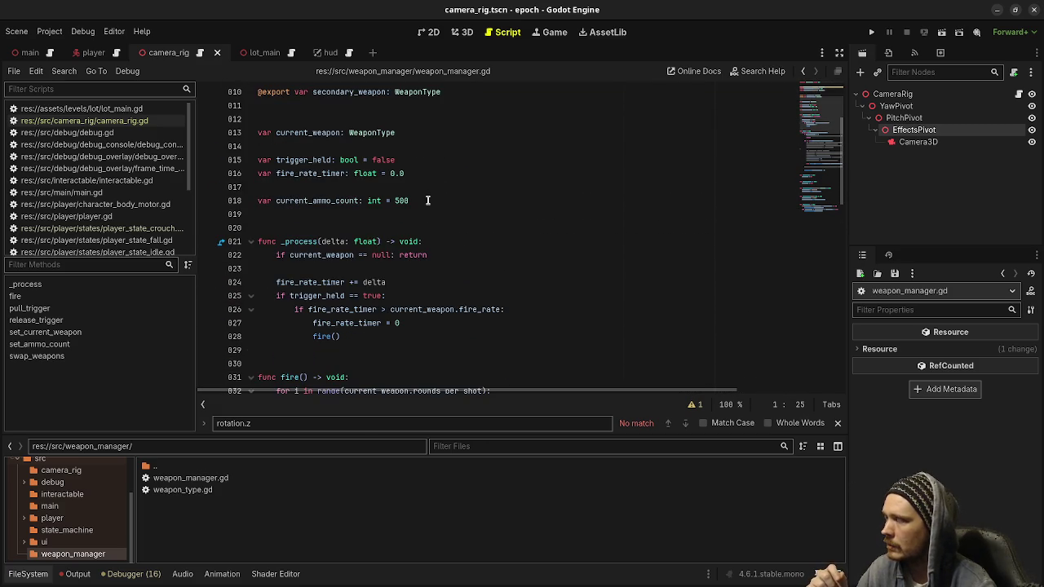
scroll(427, 199, up, 3)
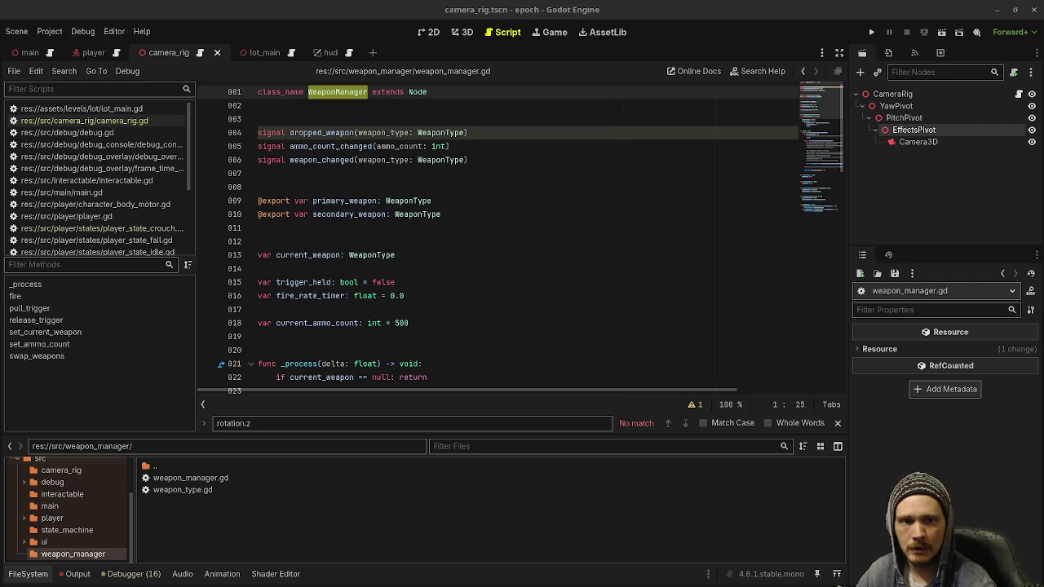
scroll(410, 229, down, 2)
scroll(410, 229, up, 2)
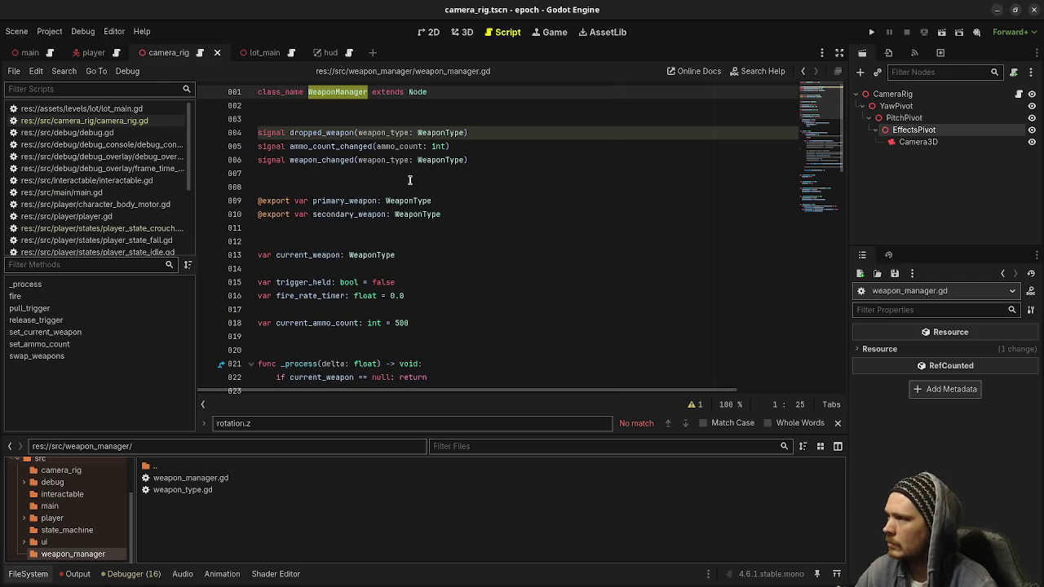
click(449, 183)
key(Return)
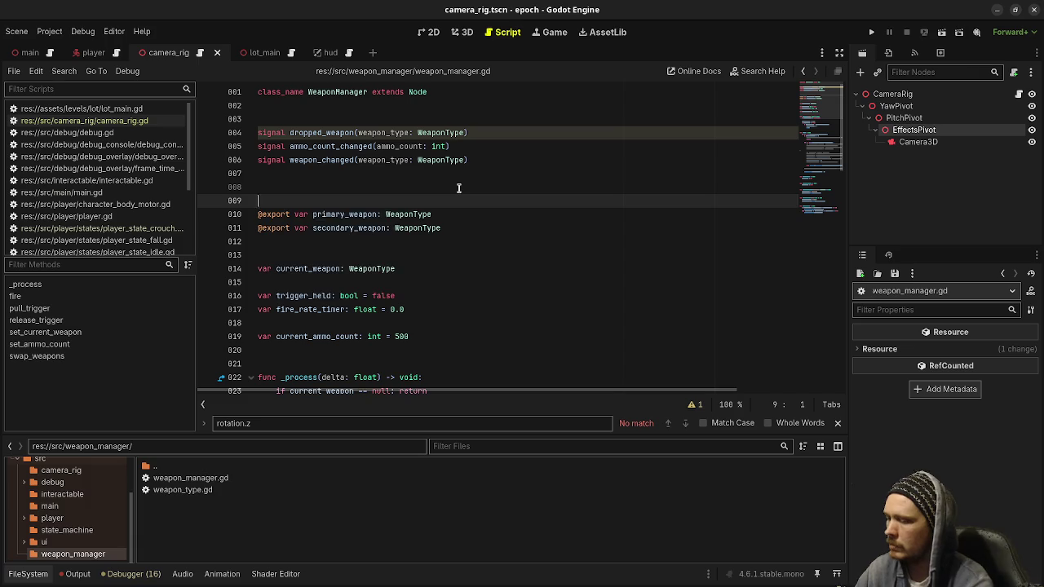
text(@export var player: Play)
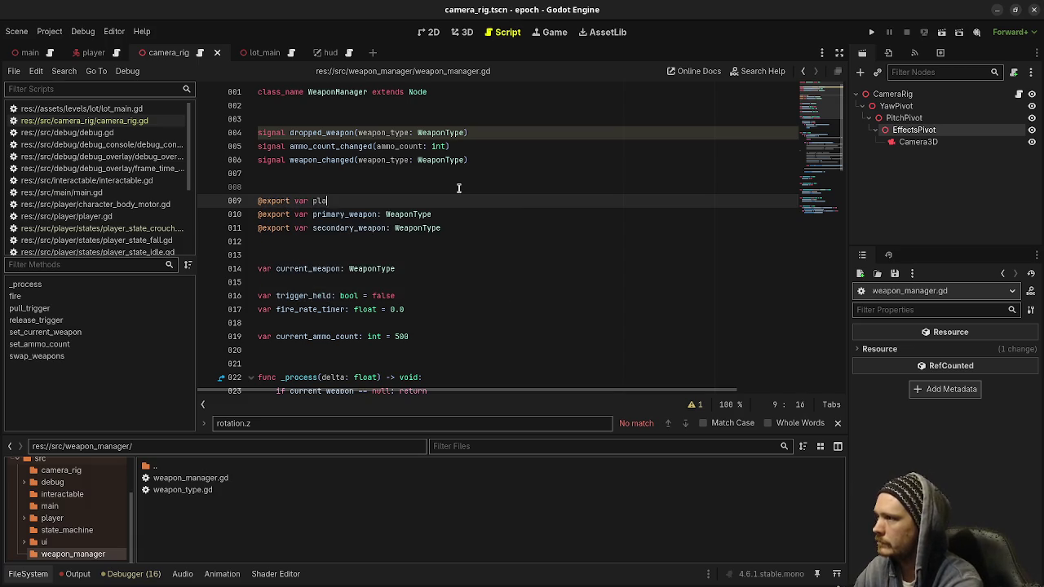
key(Return)
key(Return)
key(ctrl+s)
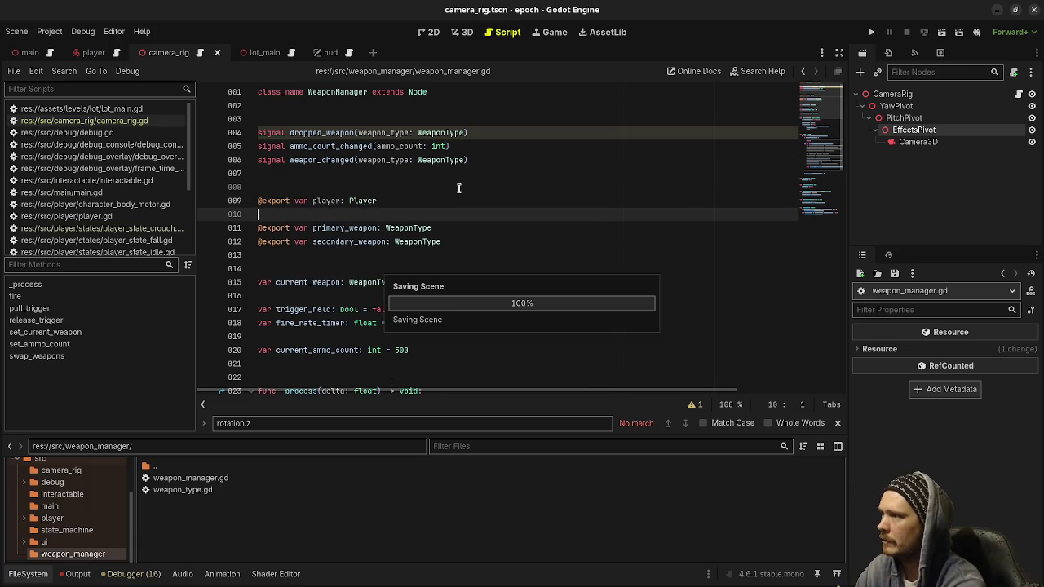
scroll(460, 186, down, 4)
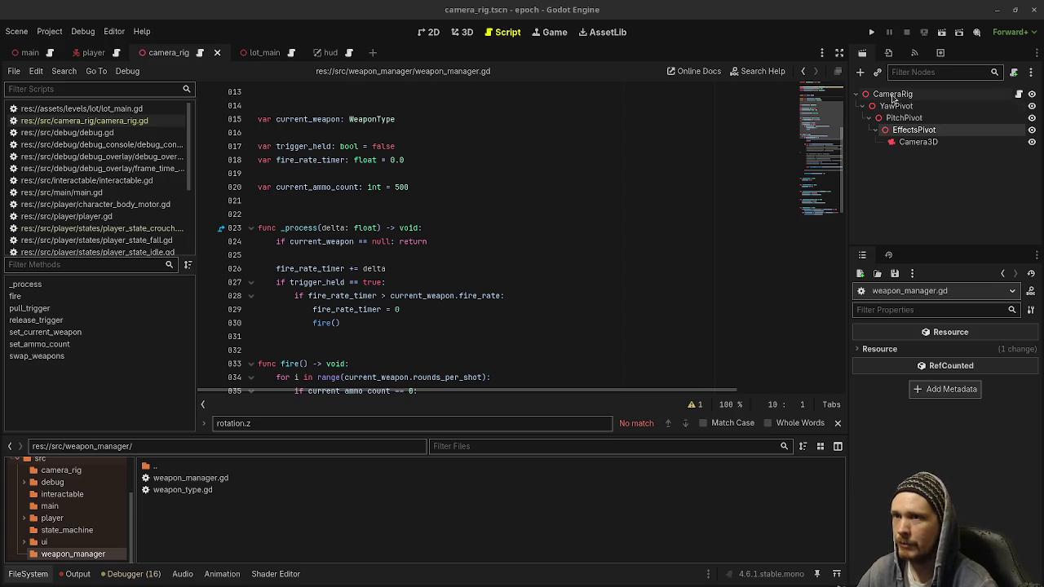
scroll(464, 306, down, 7)
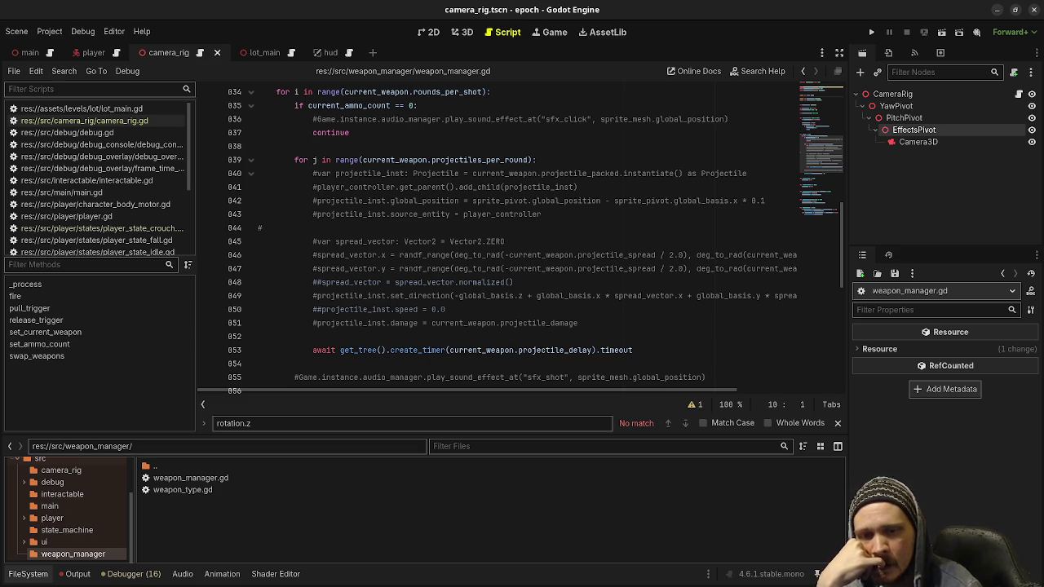
click(630, 313)
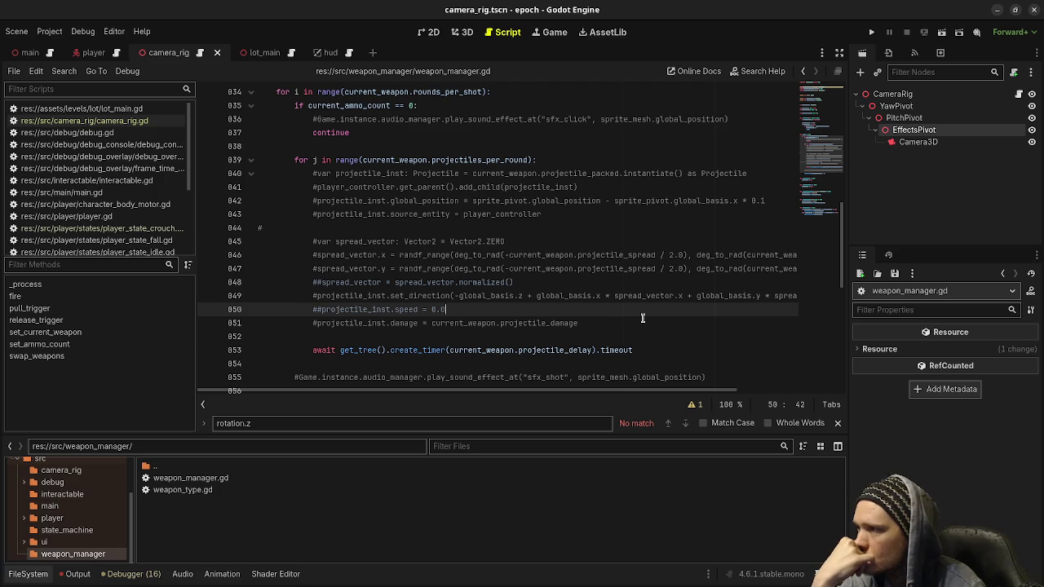
Step: Insert print("pew pew") as the first line inside the projectiles_per_round loop
click(557, 163)
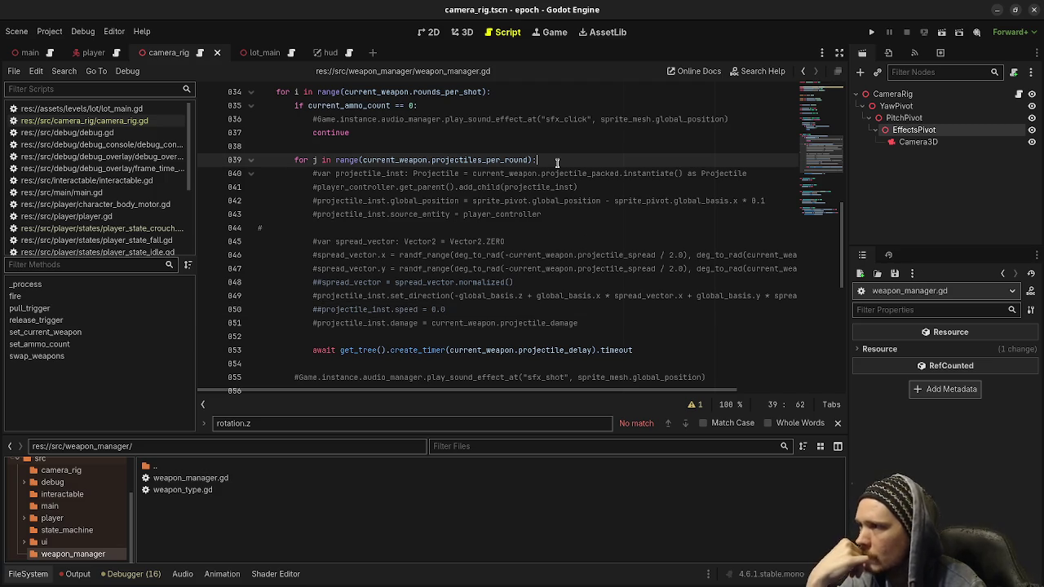
key(Return)
text(pri)
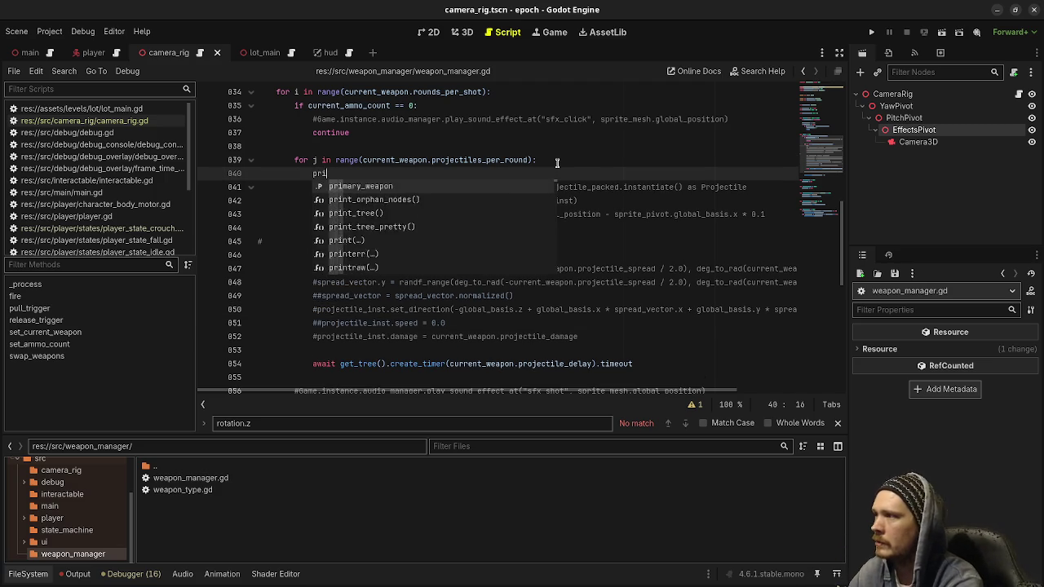
text(nt("pew pew)
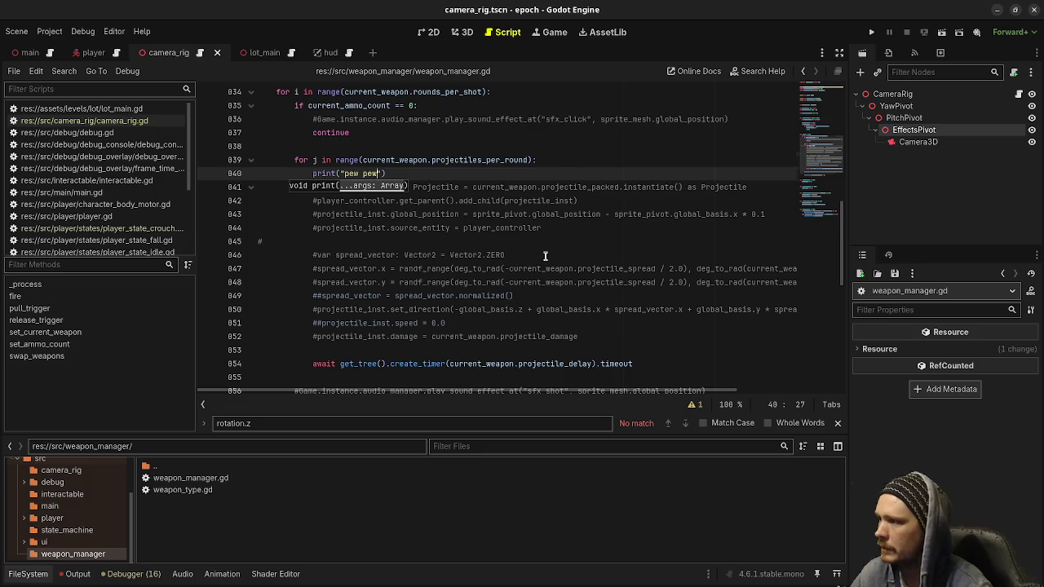
scroll(545, 256, down, 5)
scroll(545, 256, down, 3)
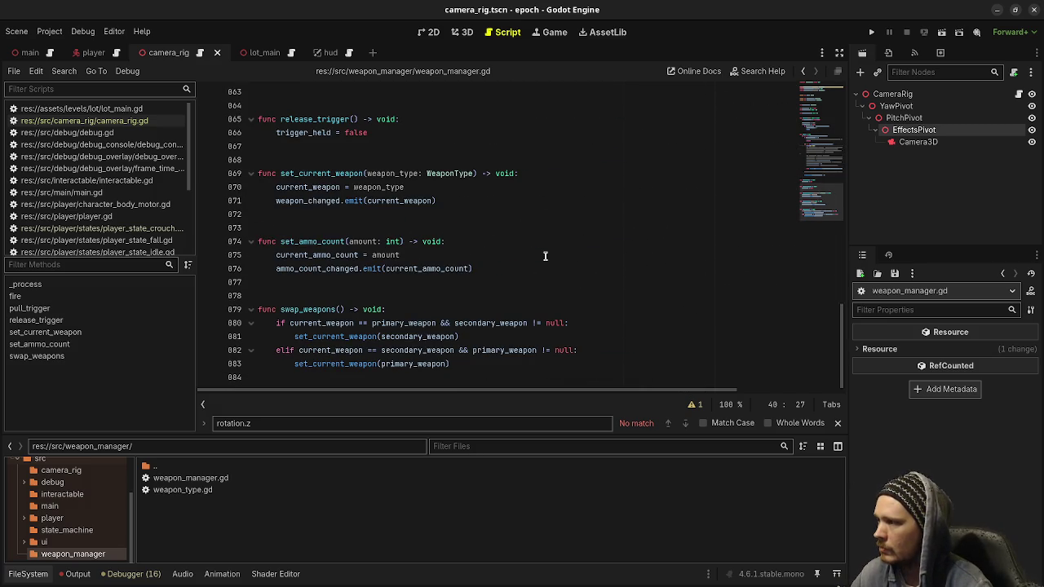
scroll(545, 256, up, 15)
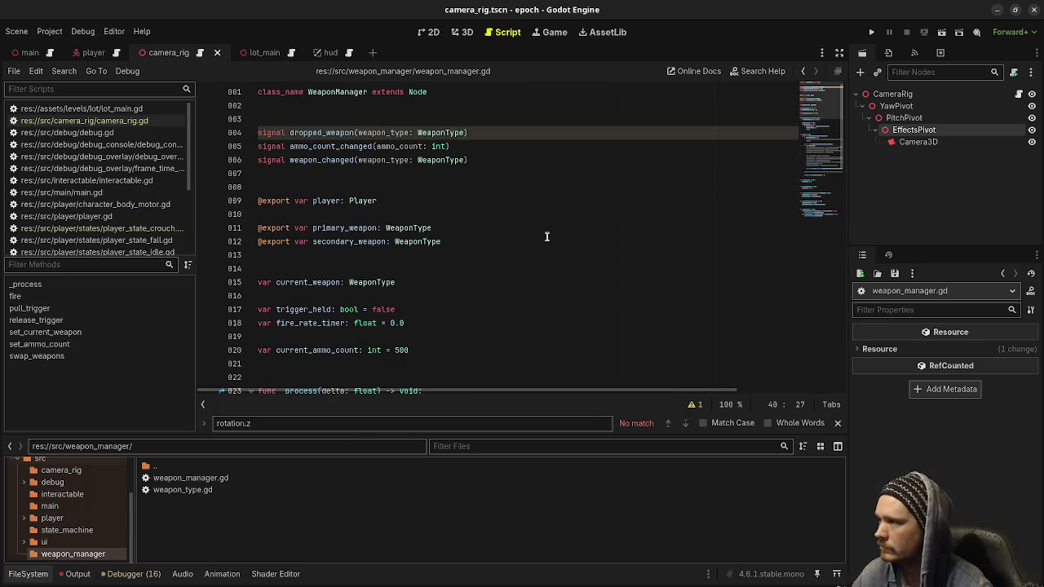
Step: Add a WeaponManager child node under Player in the player scene
click(88, 52)
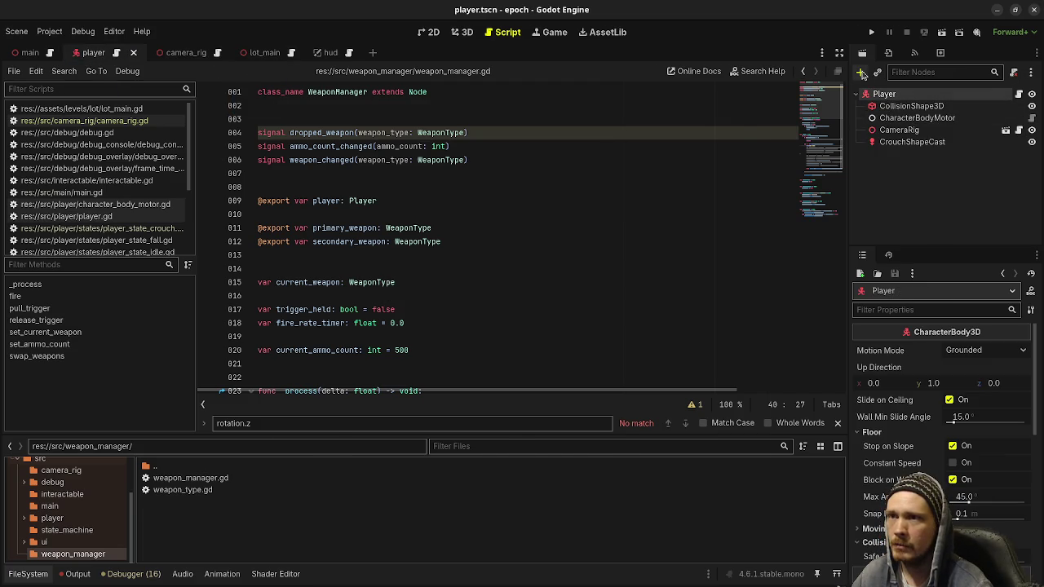
click(861, 72)
text(weapon)
key(Return)
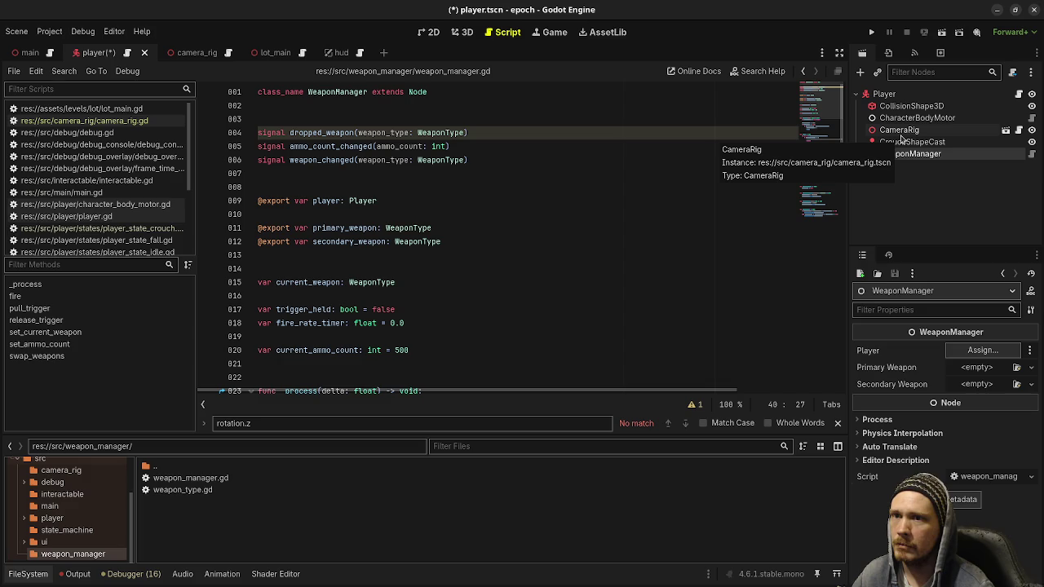
Step: Assign the Player node to WeaponManager's Player property and save the scene
click(981, 351)
click(465, 168)
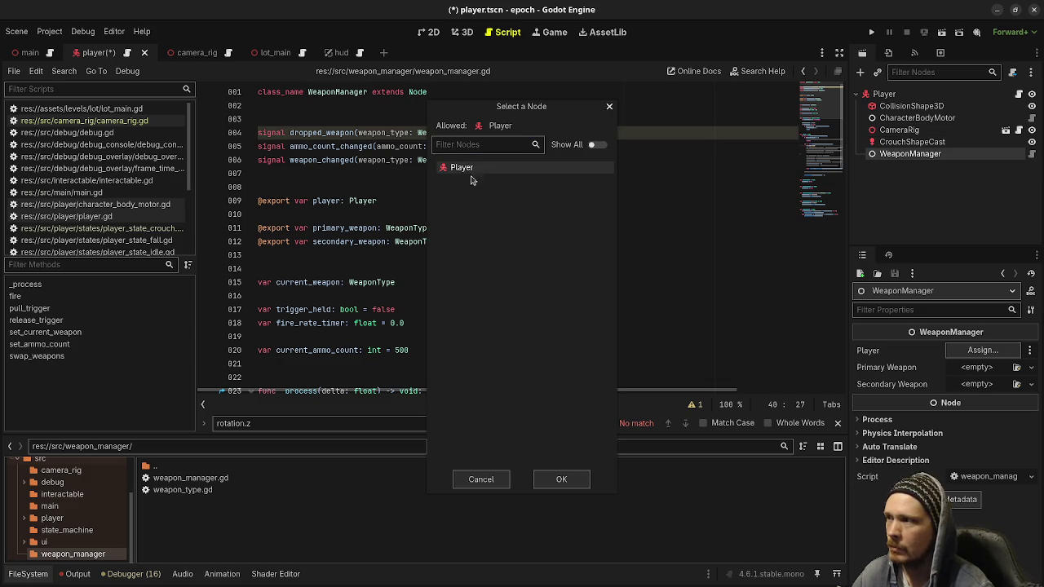
click(563, 479)
key(ctrl+s)
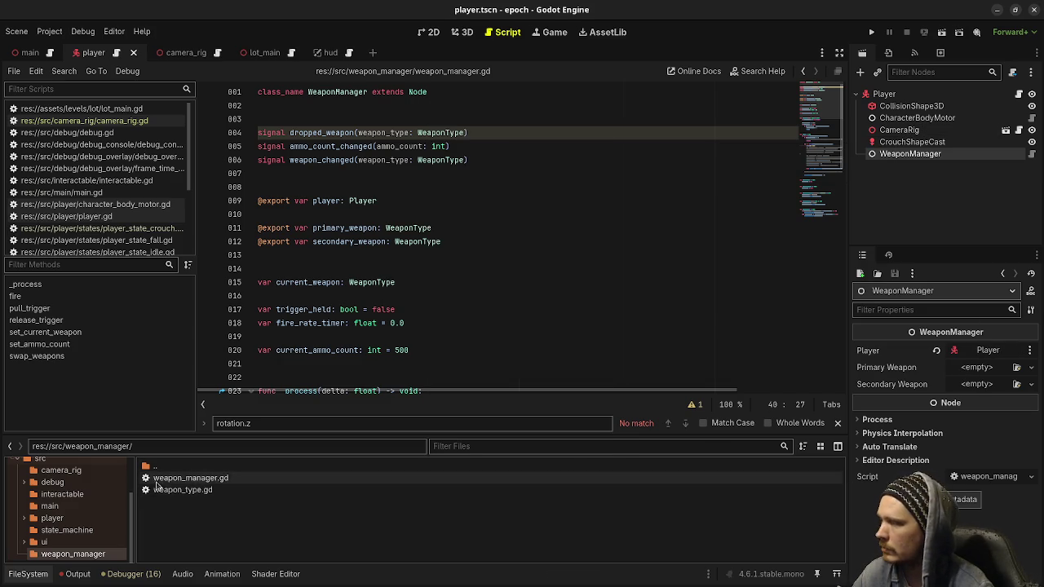
scroll(33, 502, up, 3)
click(43, 484)
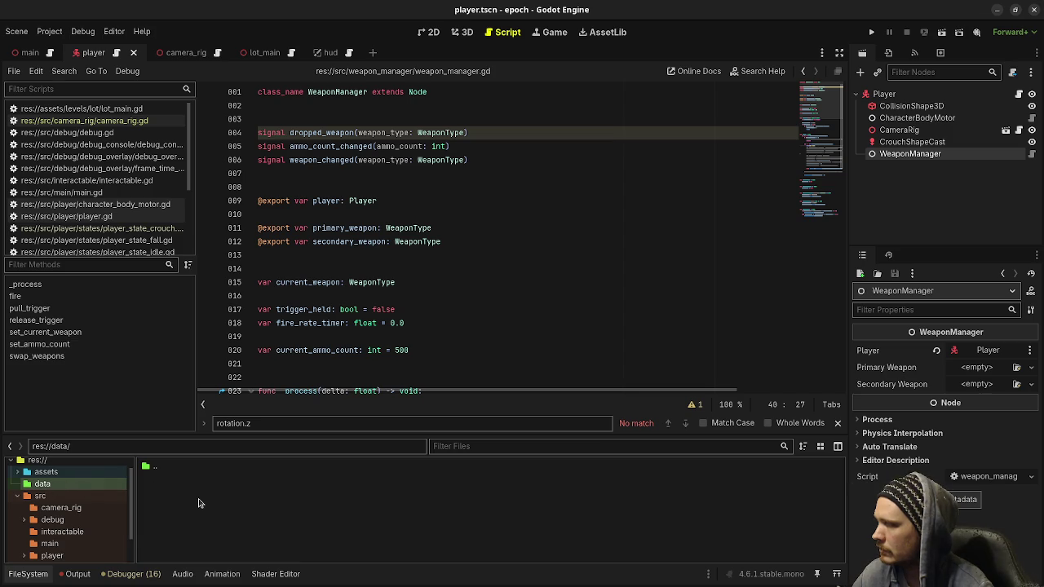
Step: Create a weapon_types folder inside data and open it
right_click(167, 488)
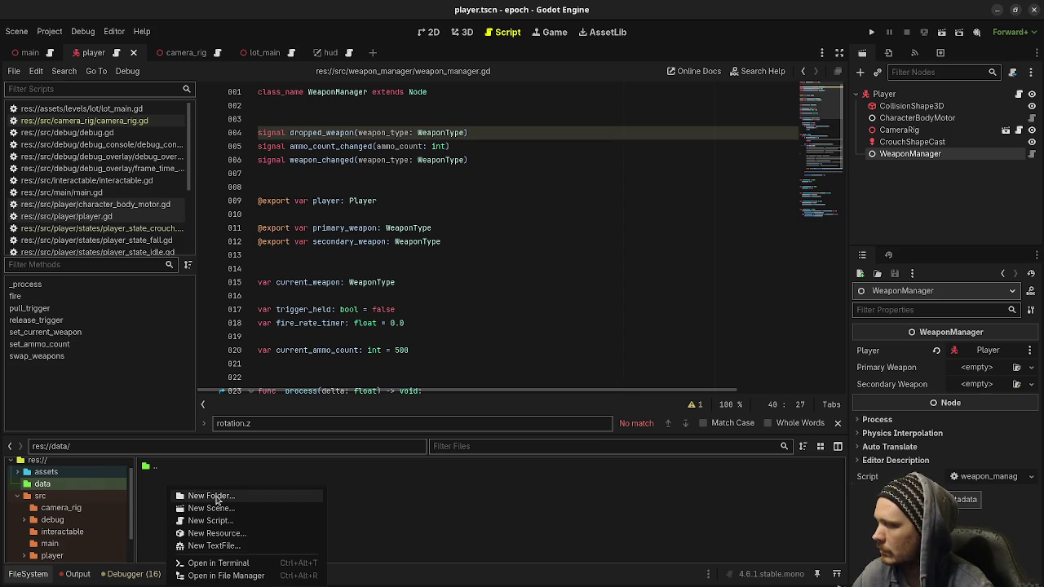
click(214, 497)
text(weapon)
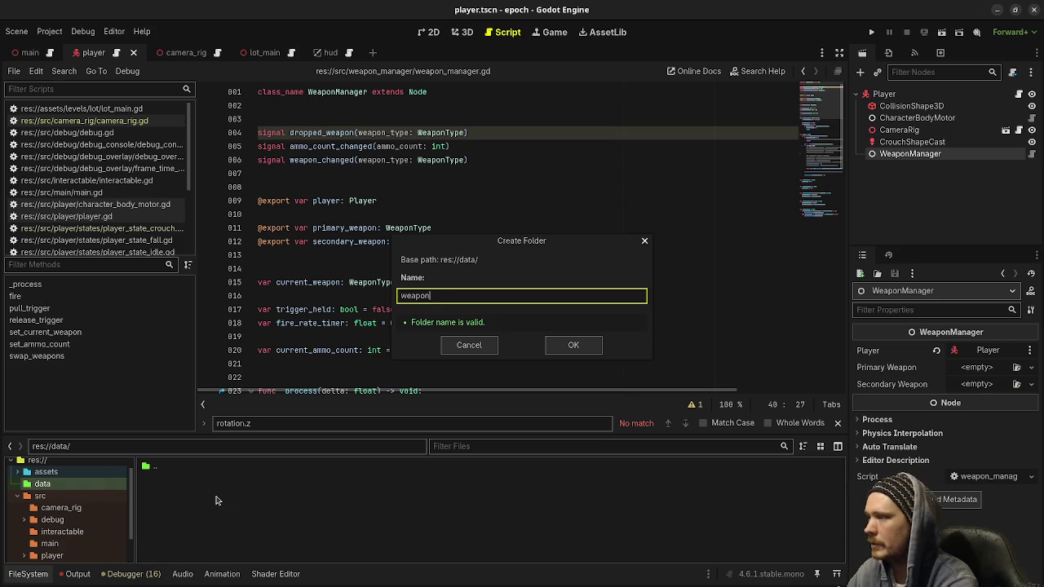
text(_types)
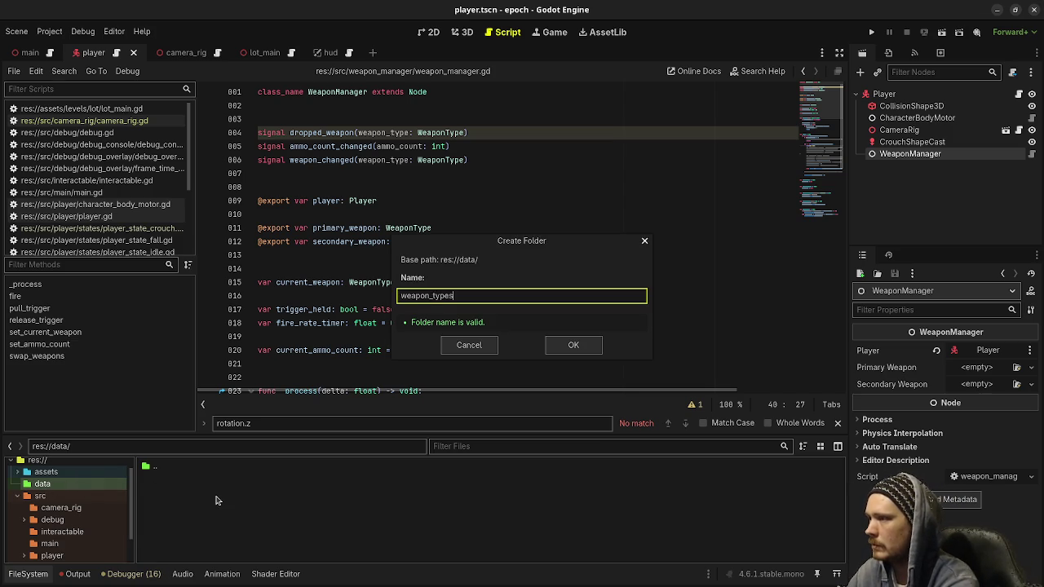
key(Return)
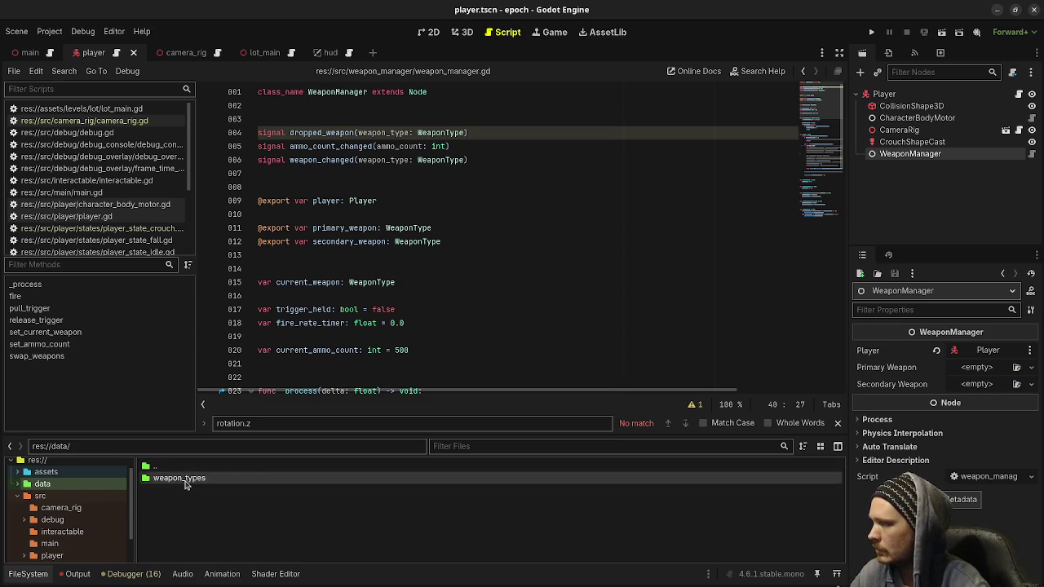
double_click(187, 479)
Step: Create a new WeaponType resource saved as pistol.tres and select it
right_click(198, 517)
click(242, 532)
text(weapon)
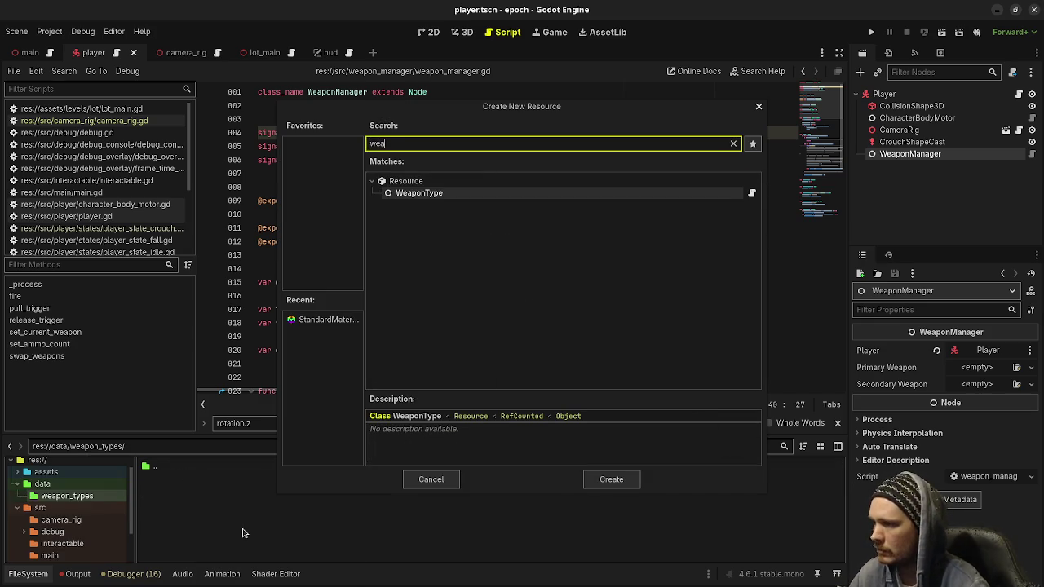
key(Return)
text(pistol)
key(Return)
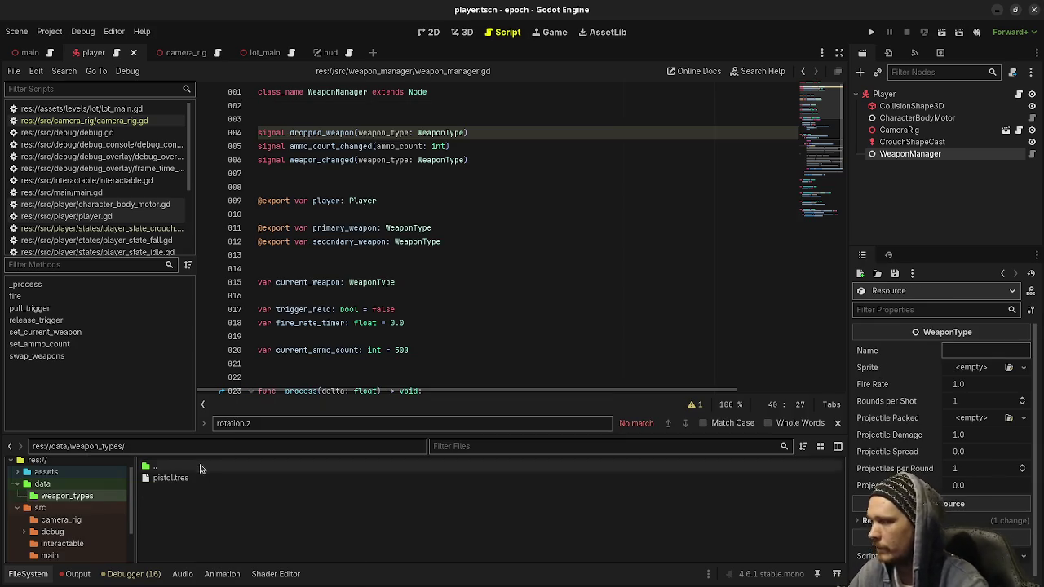
click(199, 478)
Step: Set pistol.tres Name to Pistol and minimize the other Godot window
click(964, 350)
text(Pistol)
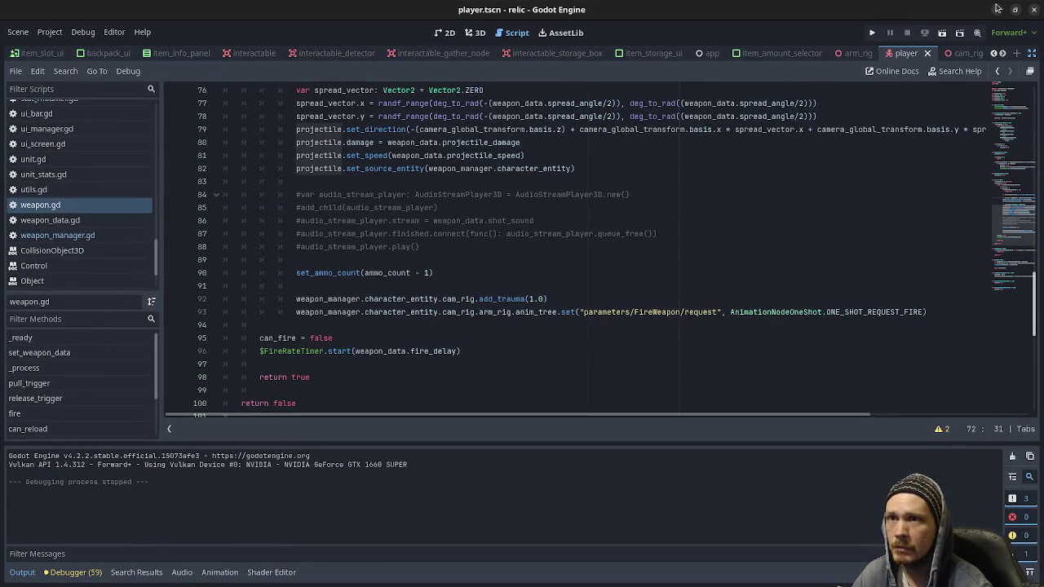
click(998, 9)
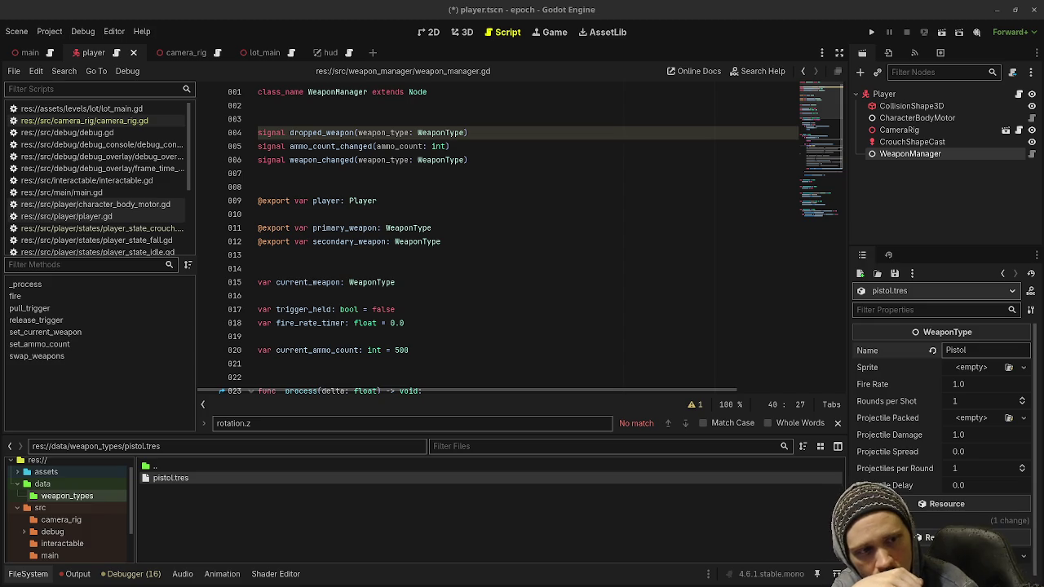
click(964, 384)
Step: Give pistol.tres fire rate 0.5 and spread 0.0, then make it WeaponManager's Primary Weapon
text(0.8)
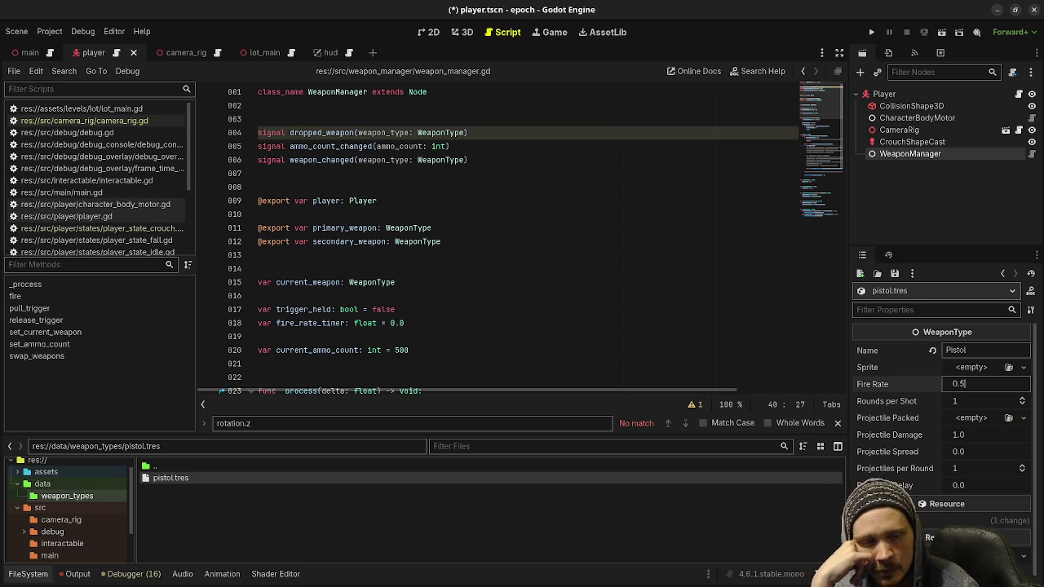
key(Return)
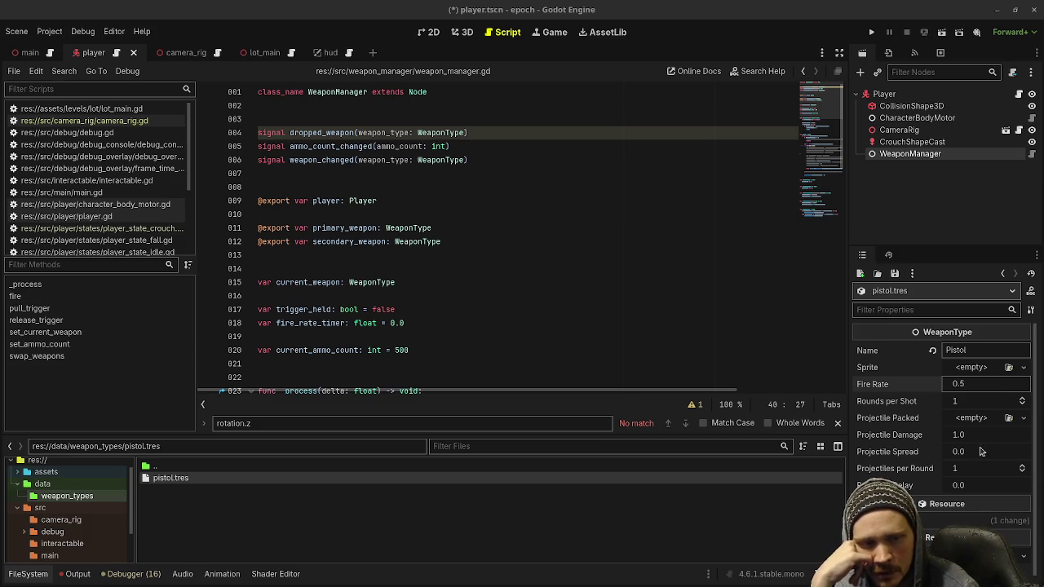
click(974, 454)
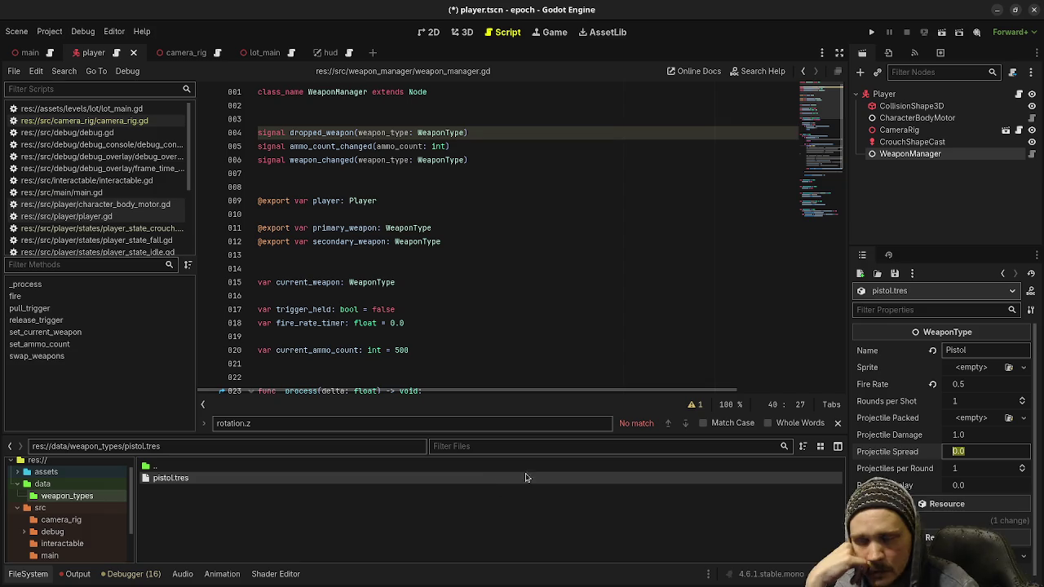
key(Return)
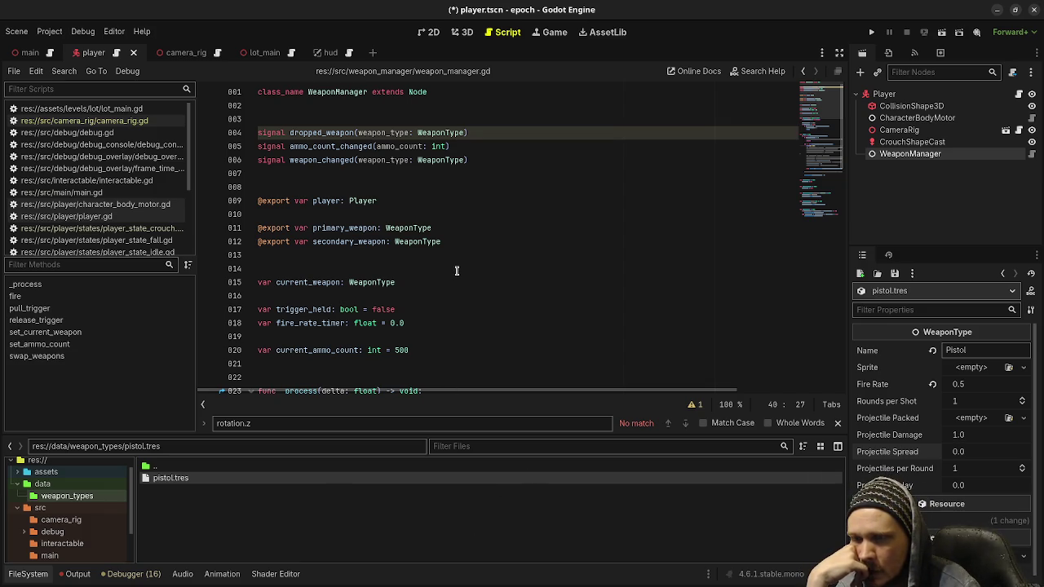
click(898, 154)
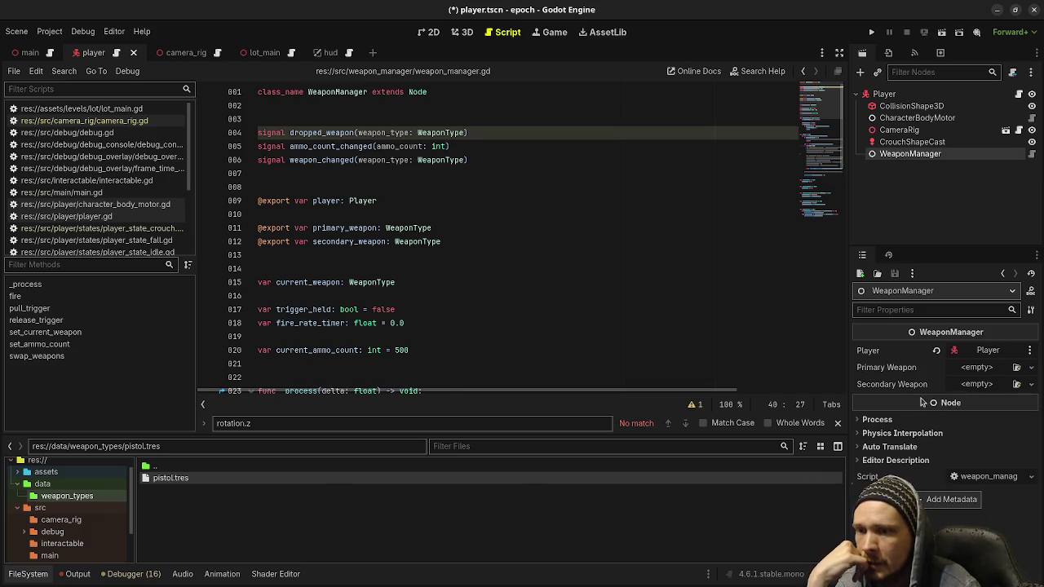
mouse_move(182, 481)
mouse_down()
mouse_move(958, 385)
mouse_move(975, 368)
mouse_up()
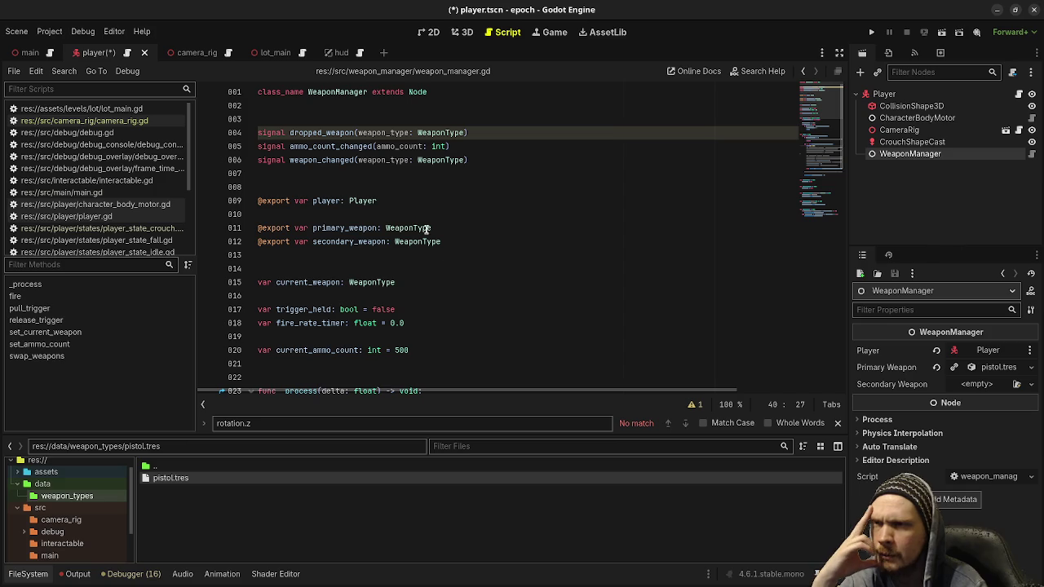
Step: Save the player scene and launch the game with Run Project
scroll(498, 282, down, 3)
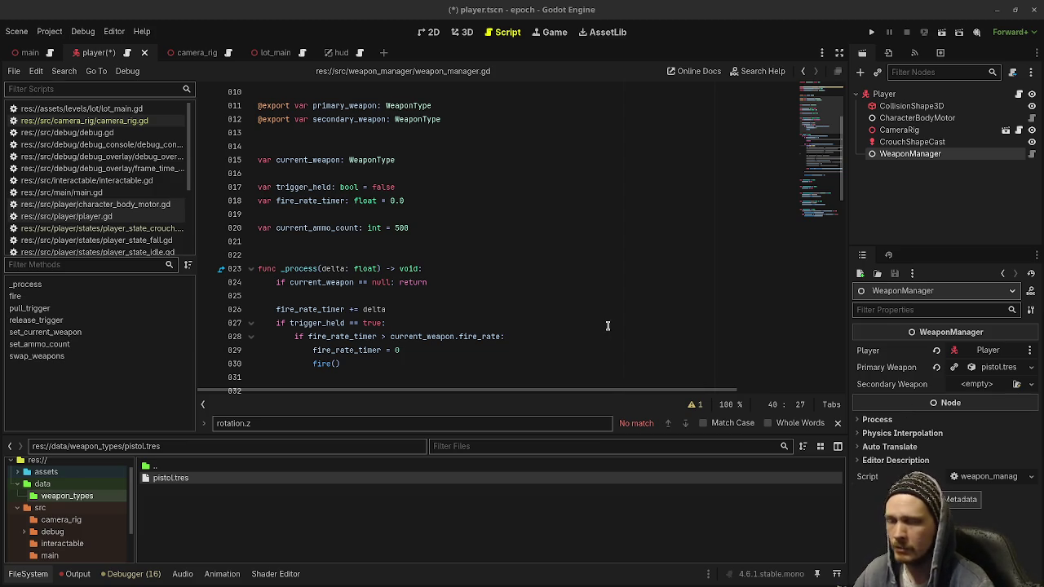
click(529, 337)
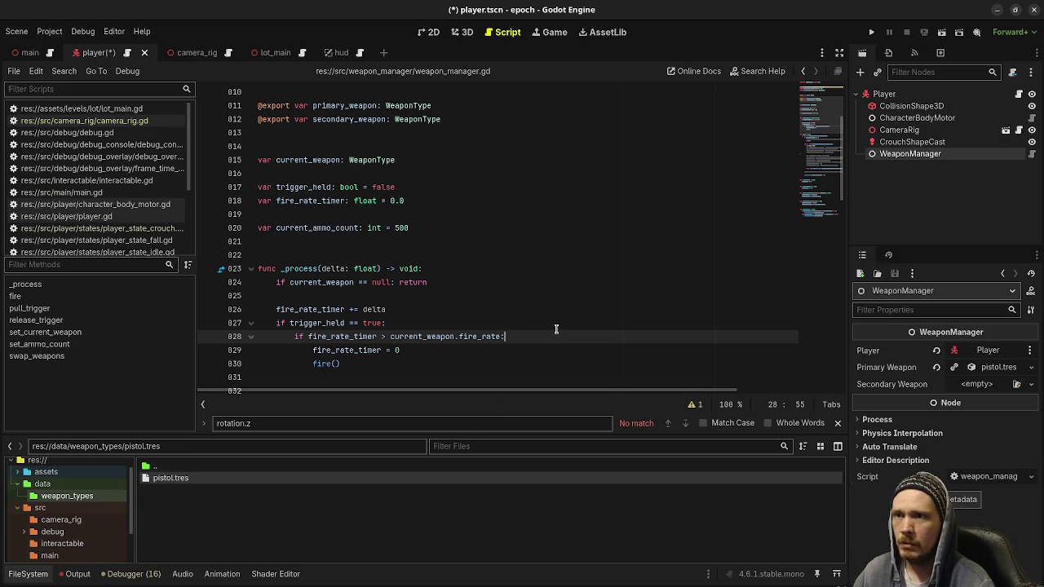
click(872, 32)
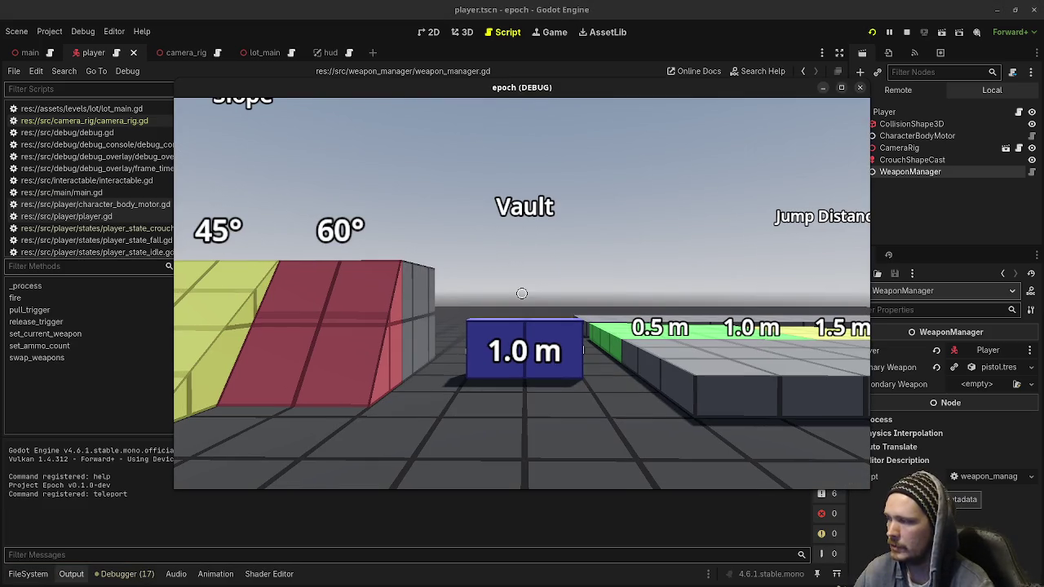
Step: Walk through the slope, vault and crouch-tunnel areas and show the F3 debug overlay
key(w)
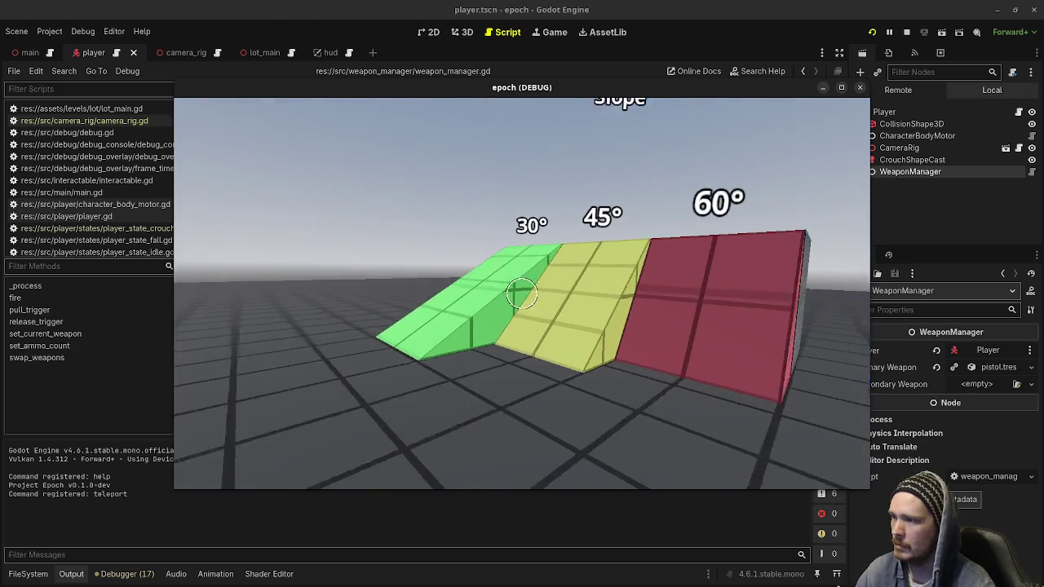
key(w)
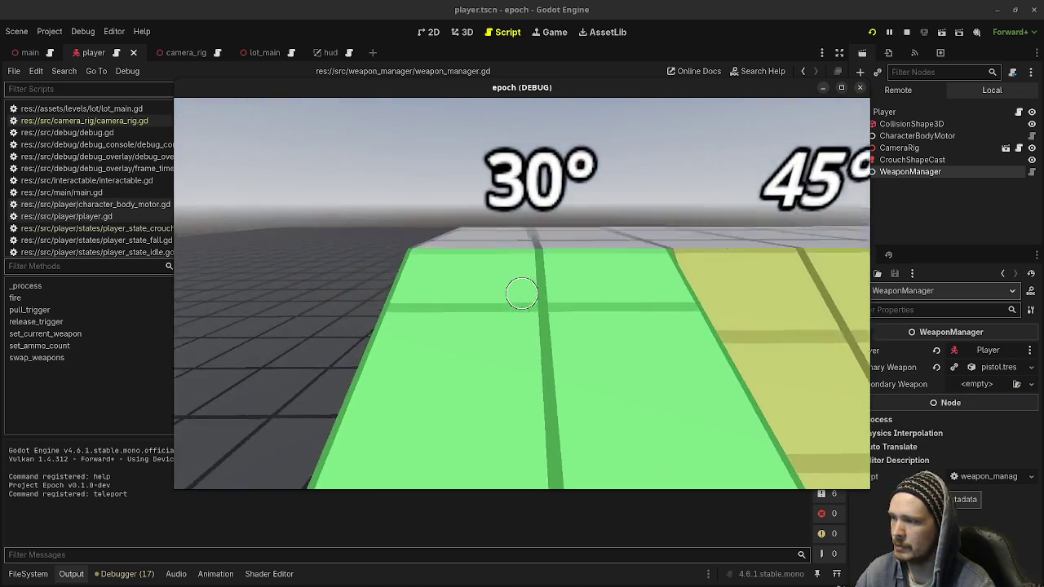
key(w)
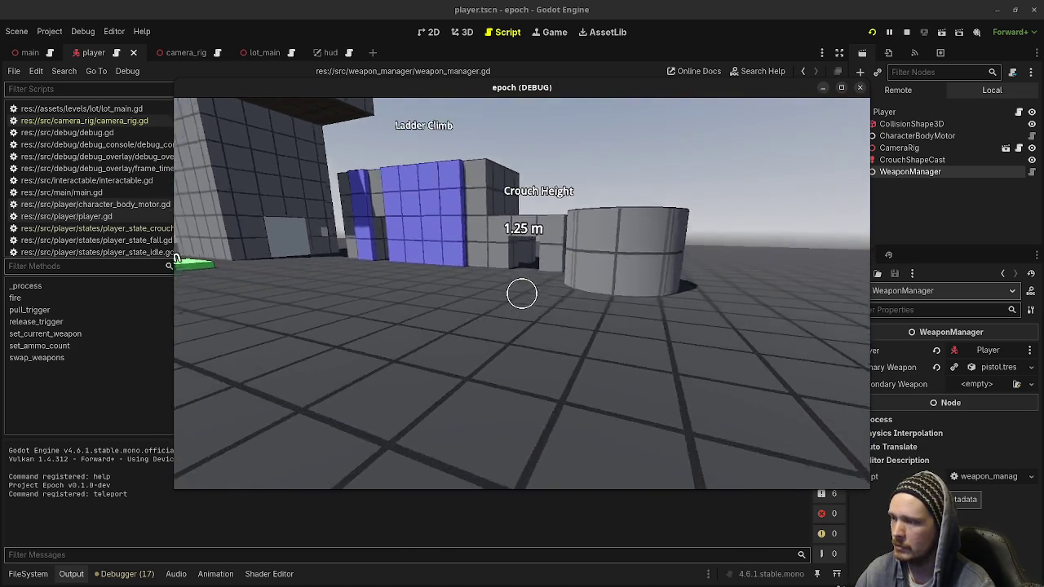
key(w)
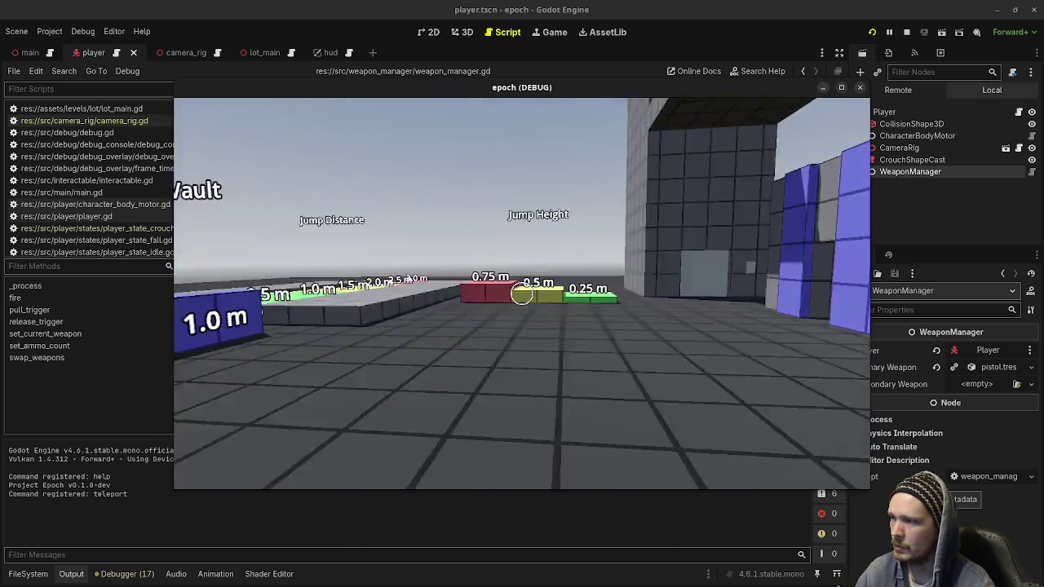
key(w)
key(F3)
key(shift+w)
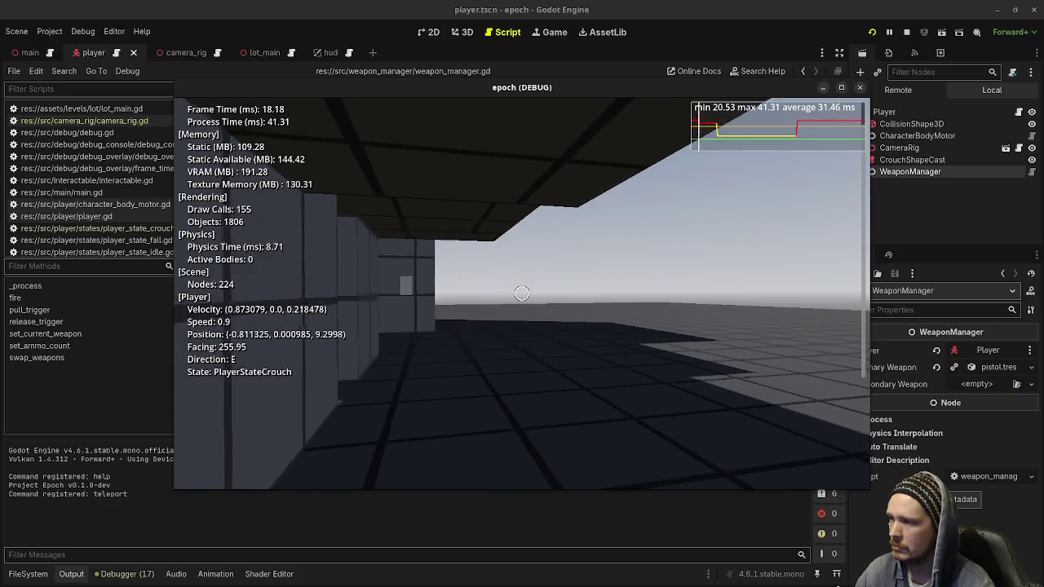
Step: Sprint to the building, open its double doors and walk in toward the slope ramps
key(shift+w)
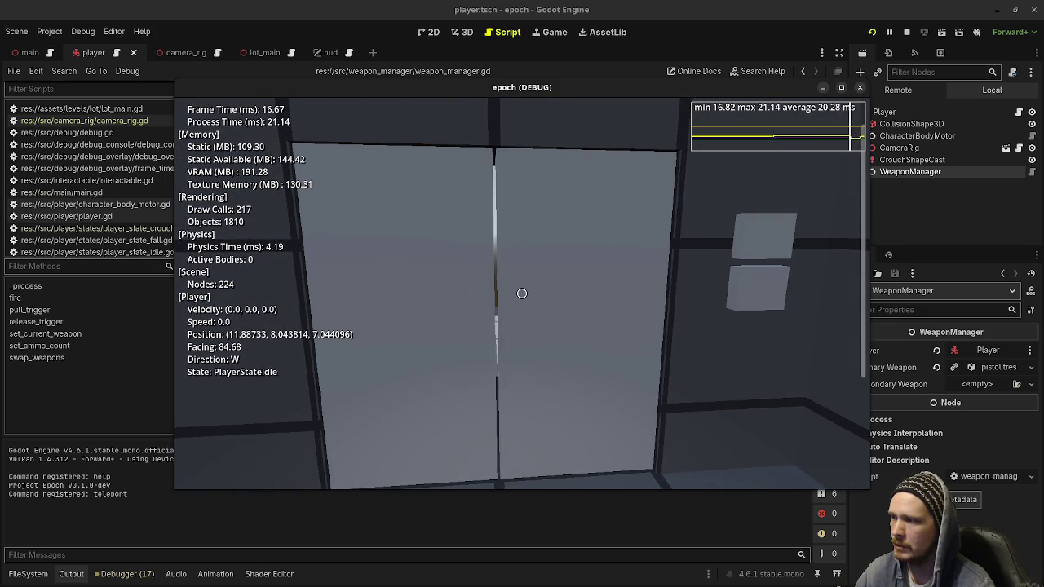
key(e)
key(shift+w)
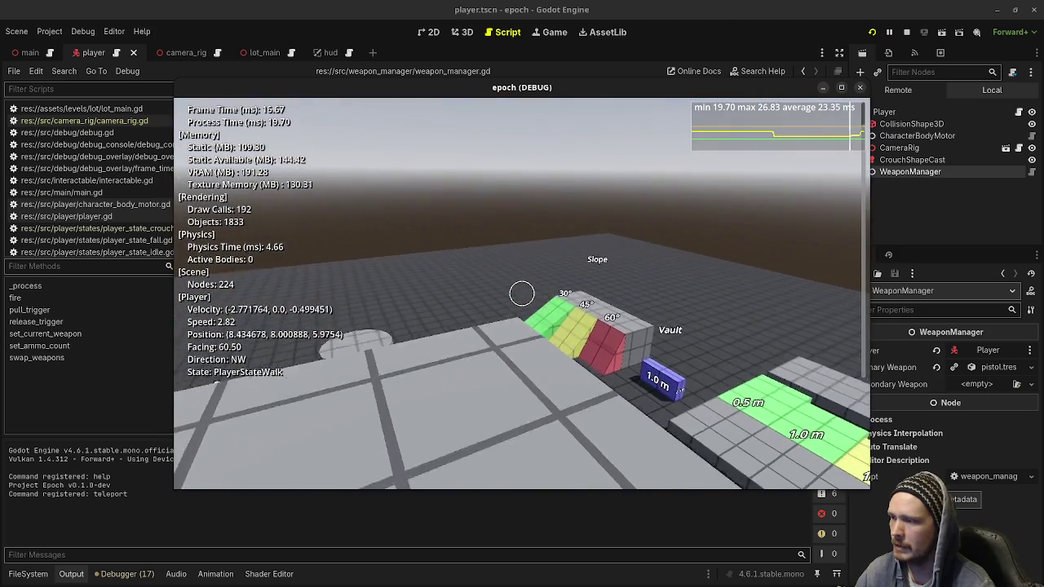
key(w)
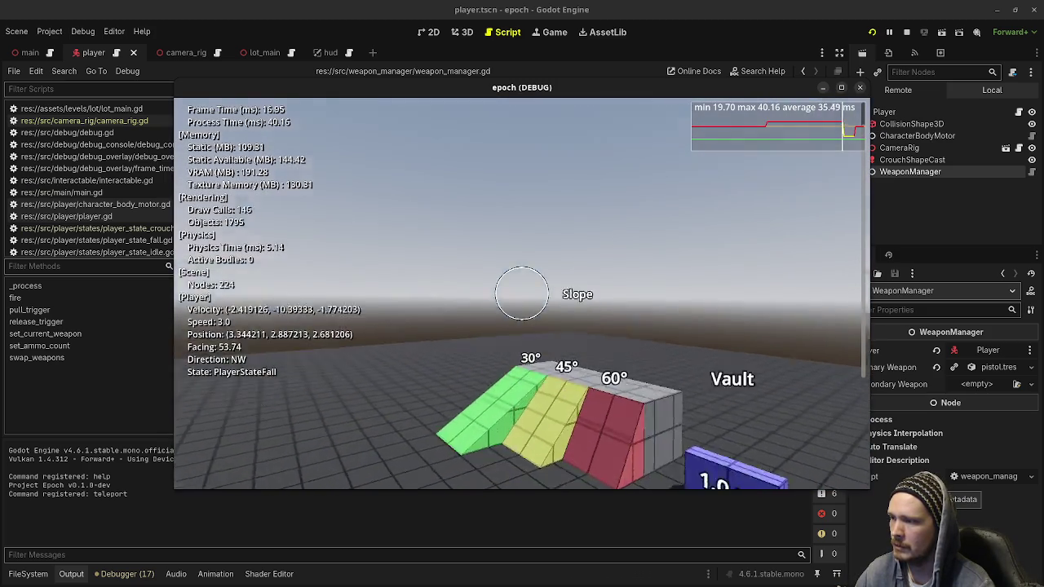
key(w)
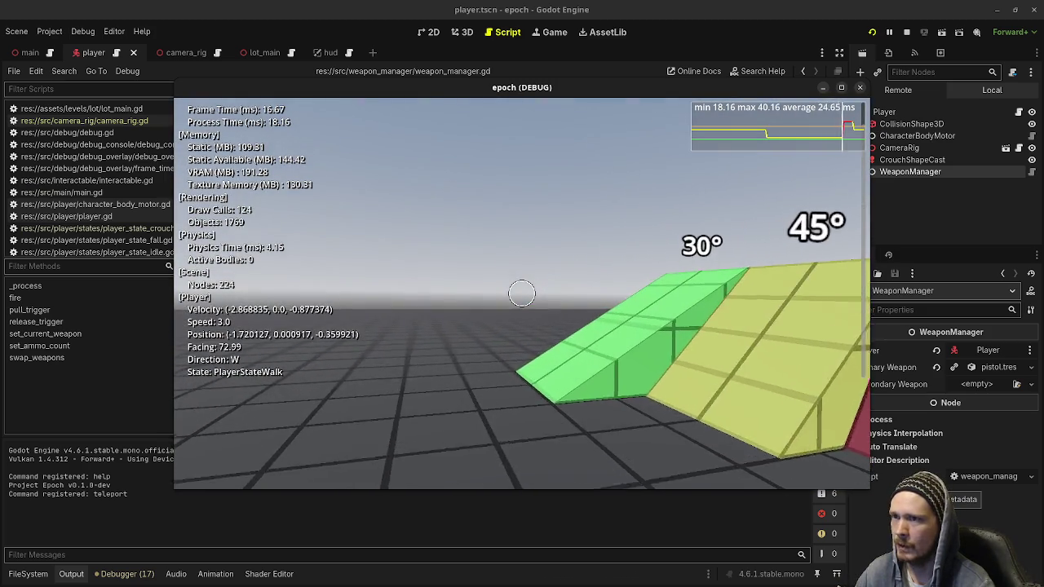
Step: Hide the debug stats with F3 and walk past the crouch blocks, blue walls and cylinder
key(F3)
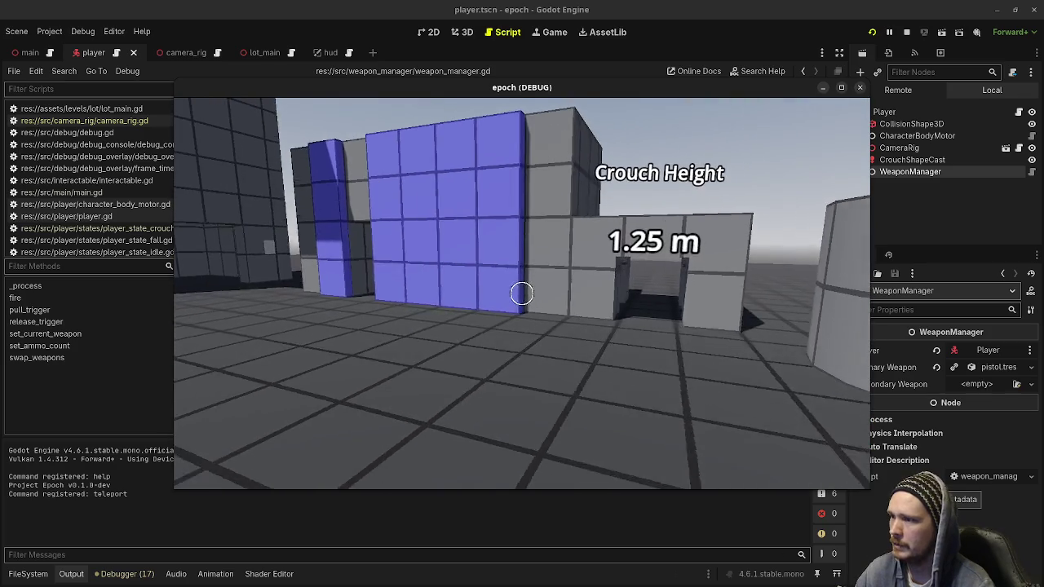
key(w)
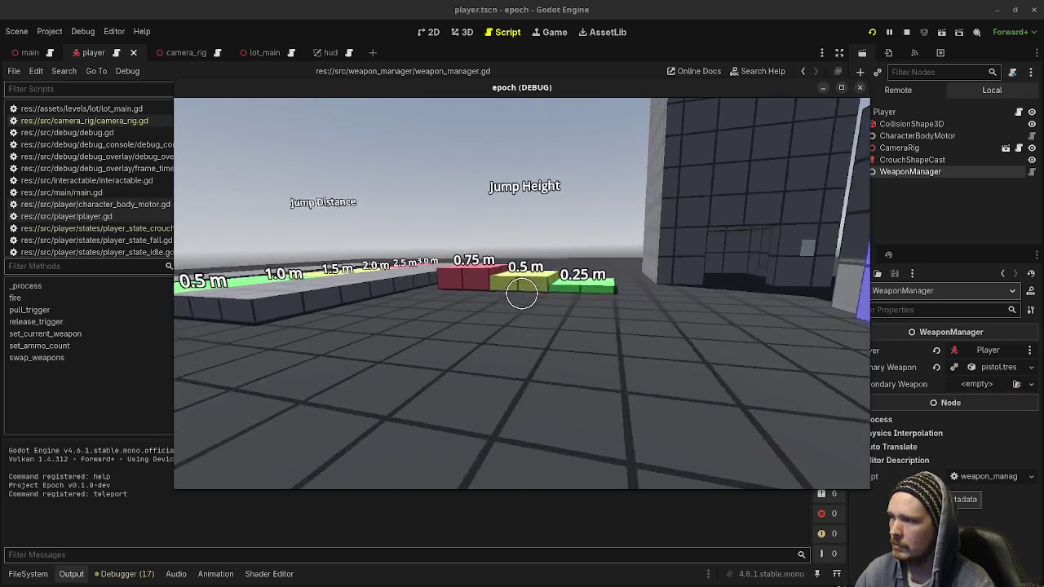
key(w)
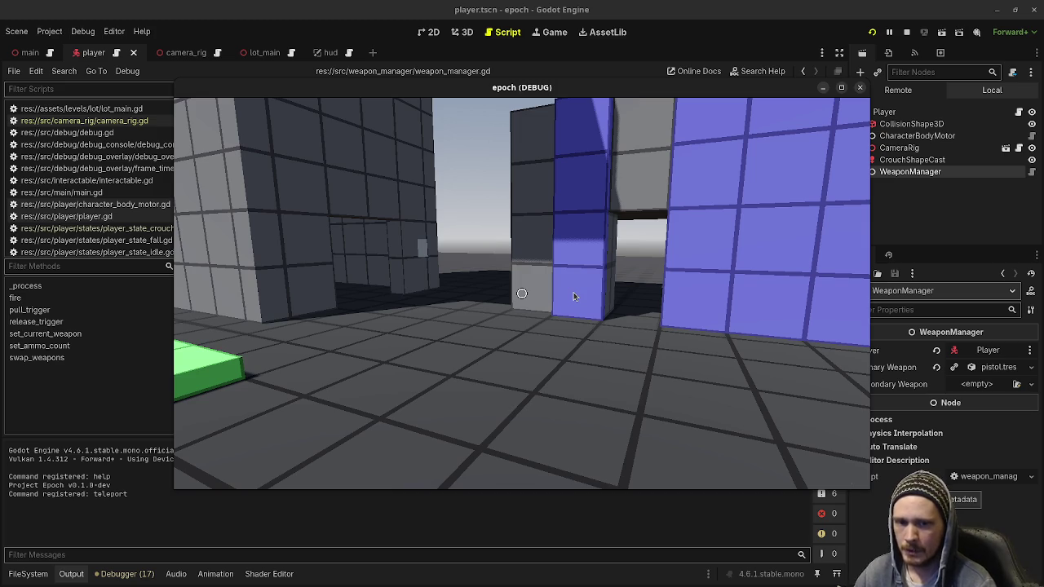
key(w)
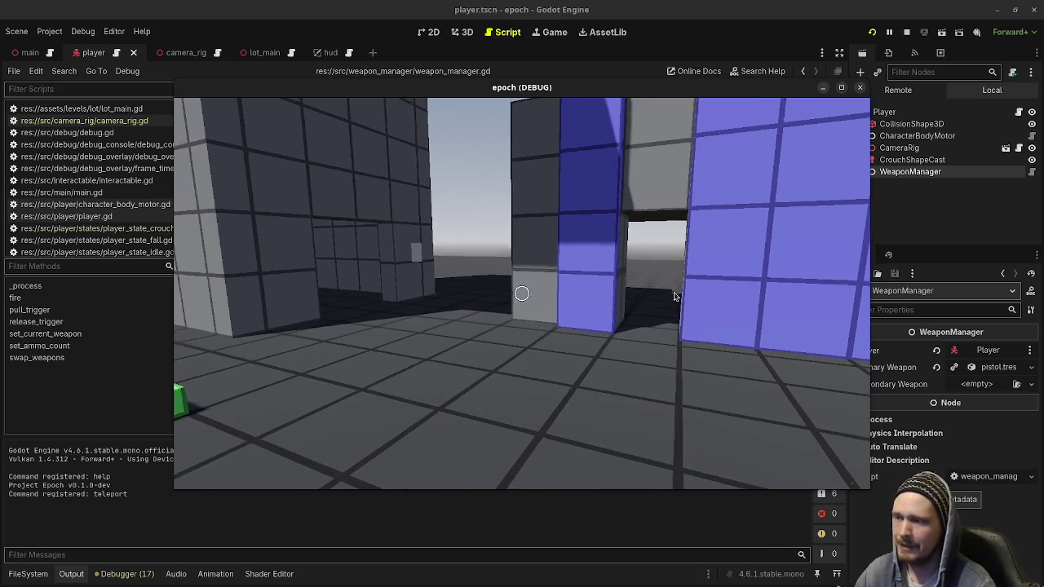
key(w)
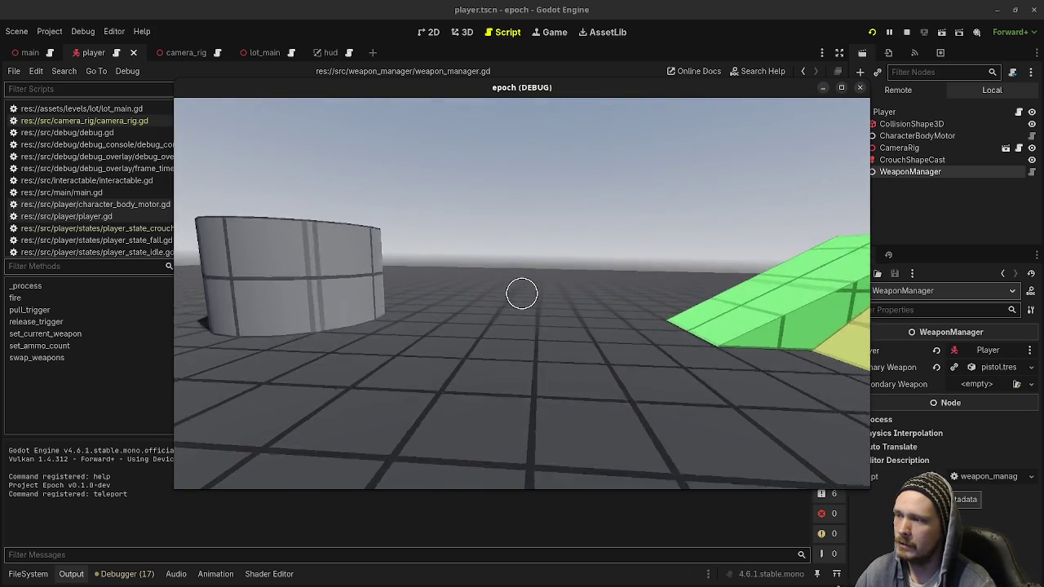
key(w)
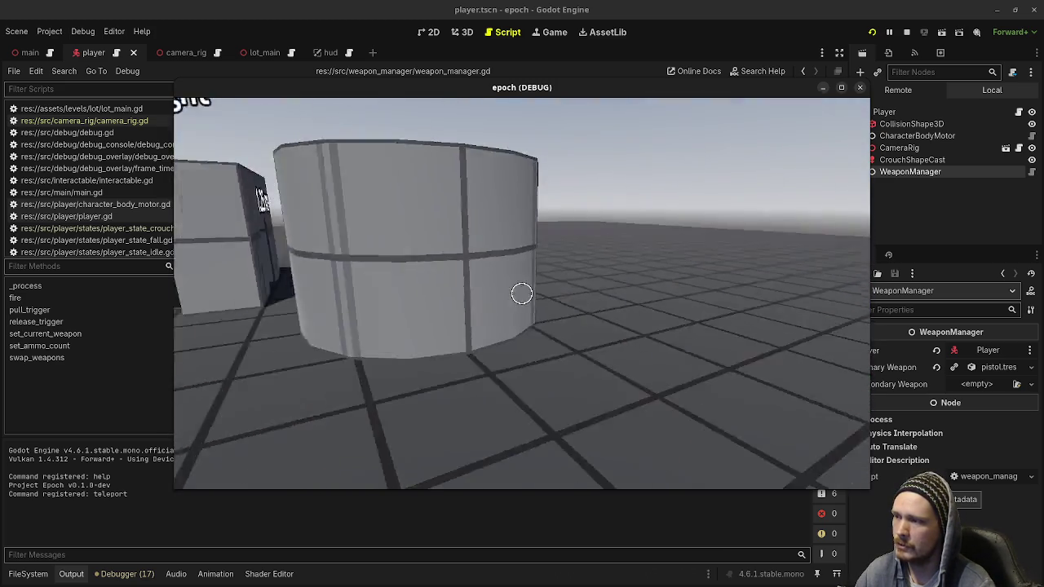
key(w)
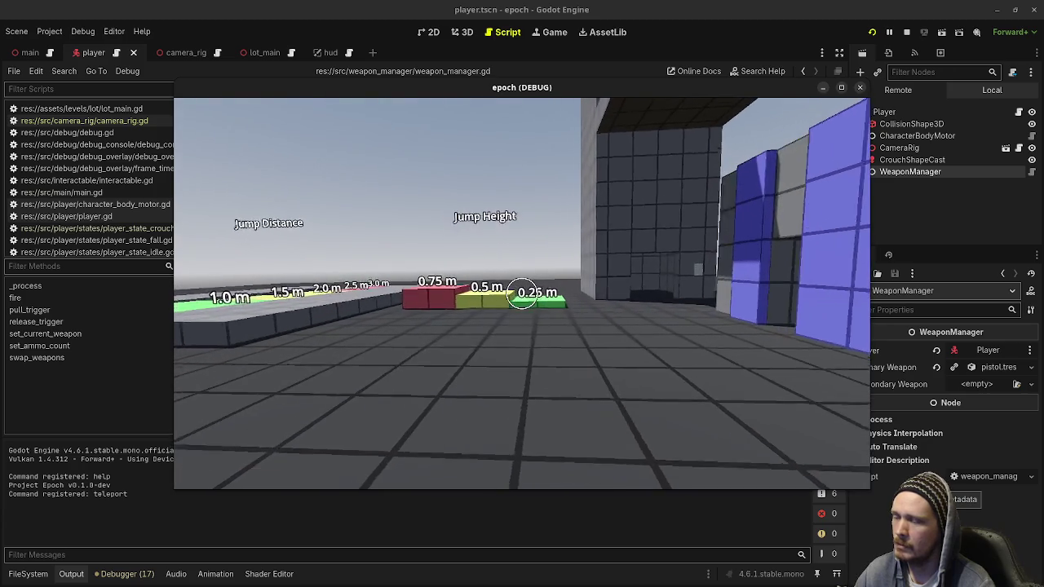
Step: Walk through the crouch-height doorway to the Jump Height steps, then stop the game
key(w)
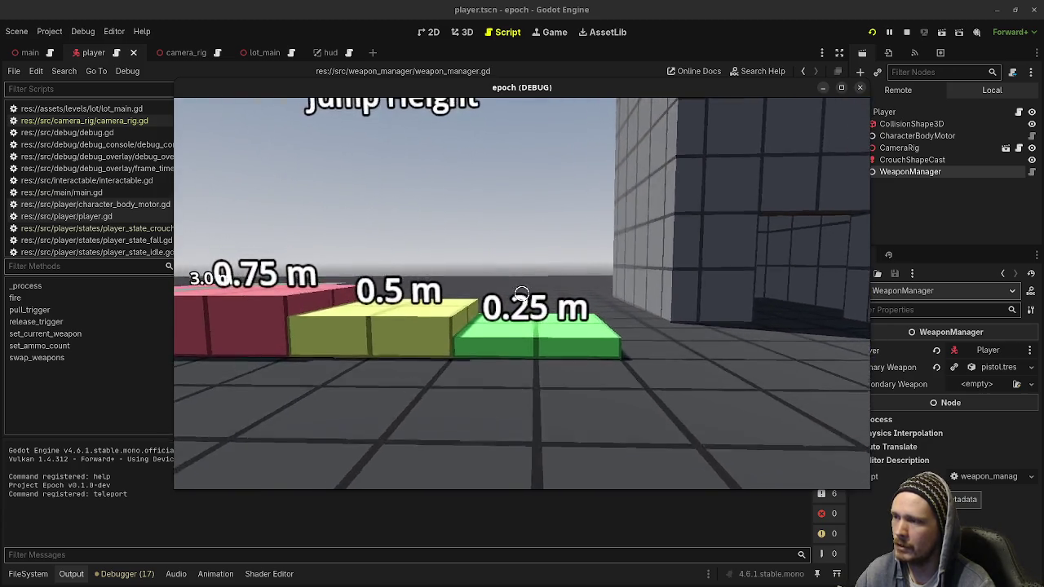
key(w)
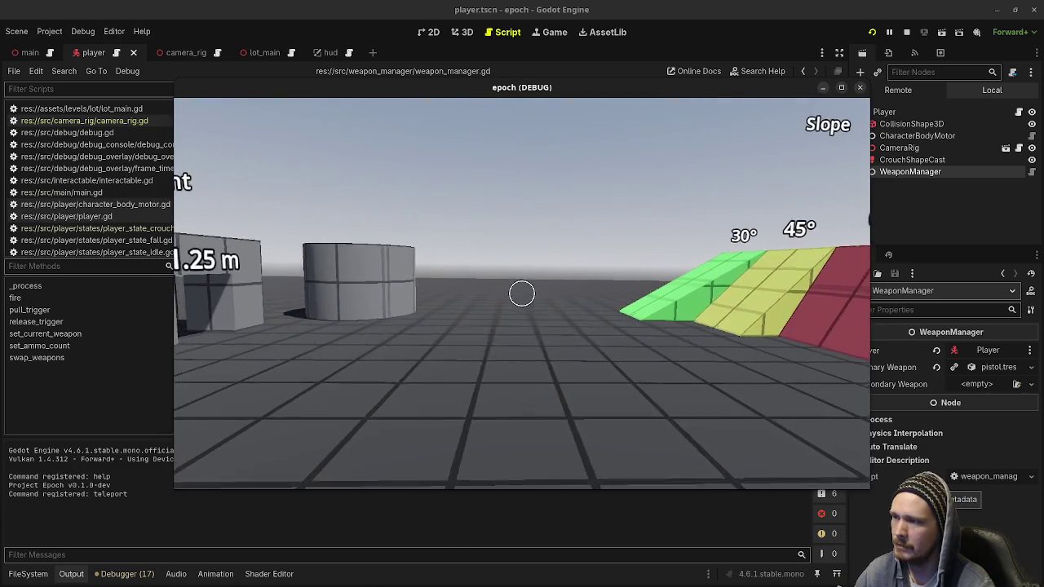
key(w)
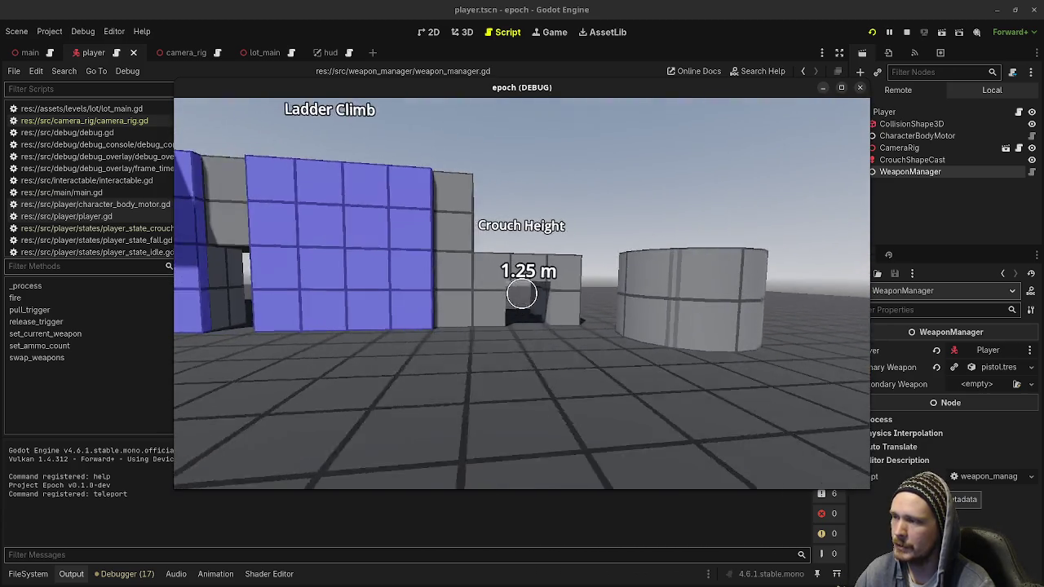
key(w)
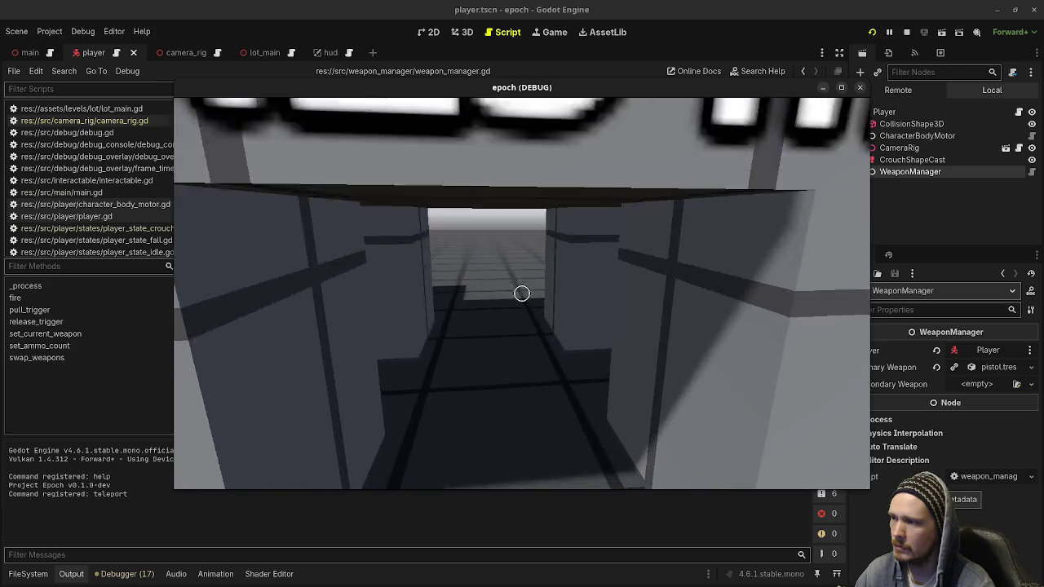
key(w)
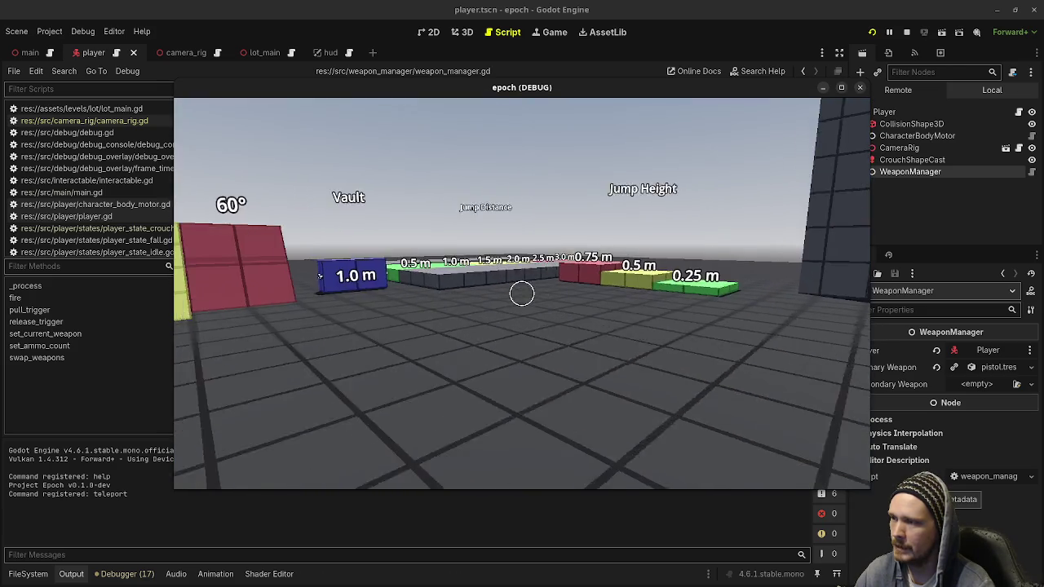
key(w)
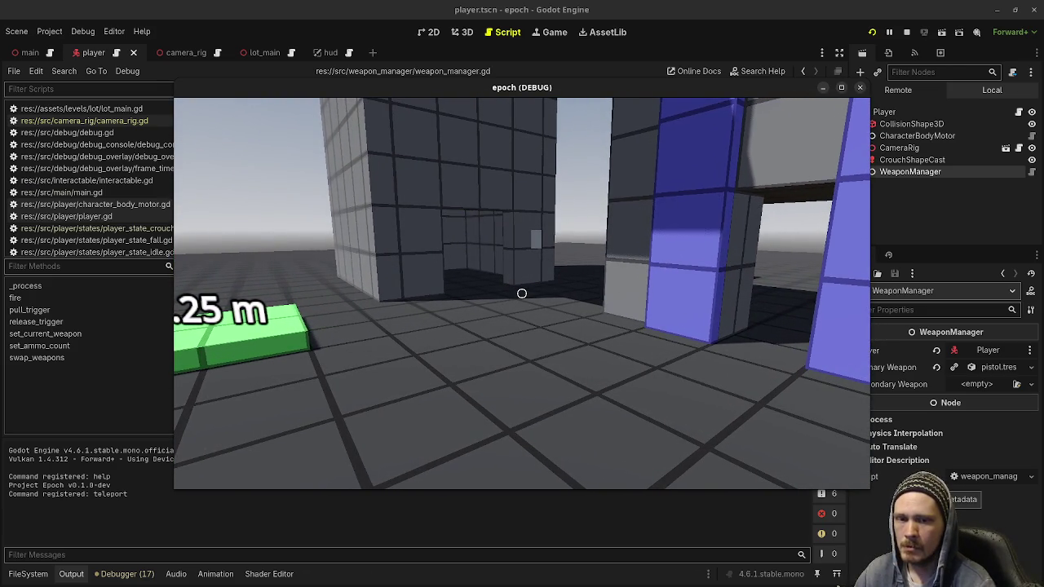
click(906, 32)
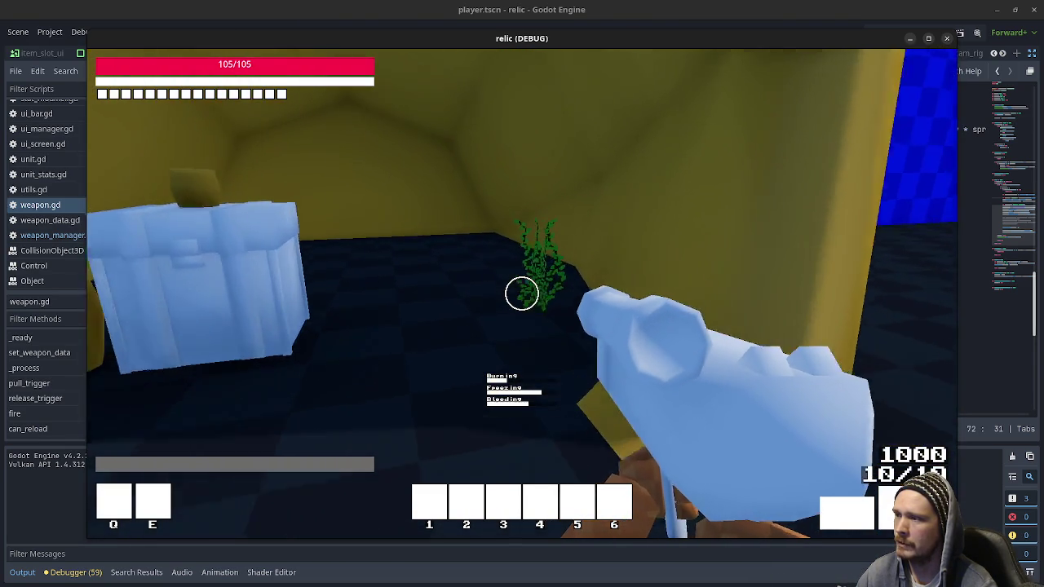
Step: Toggle the inventory and character stats panel, then open and close the chest storage
key(Tab)
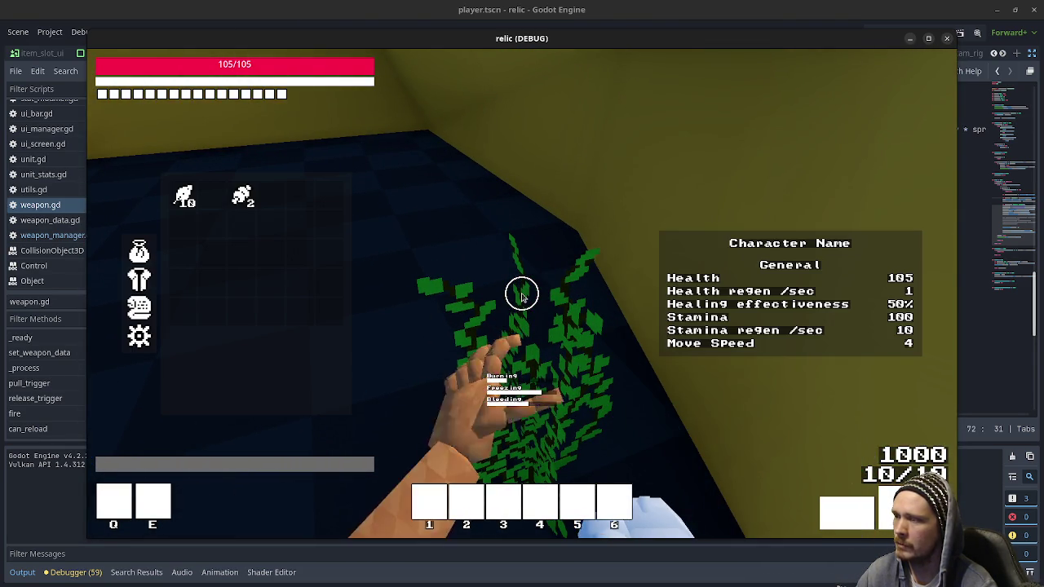
key(Tab)
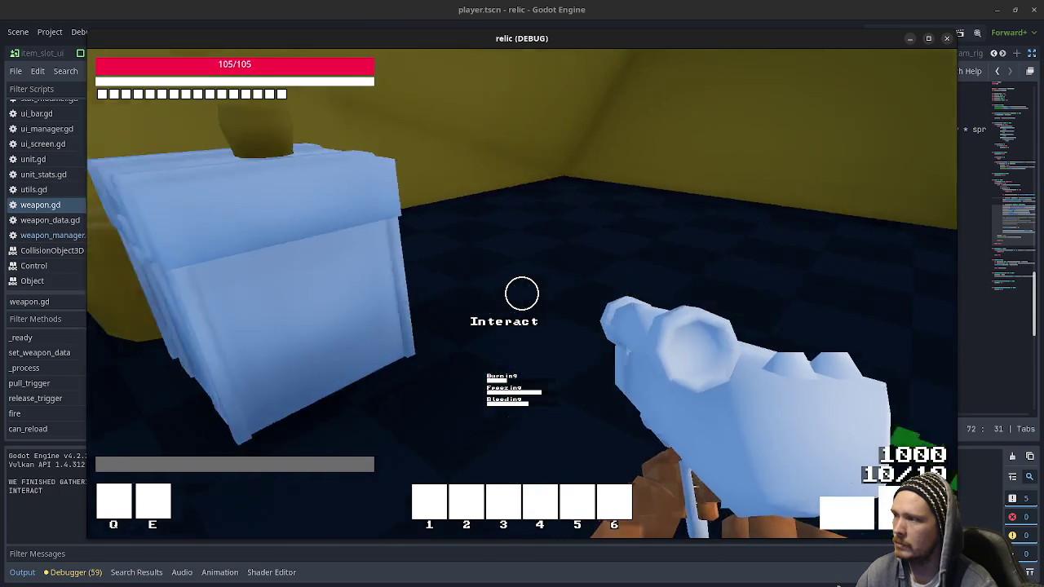
key(e)
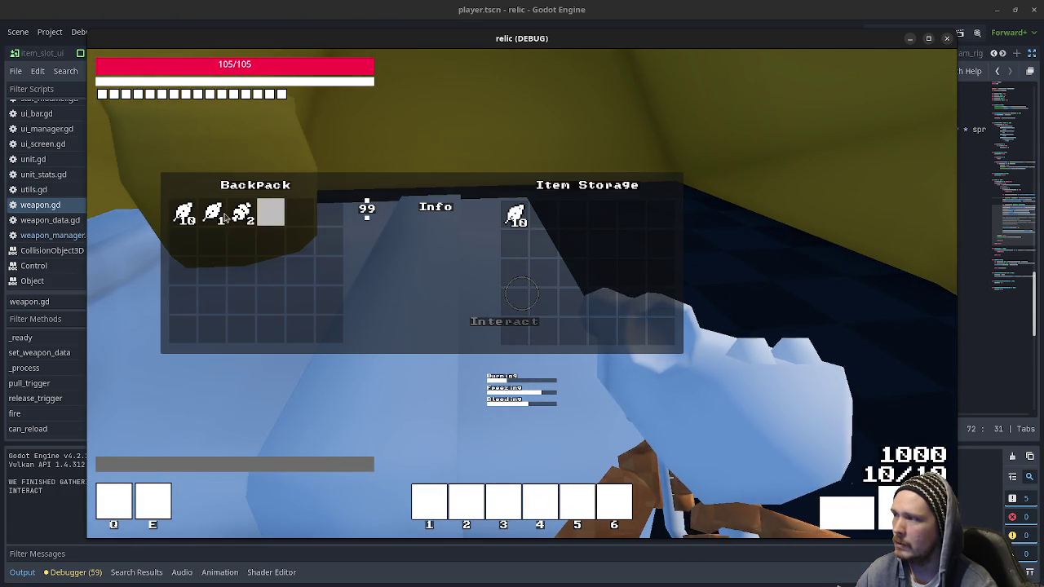
key(Tab)
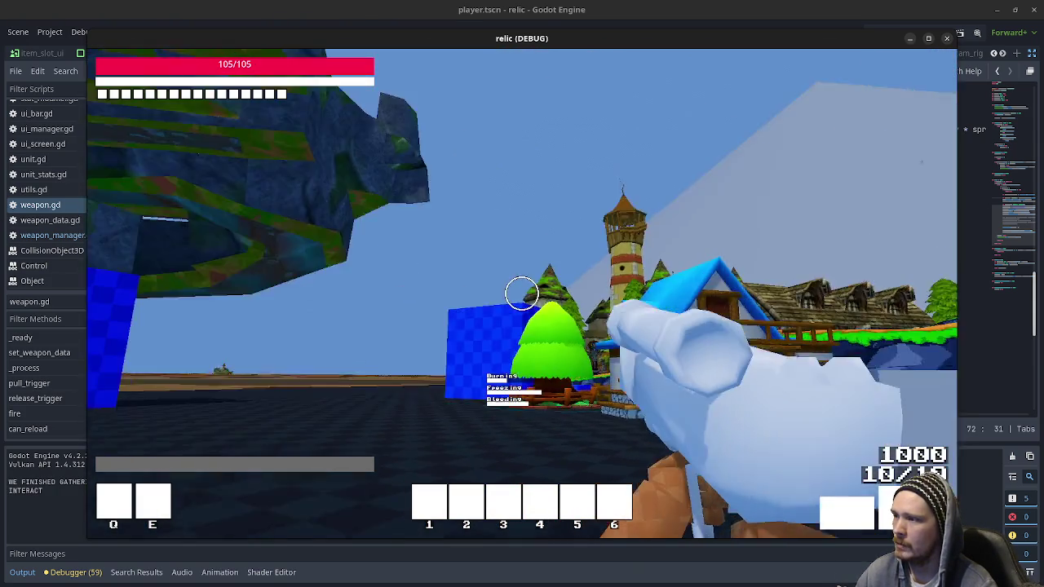
Step: Walk up to and gather the green plant, then head to the fence by the house
key(w)
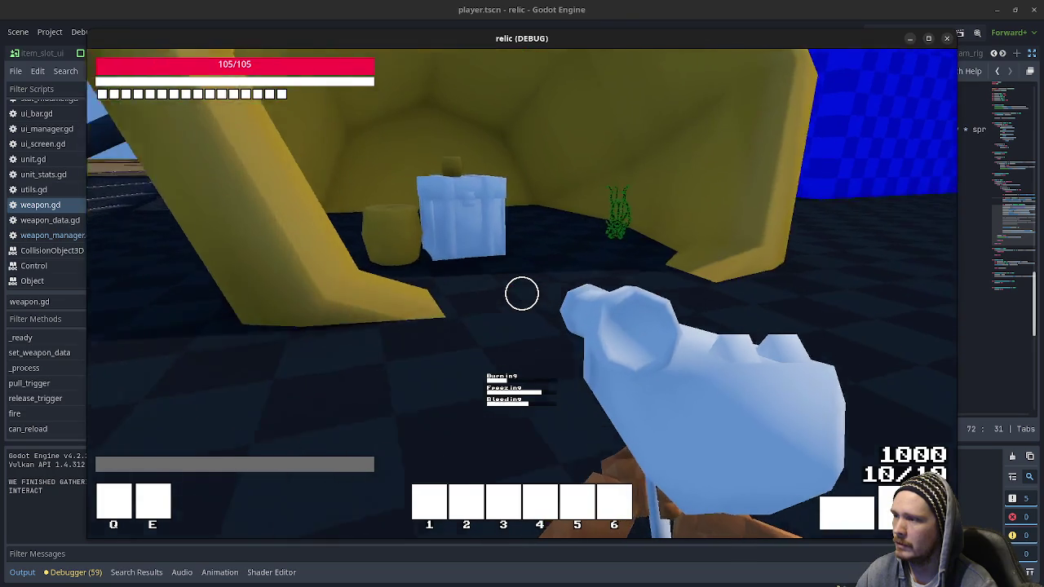
key(w)
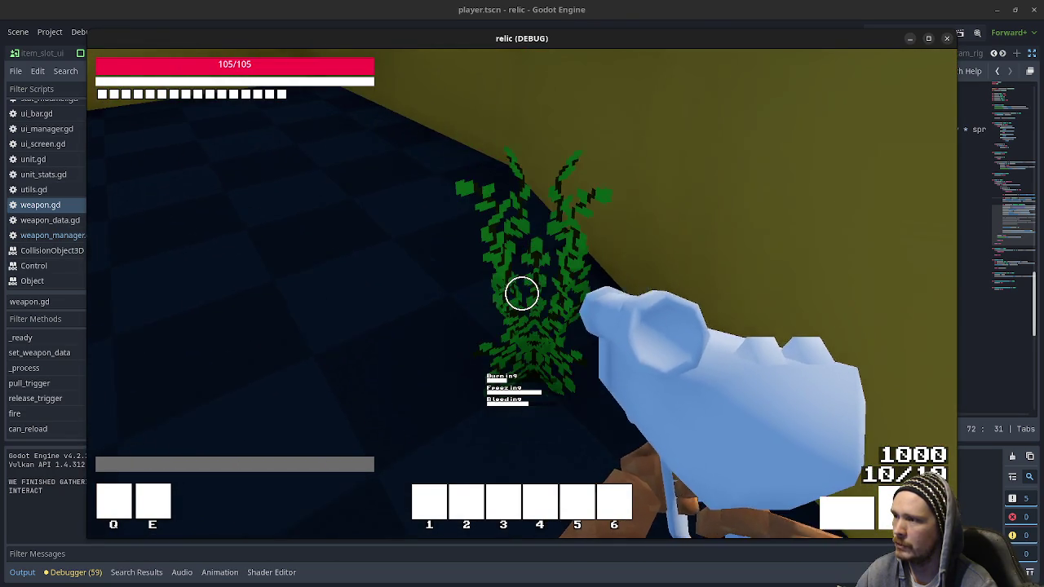
key(e)
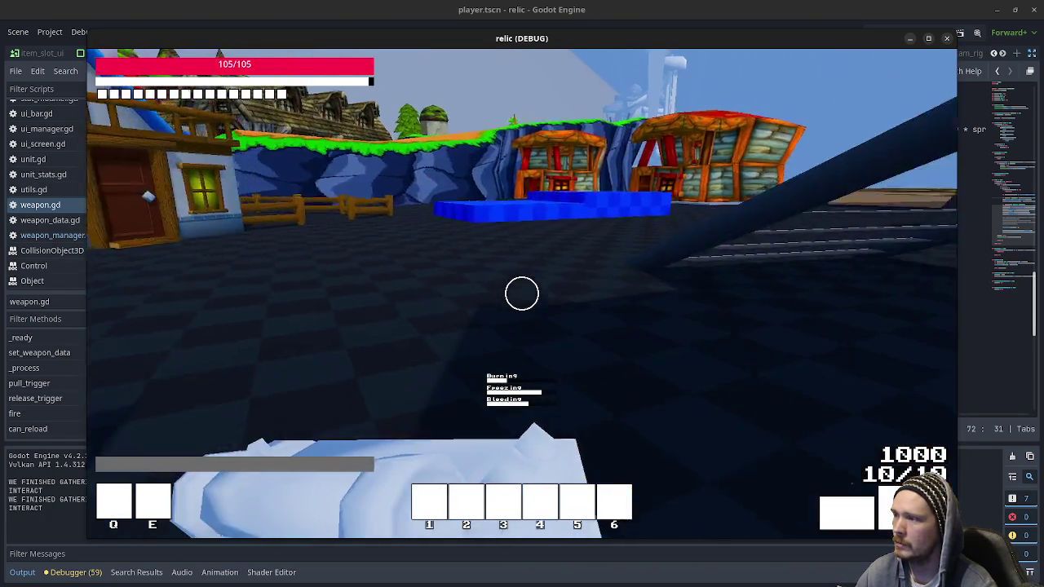
key(w)
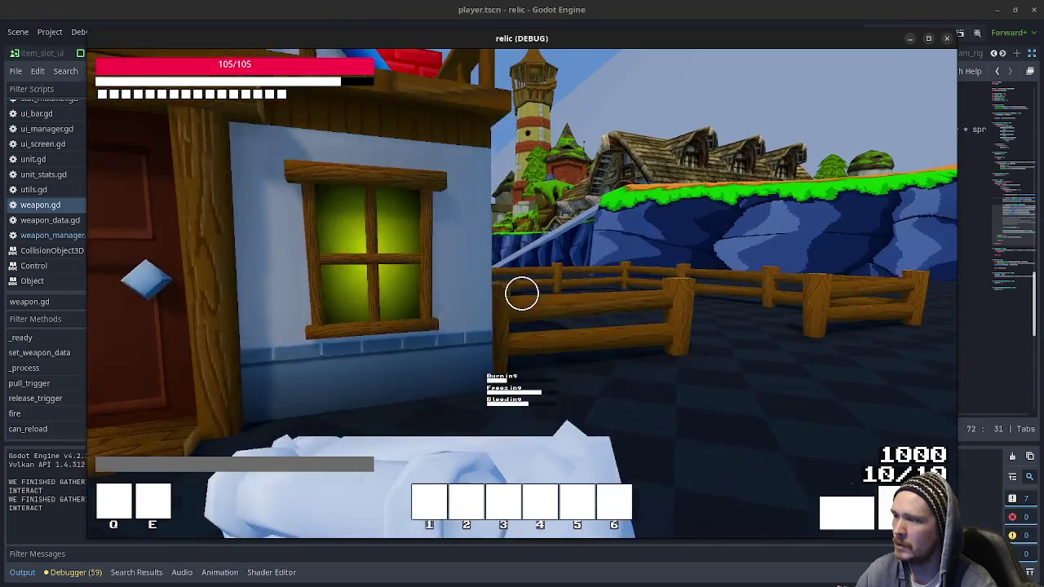
Step: Reload the pistol, fire two rounds, and climb over the fence into the field
key(r)
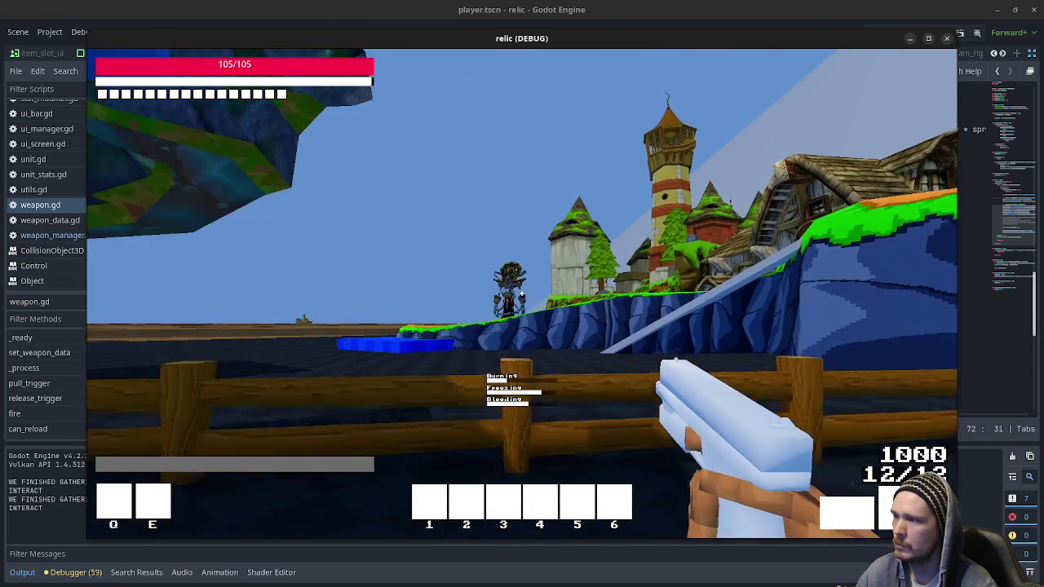
click(522, 294)
click(522, 294)
key(w)
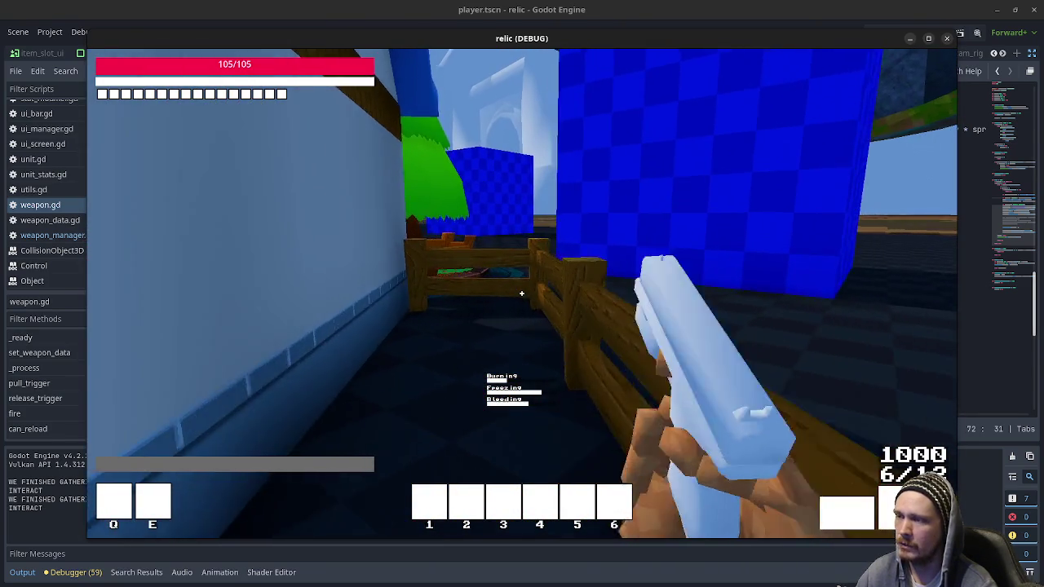
key(space)
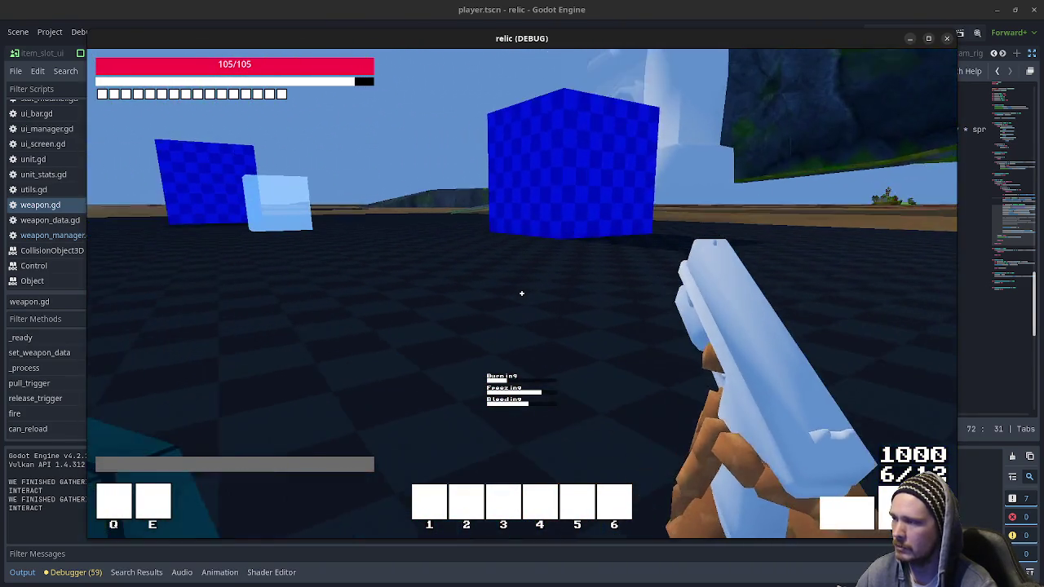
Step: Walk past the yellow rock onto the blue platform, toggling the inventory panel
key(w)
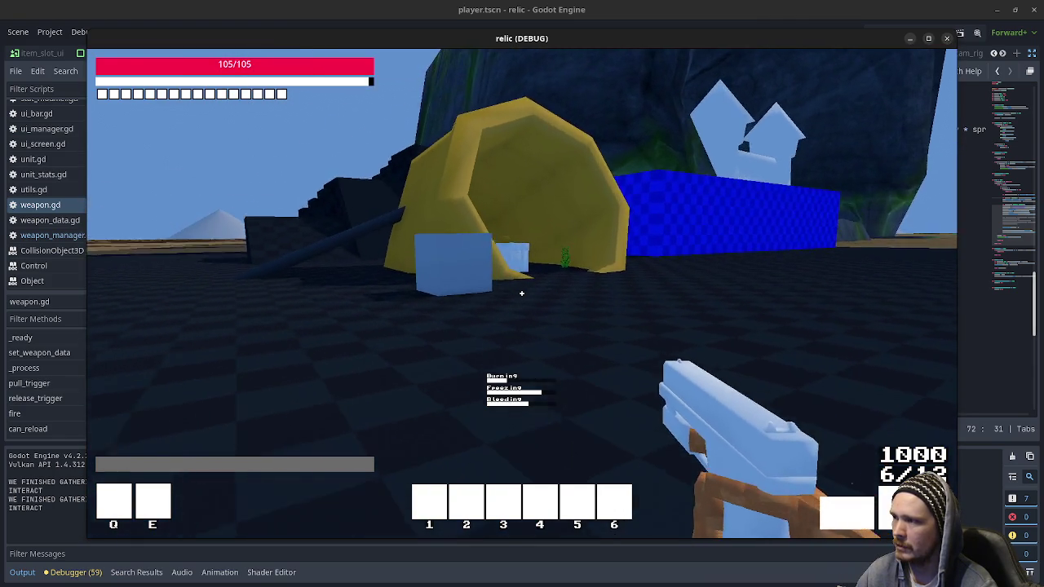
key(w)
key(w)
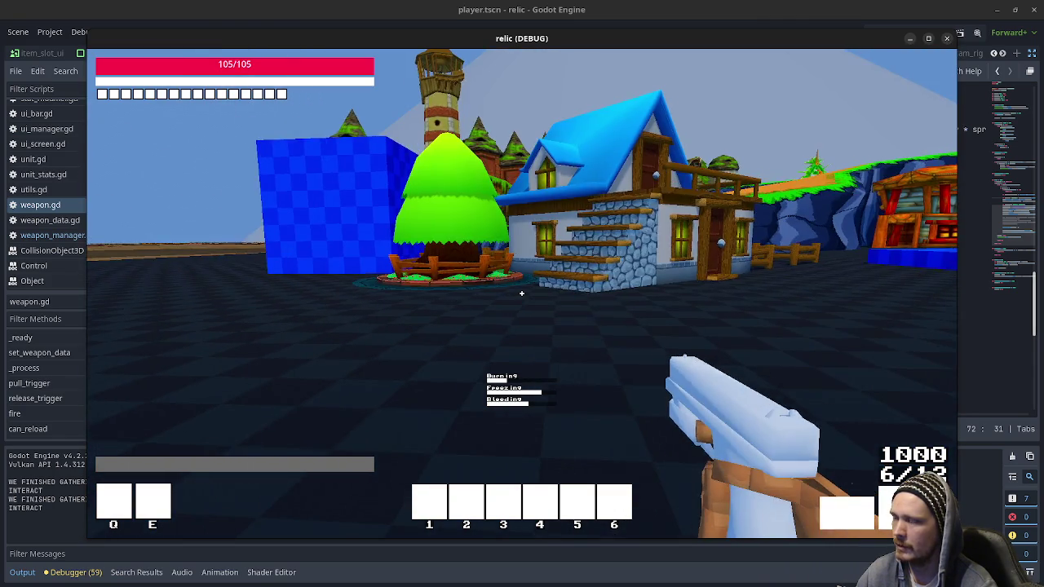
key(w)
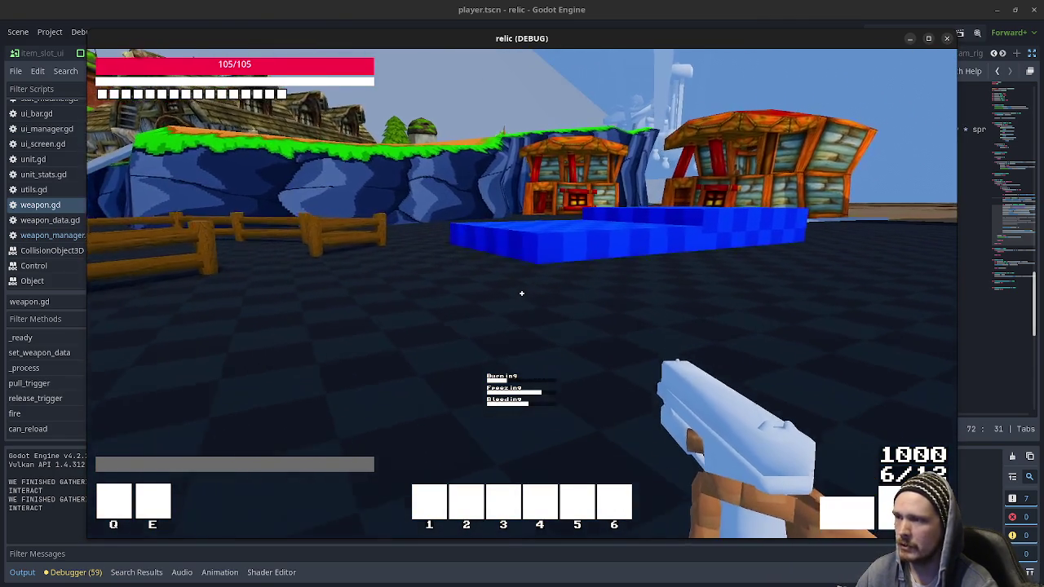
key(w)
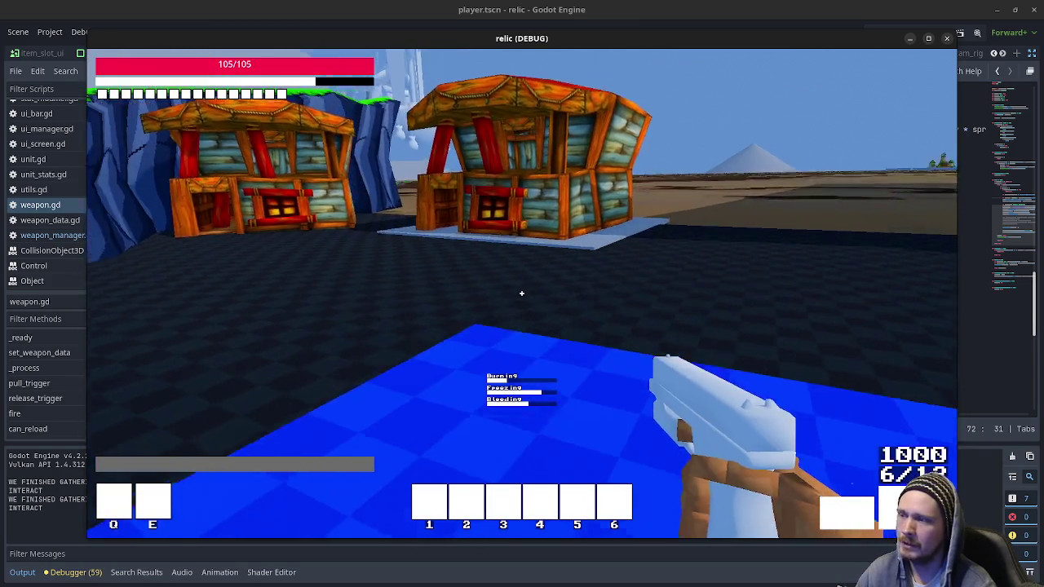
mouse_move(521, 293)
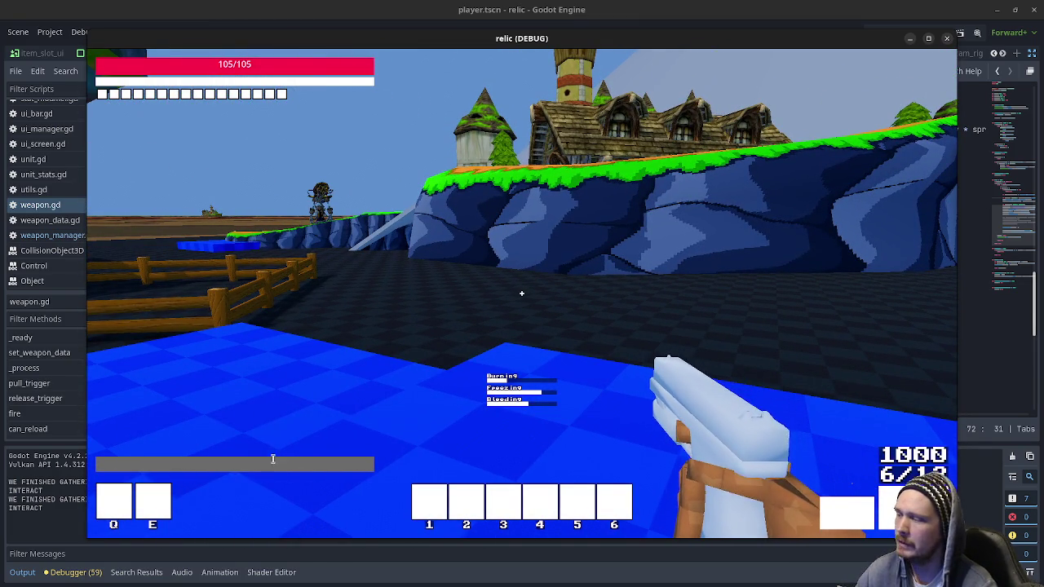
key(s)
key(Tab)
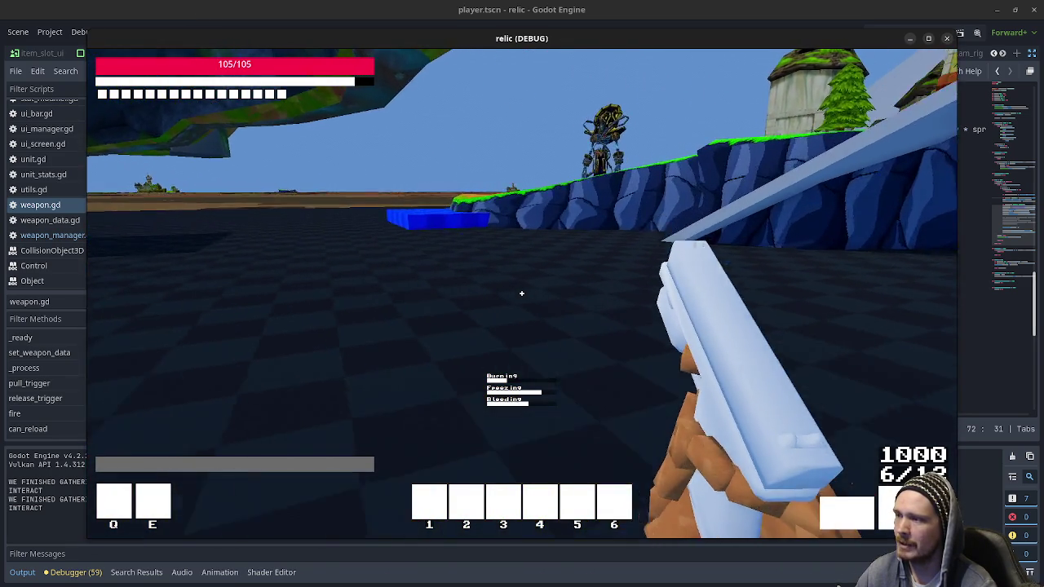
Step: Climb the green hill, reload the pistol, and approach the castle
key(w)
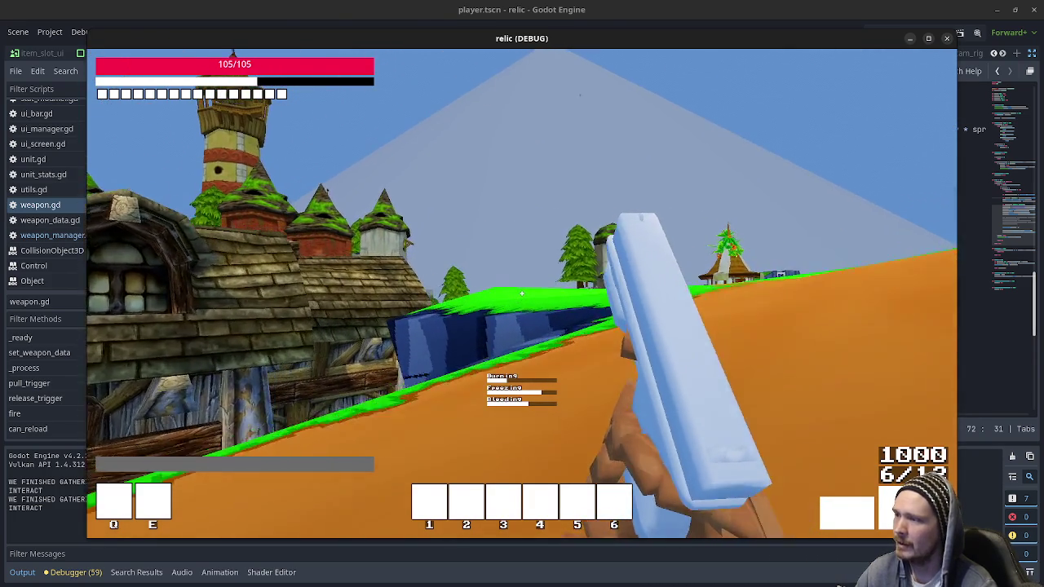
key(w)
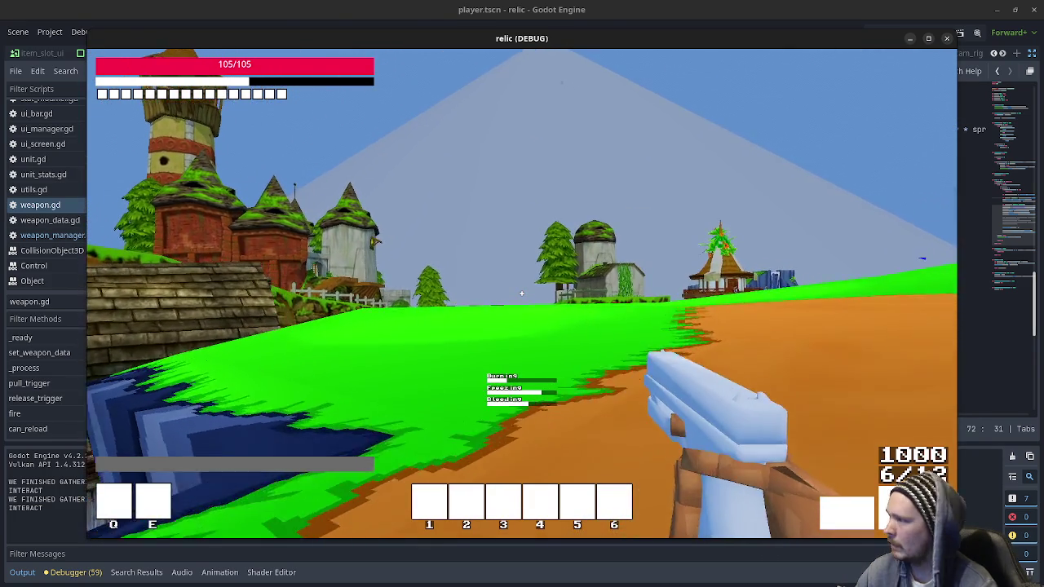
key(w)
key(r)
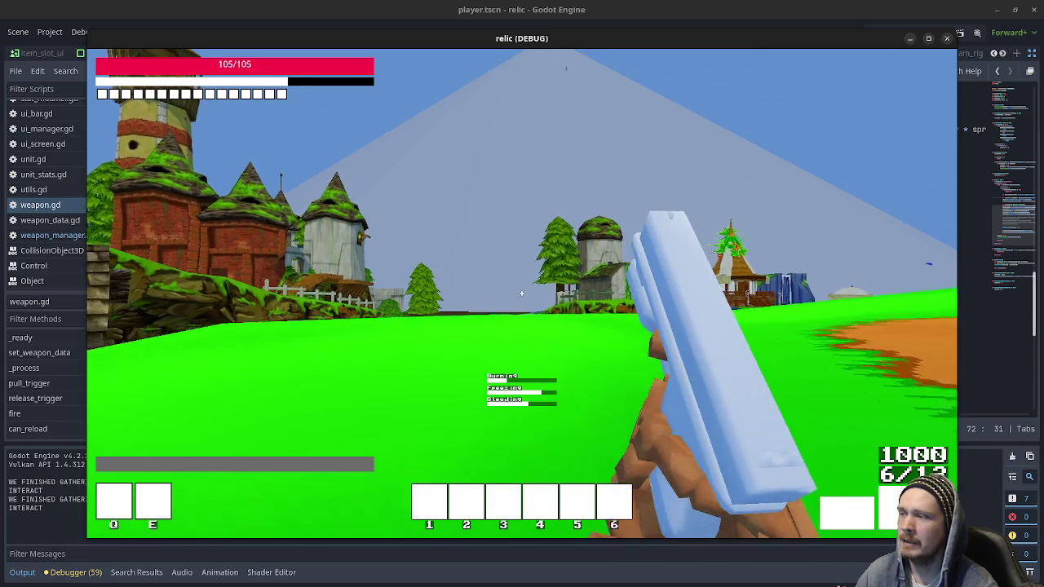
key(w)
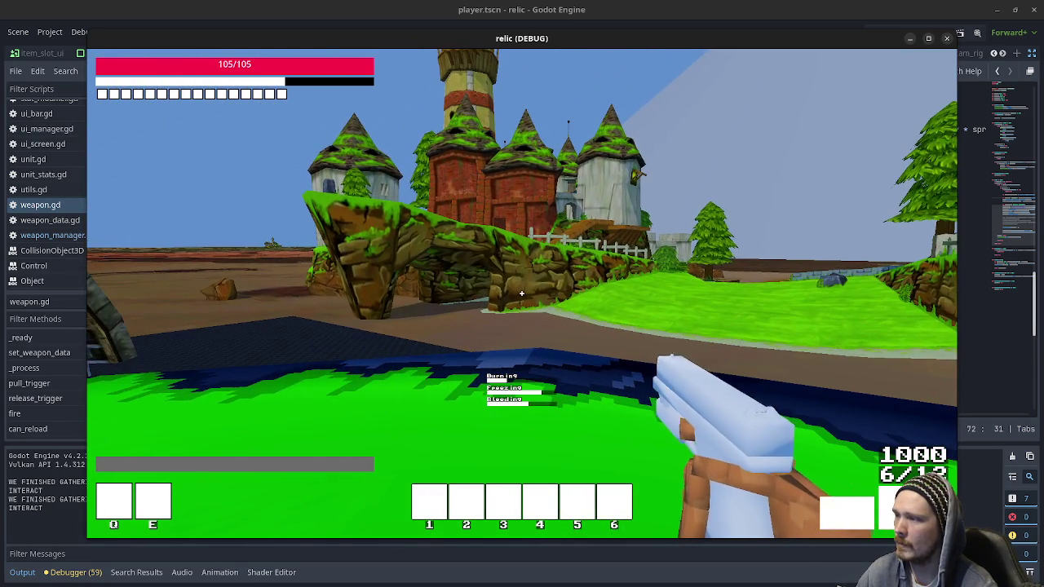
key(w)
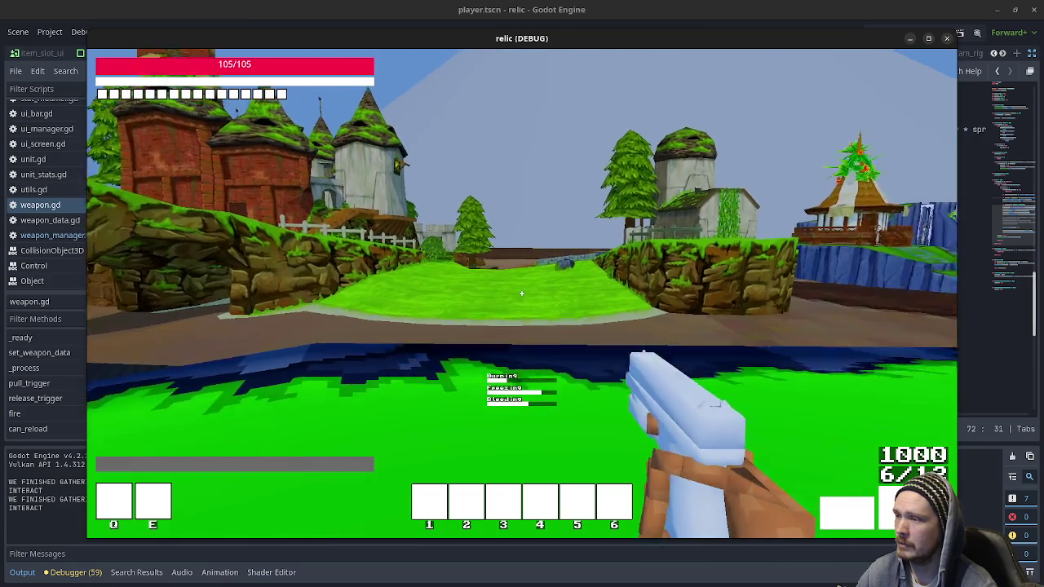
Step: Cross the grass hill past the castle walls and head back toward the village house
key(w)
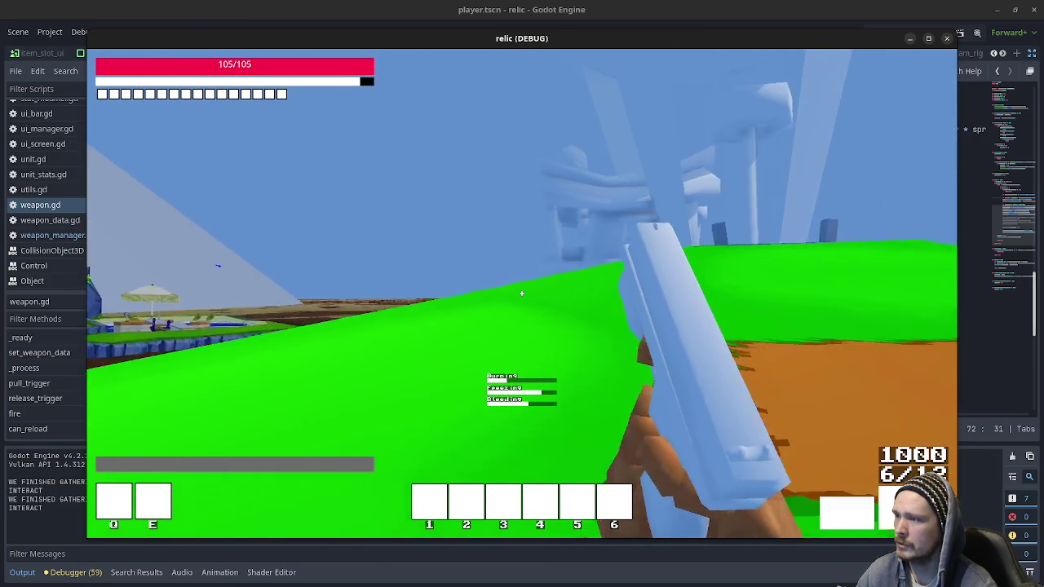
key(w)
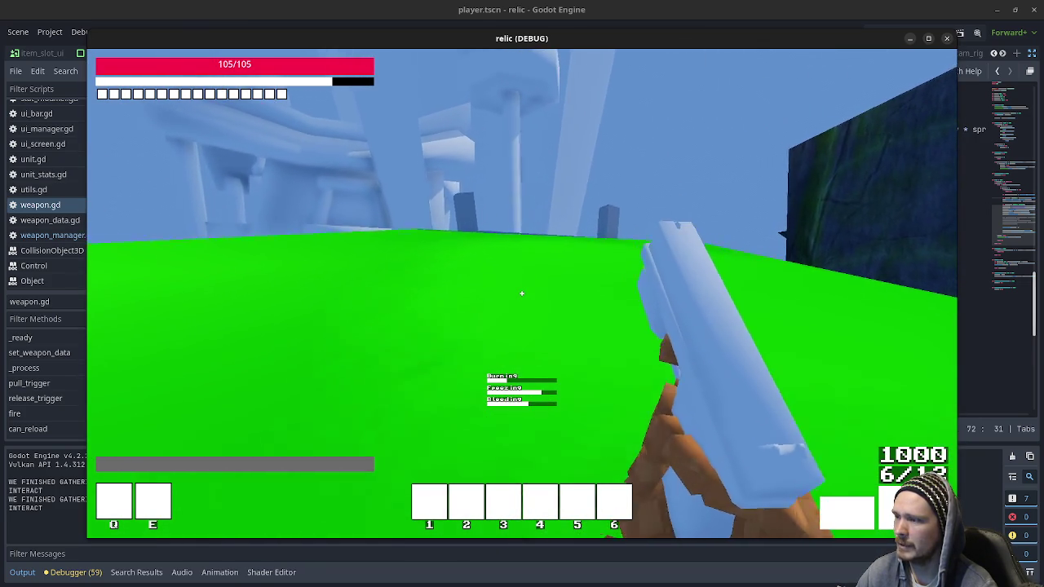
key(w)
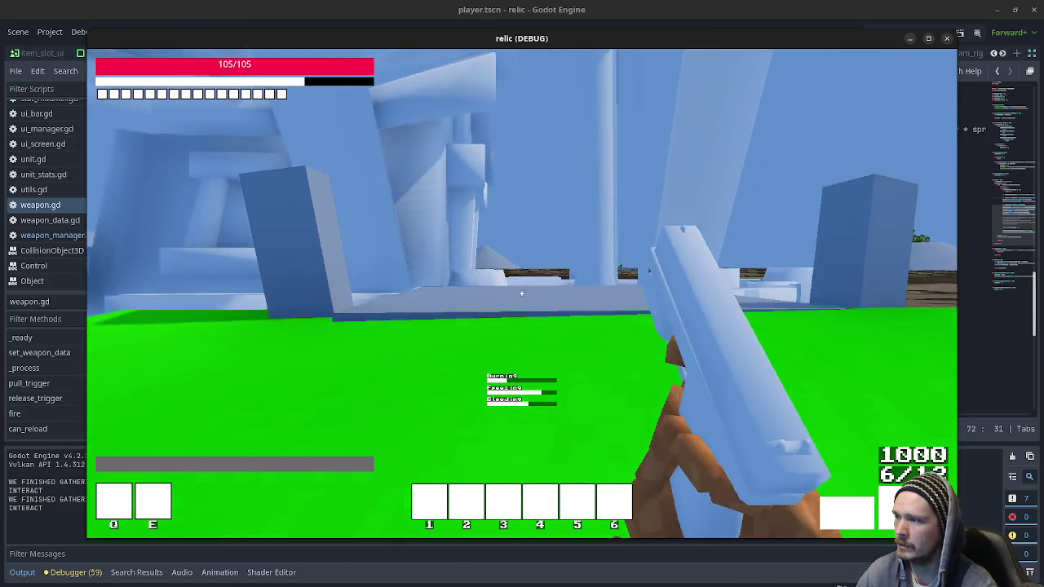
key(w)
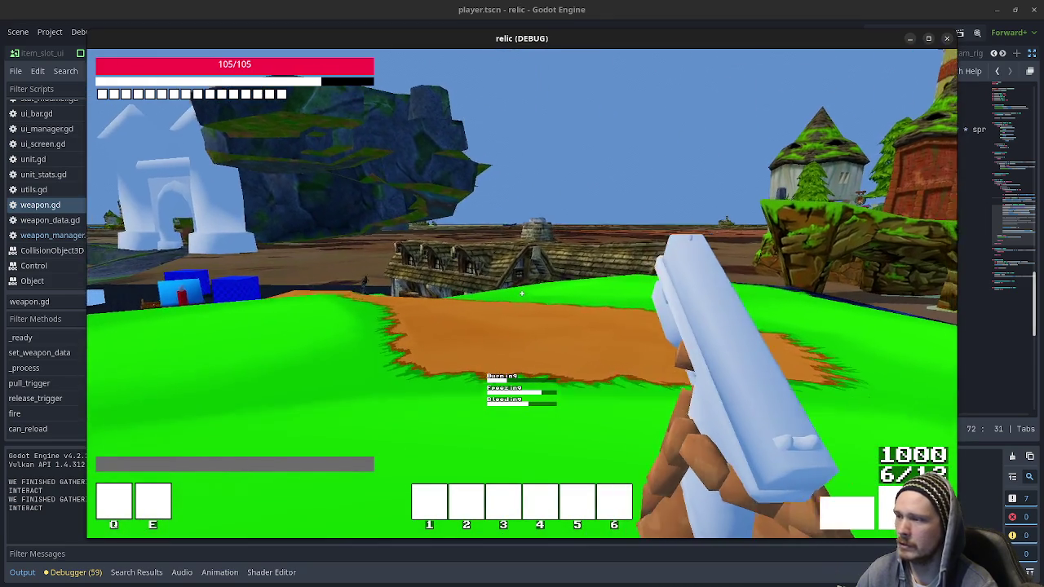
key(w)
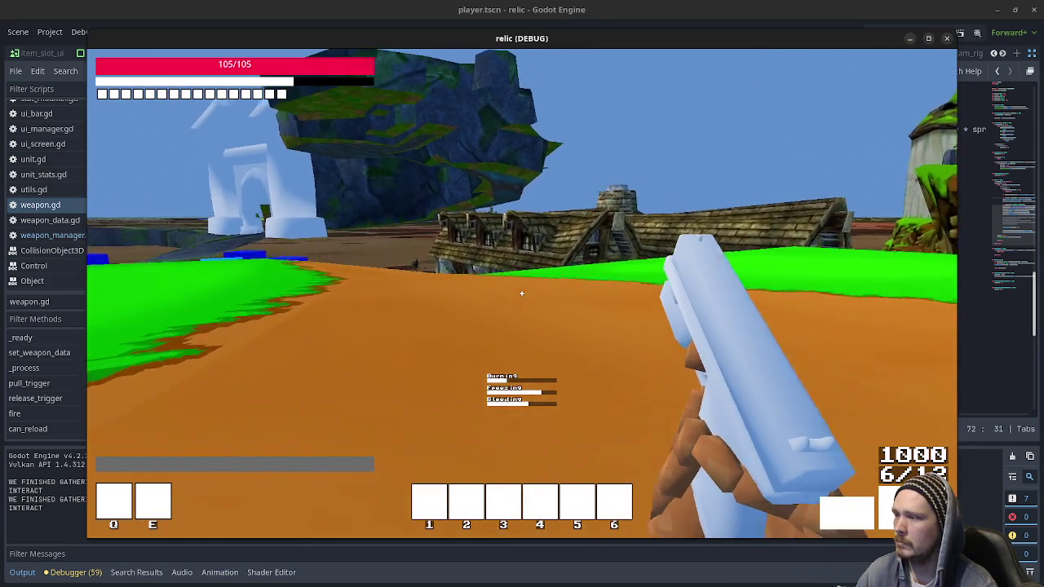
key(w)
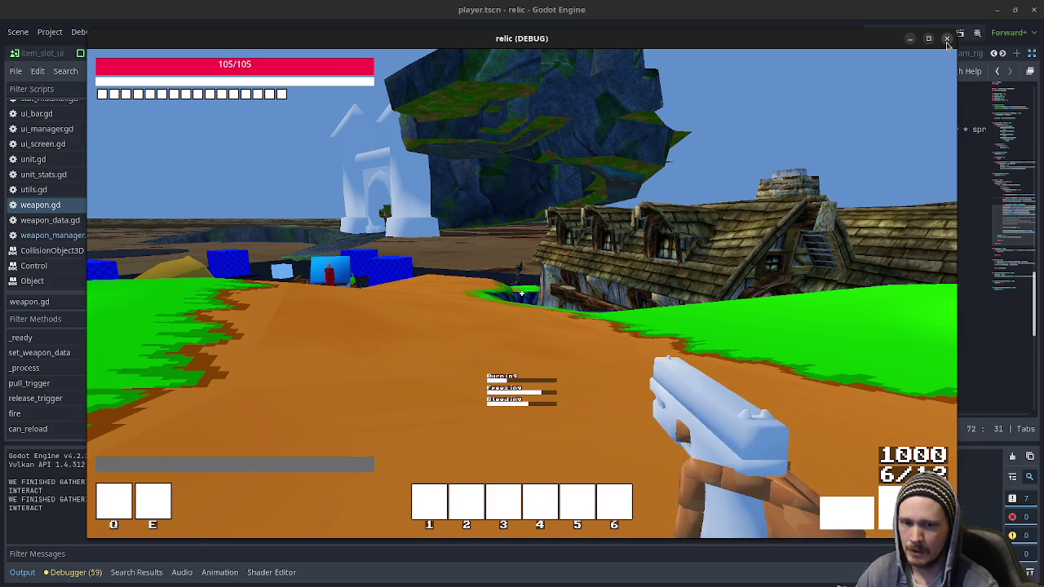
Step: Stop the relic game, close the relic editor, and run the epoch project
click(947, 40)
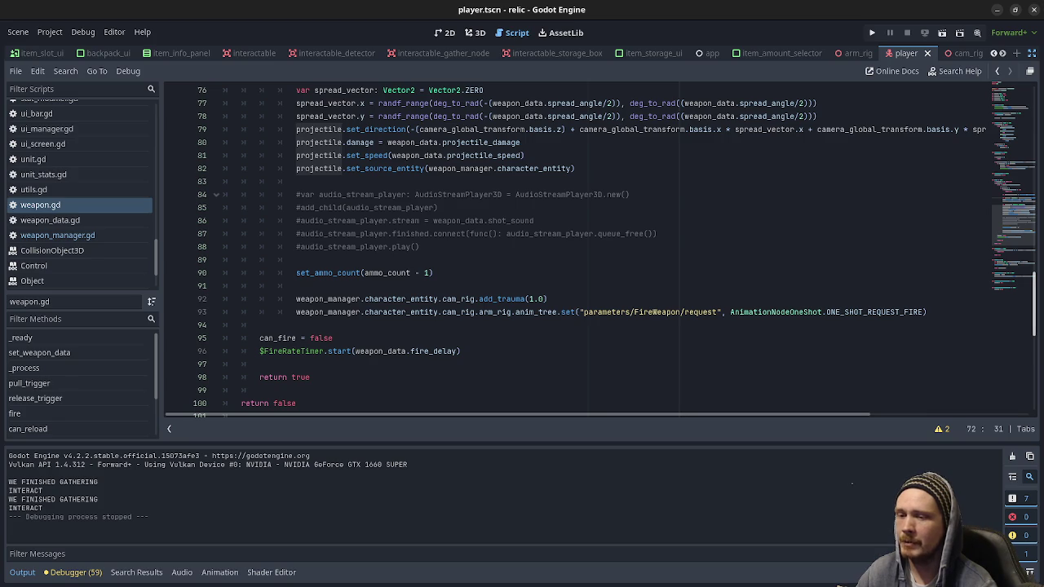
click(1036, 12)
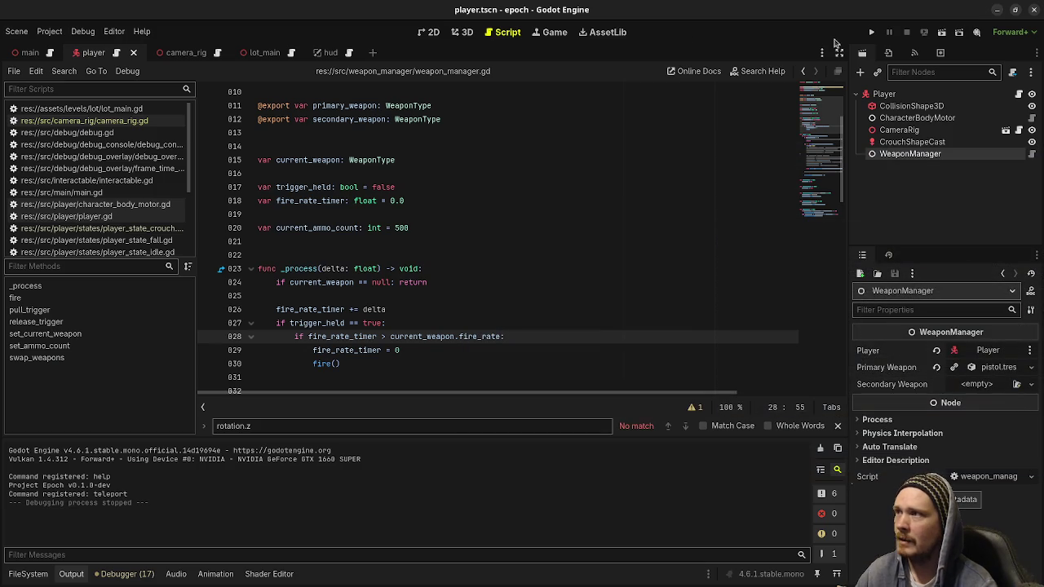
click(871, 32)
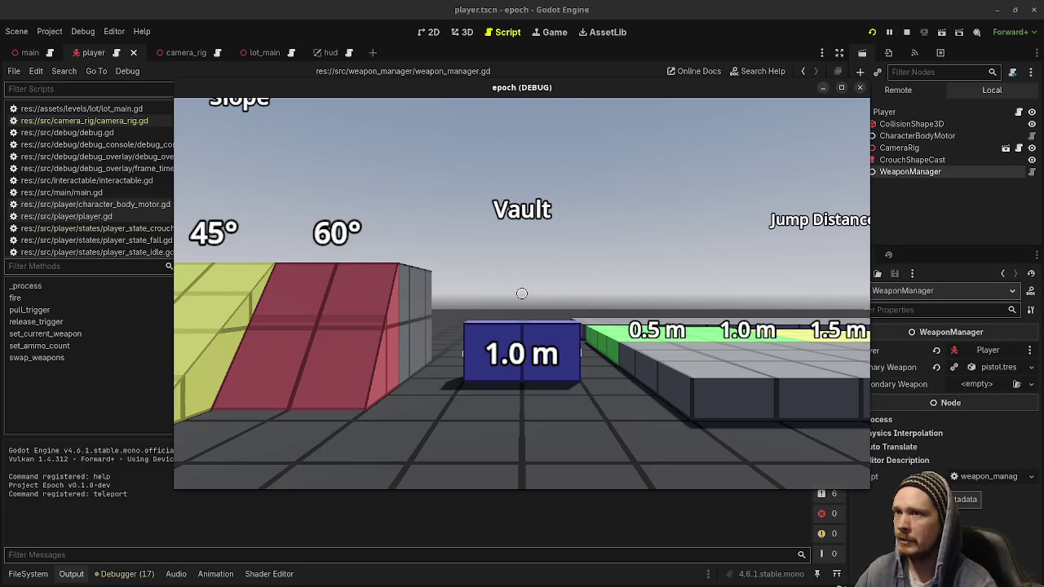
Step: Walk past the step blocks and Vault block toward the grey tower, then stop the game
mouse_move(522, 294)
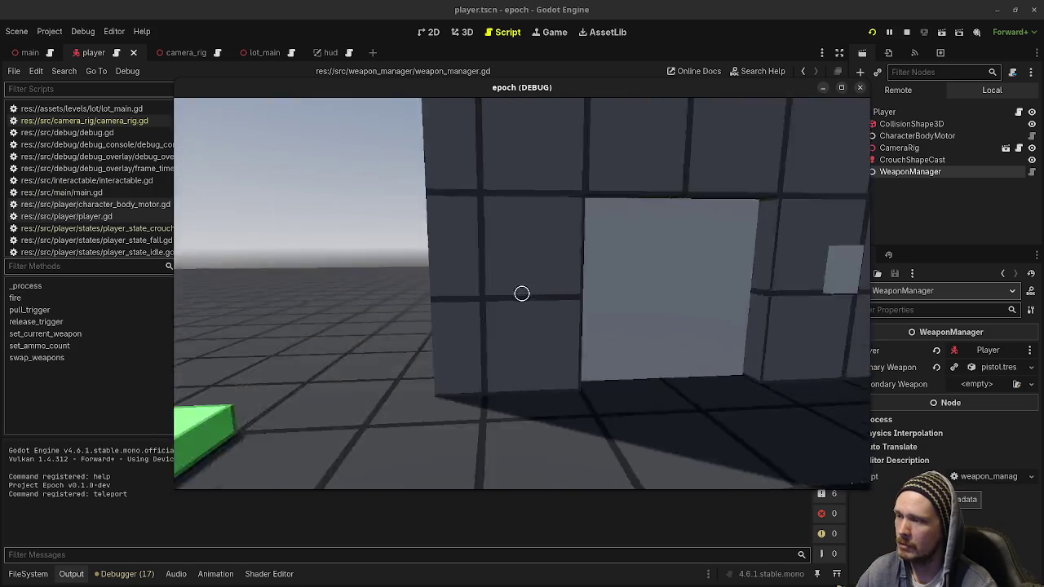
key(w)
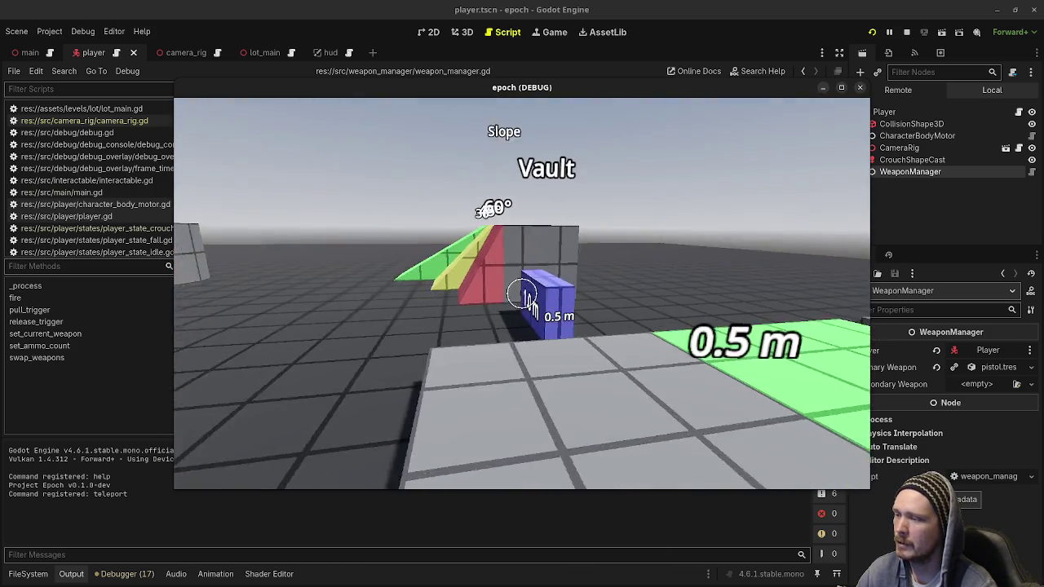
key(w)
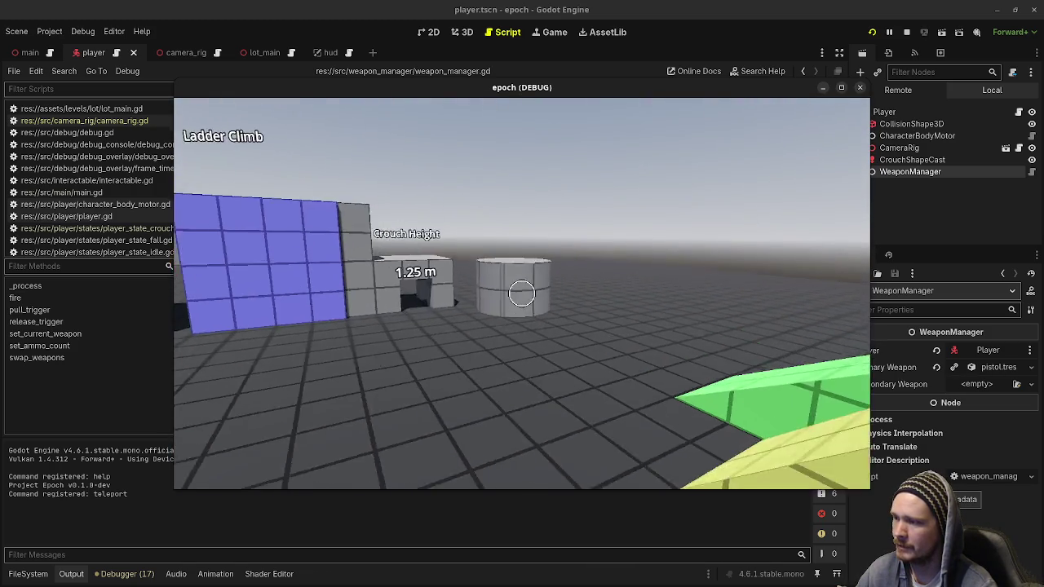
key(w)
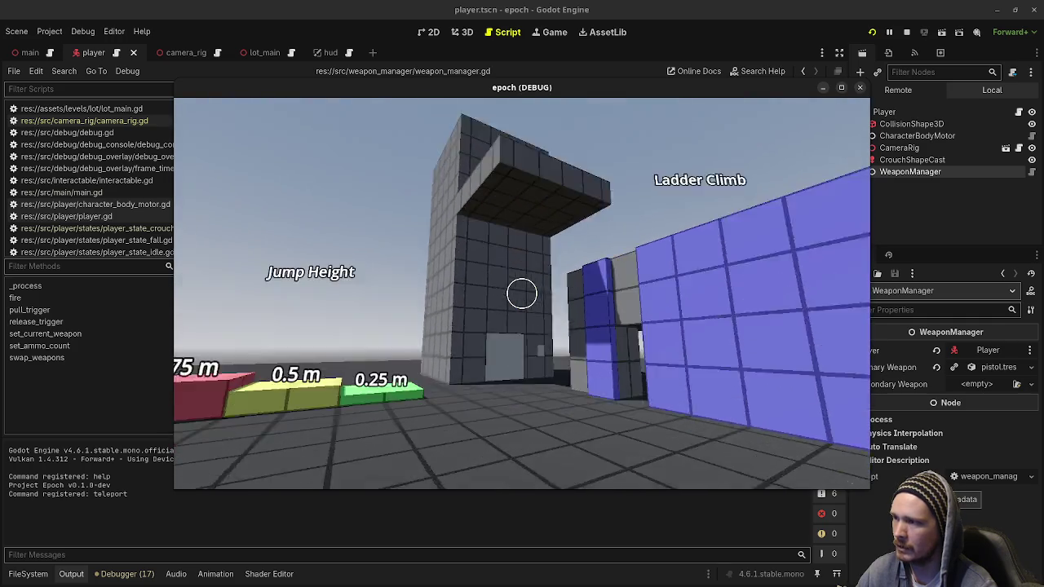
key(w)
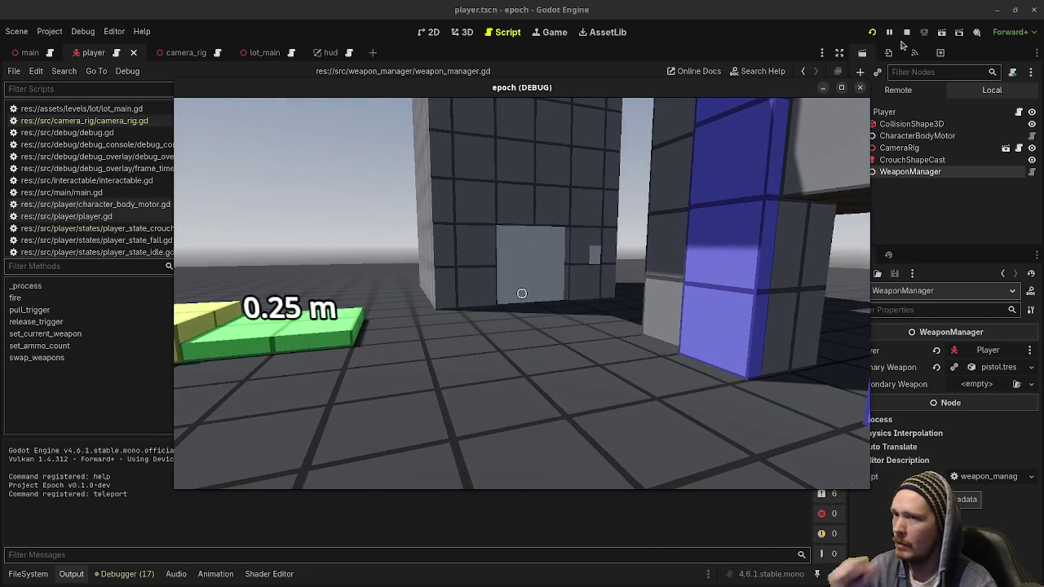
click(908, 31)
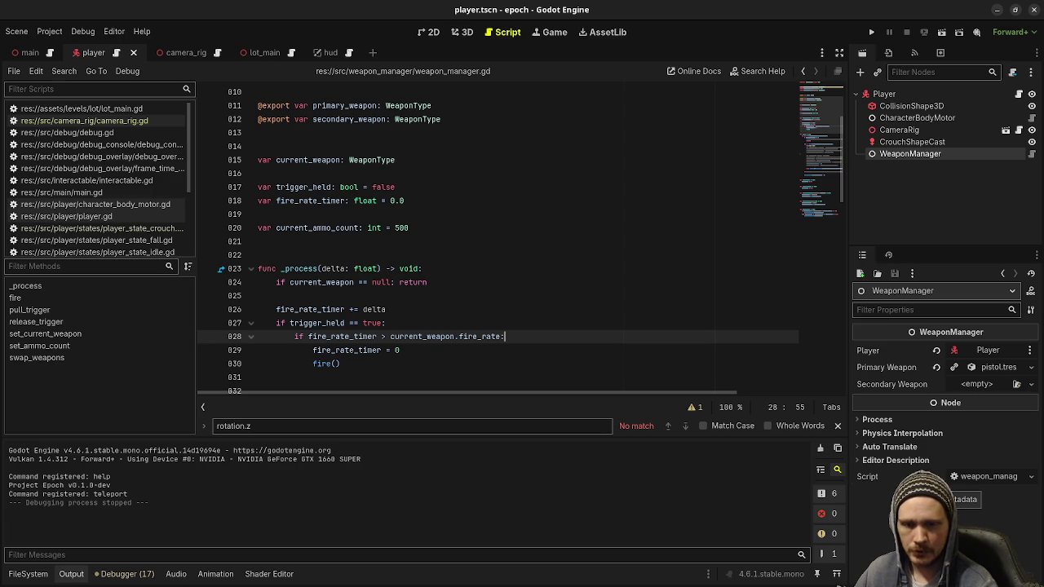
click(575, 270)
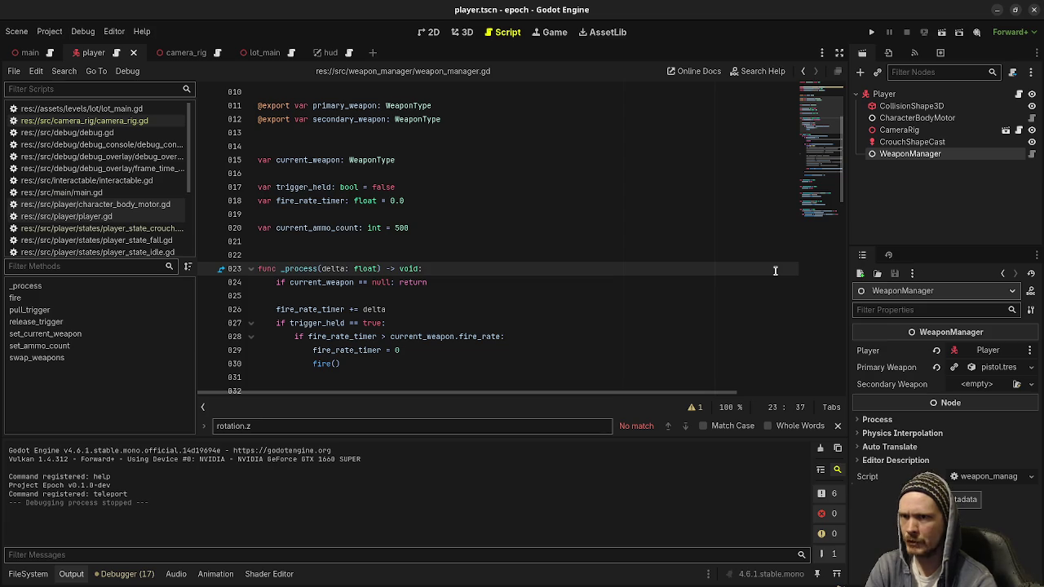
click(1019, 95)
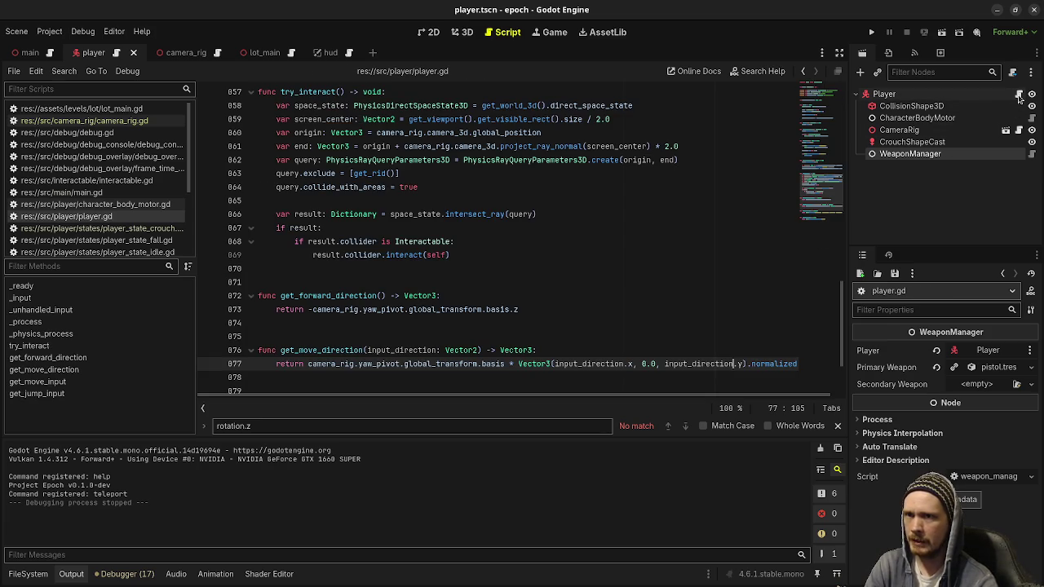
scroll(583, 269, up, 9)
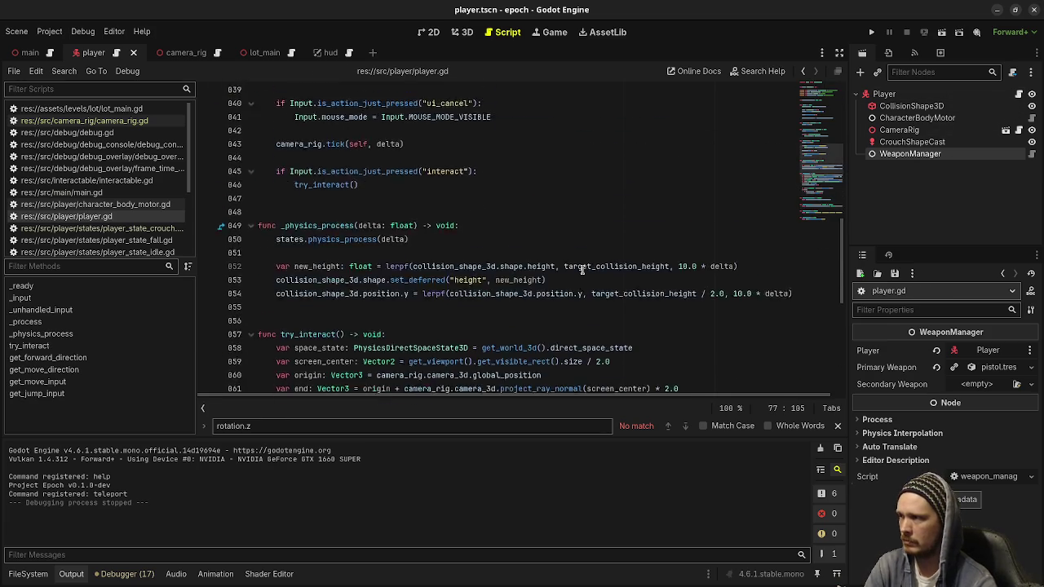
scroll(582, 270, up, 10)
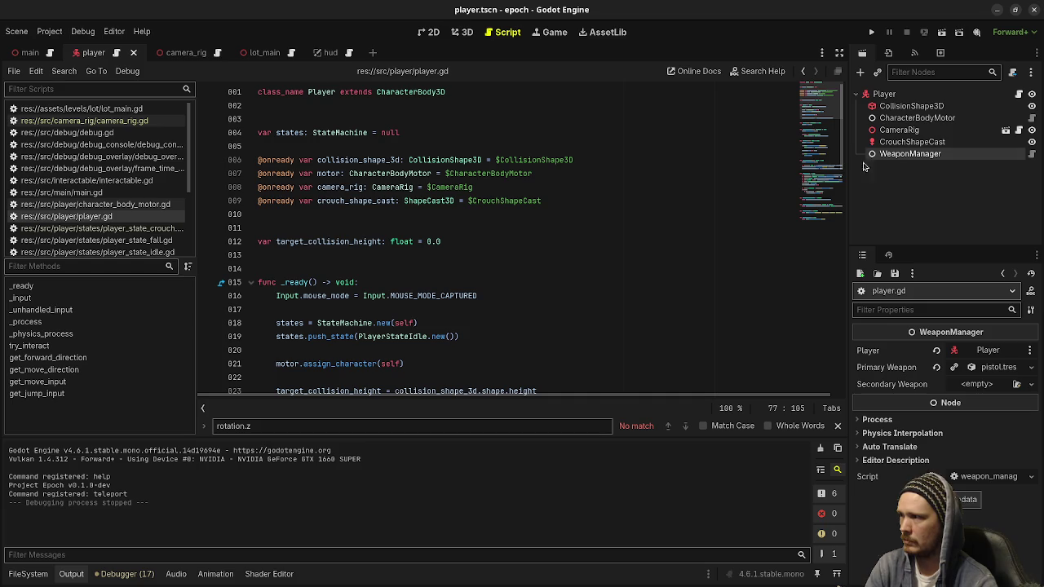
mouse_move(892, 155)
mouse_down()
mouse_move(938, 155)
mouse_move(439, 224)
mouse_up()
key(ctrl+s)
Step: Start an 'if event is InputEventMouseButton' check below line 35, then delete the unfinished lines
scroll(414, 282, down, 6)
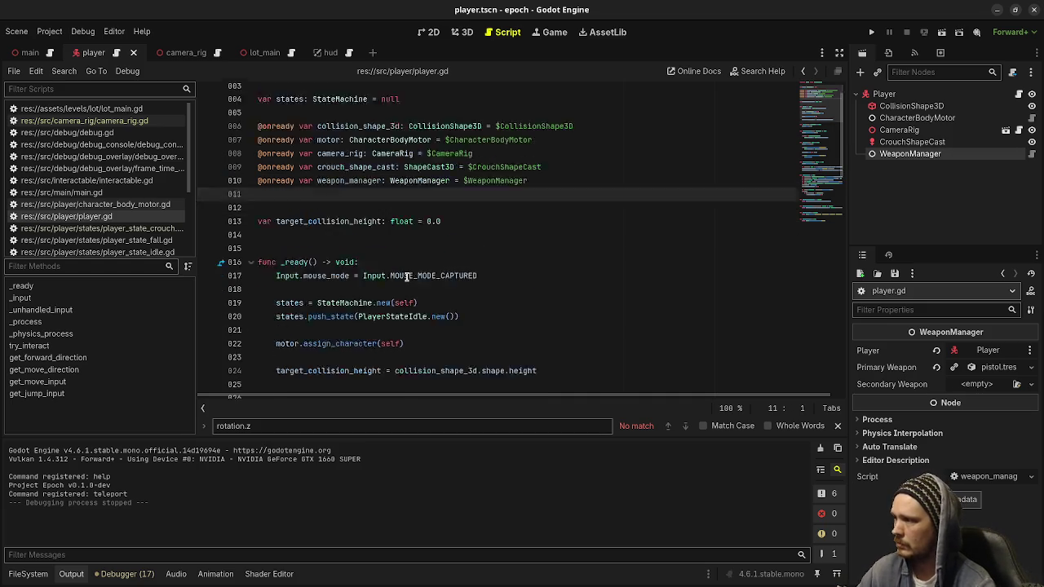
click(529, 310)
key(Return)
key(Return)
text(i)
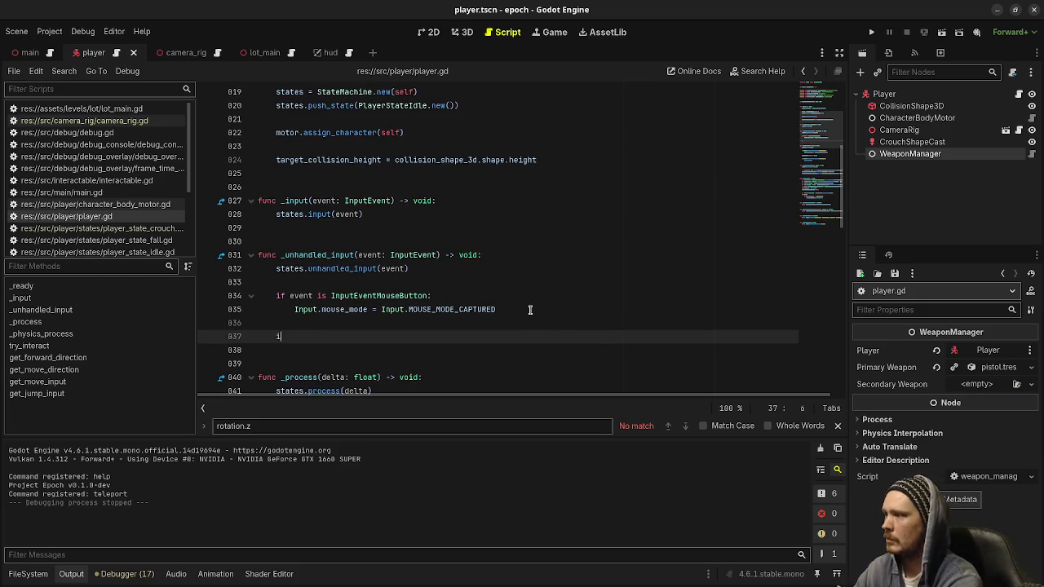
text(f event)
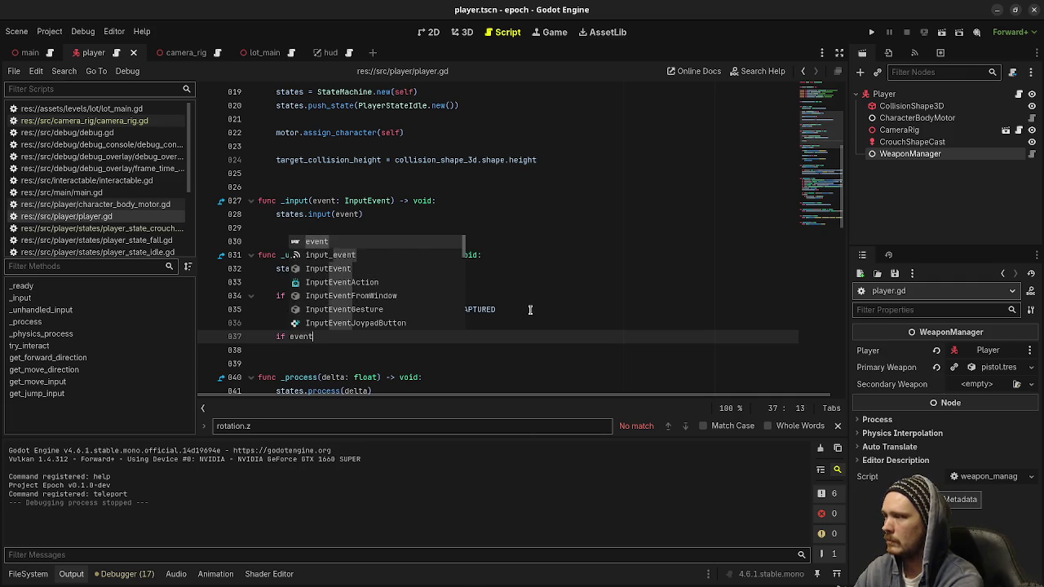
text( is InputEventMou)
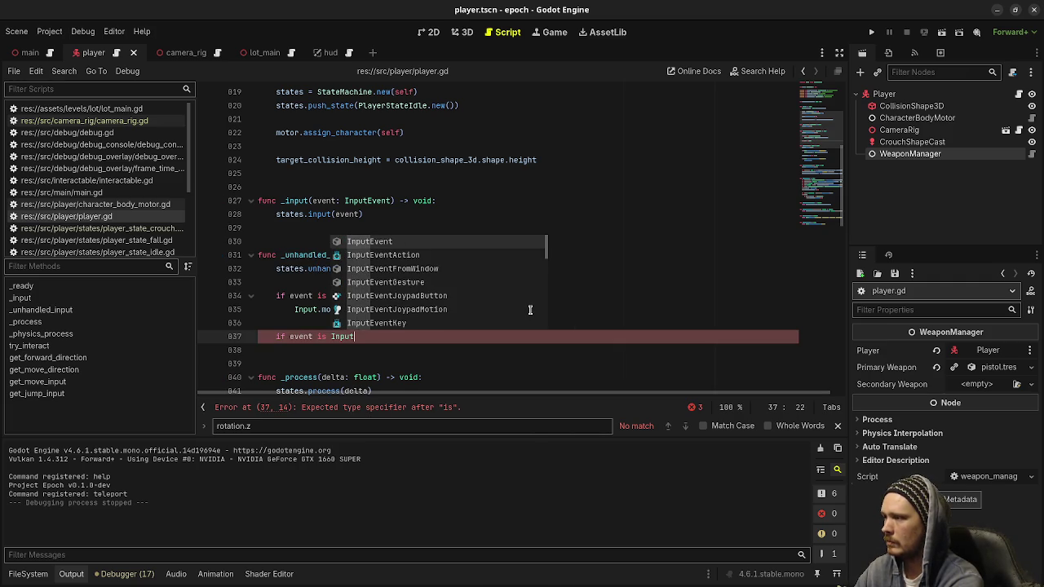
text(seButton:)
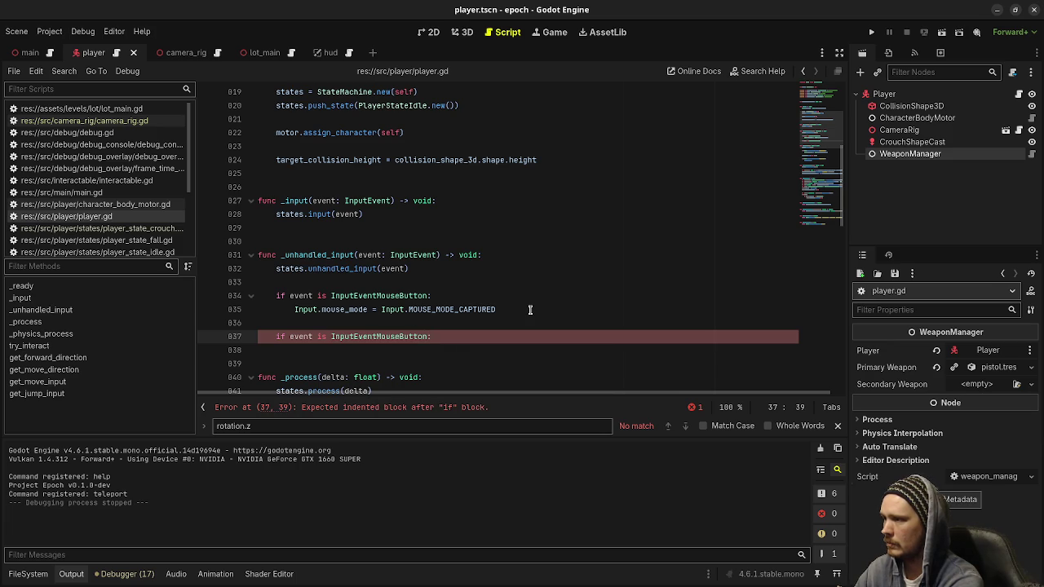
key(BackSpace)
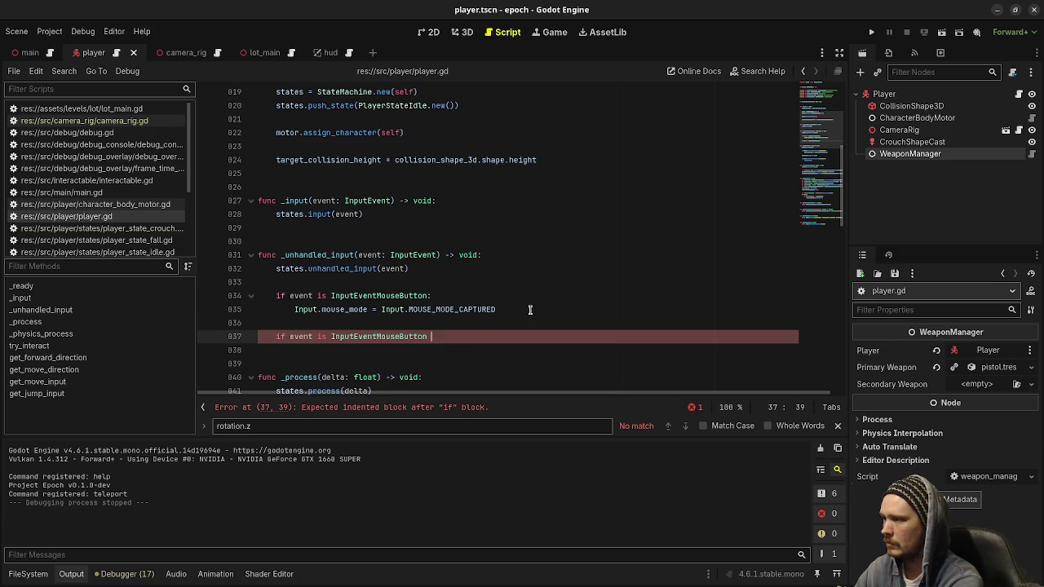
text(:)
key(Return)
text(if even)
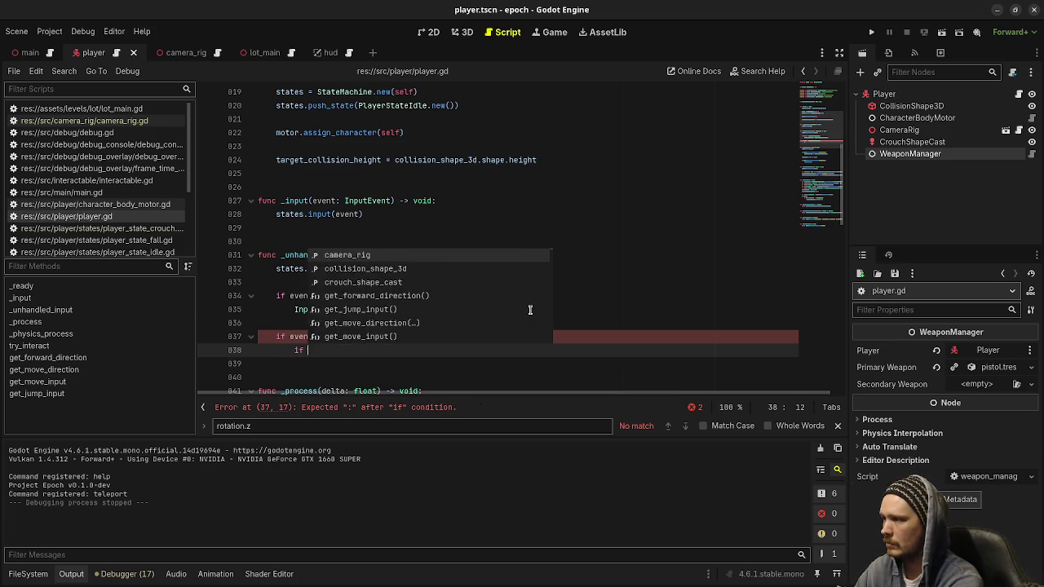
text(t.is_a)
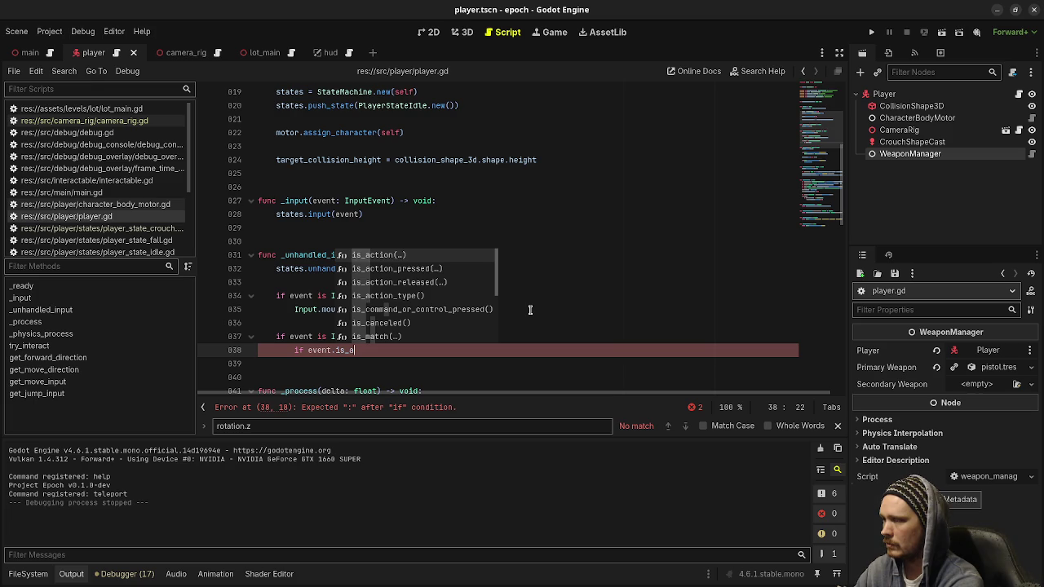
key(Escape)
drag(356, 350, 263, 343)
key(BackSpace)
key(BackSpace)
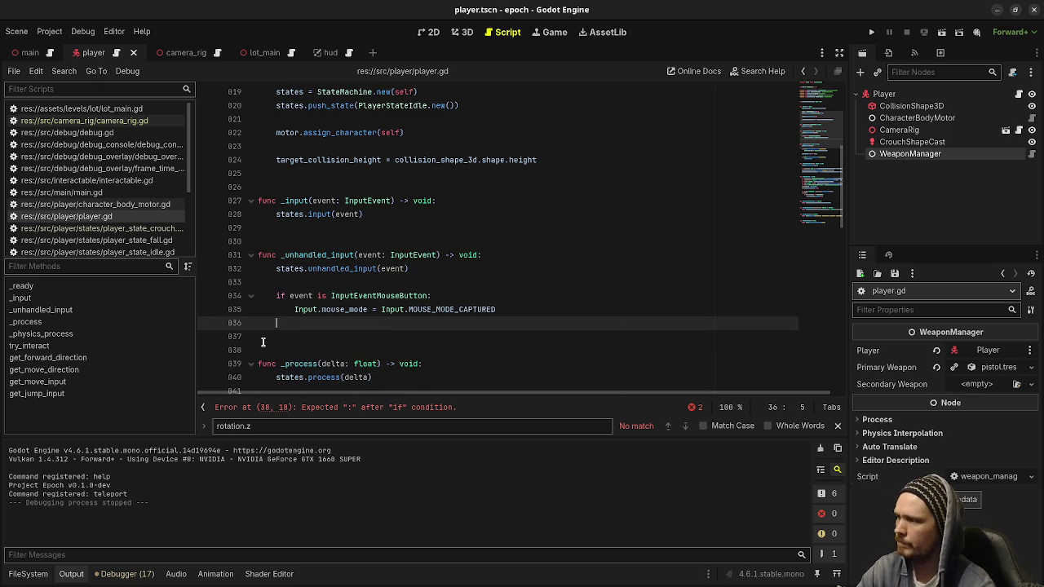
key(BackSpace)
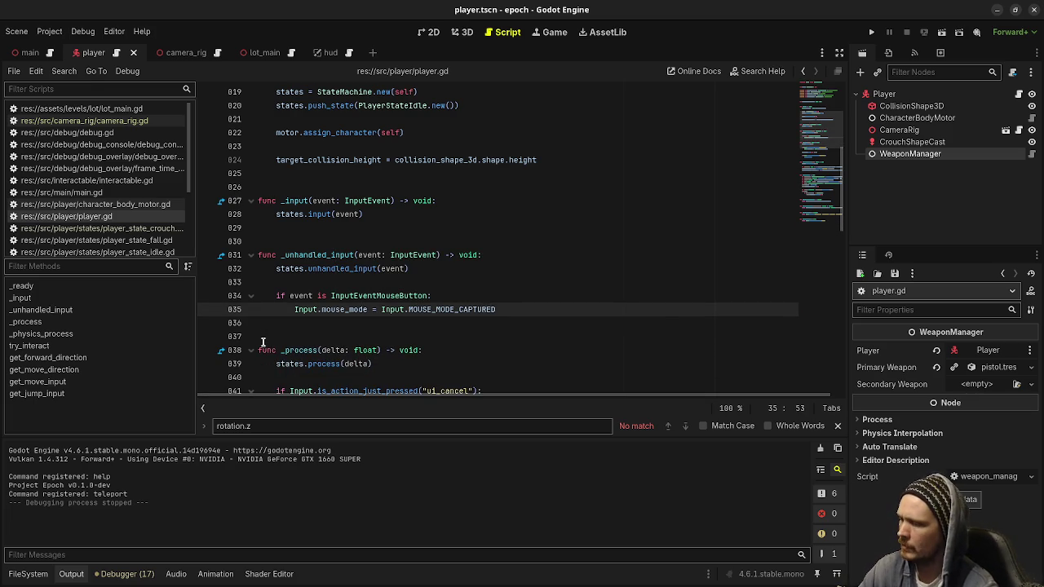
Step: Place the caret at the end of line 39 in _process and open the Project menu
scroll(391, 338, down, 2)
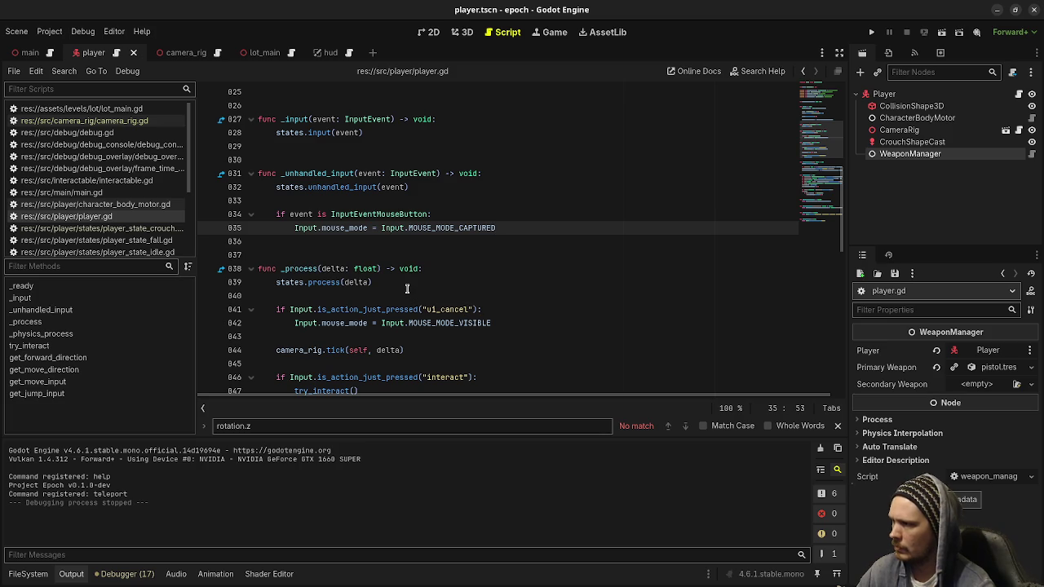
click(408, 292)
click(424, 281)
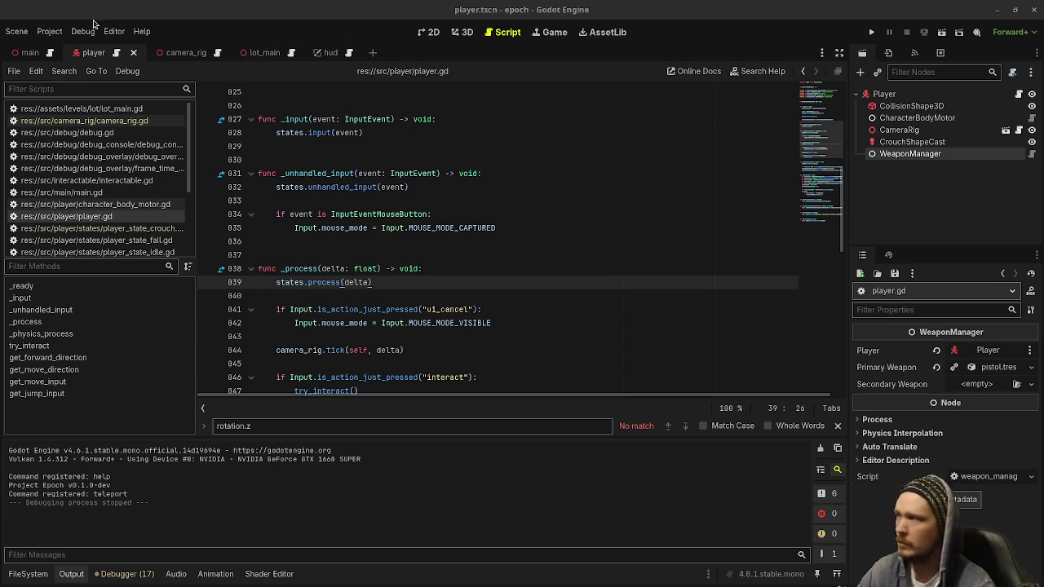
click(52, 33)
Step: Add a primary_fire action in the Input Map bound to Left Mouse Button, then close Project Settings
click(56, 49)
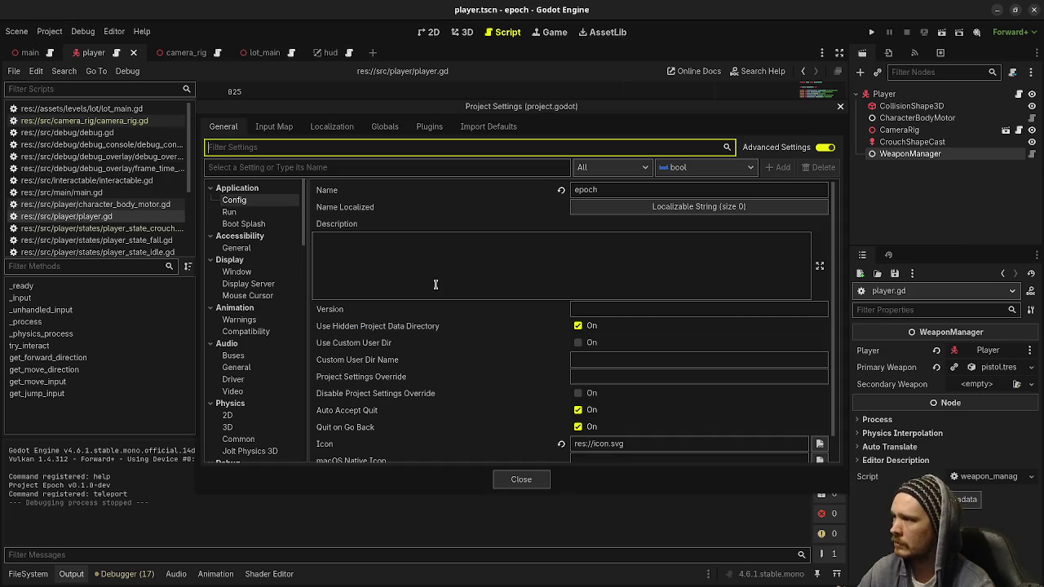
click(273, 127)
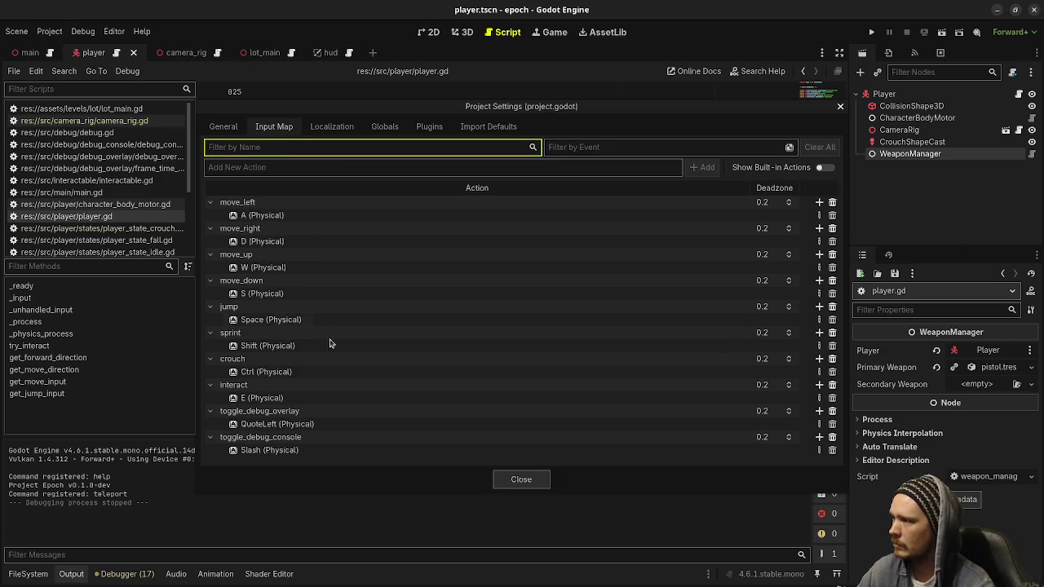
click(267, 167)
text(pri)
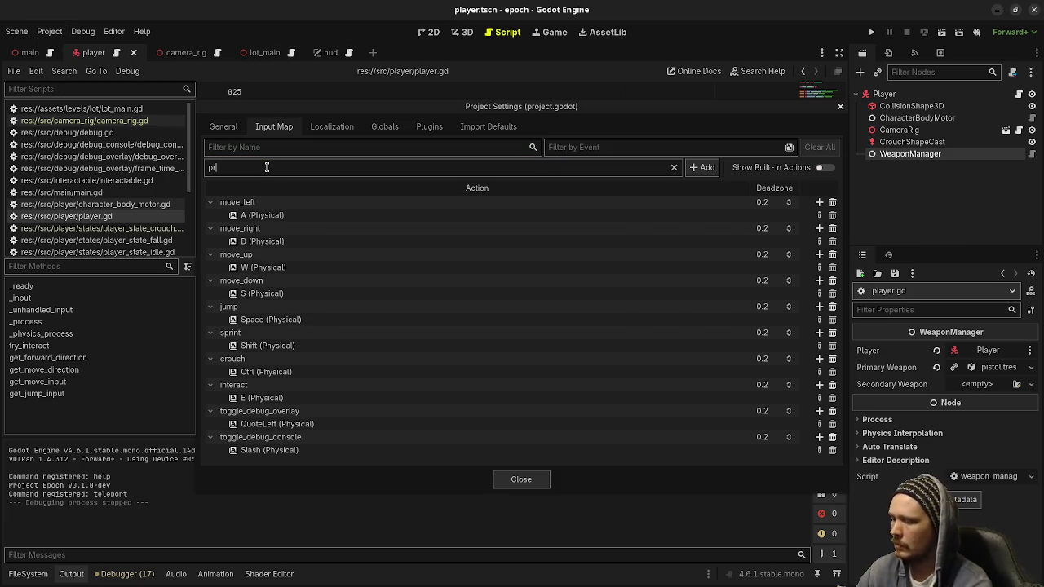
text(mary_fire)
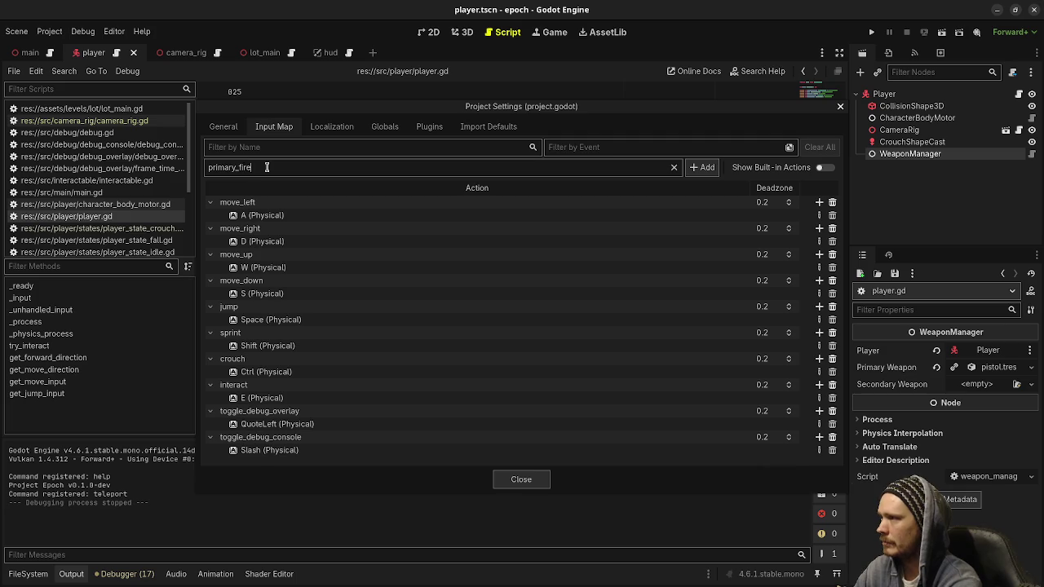
key(Return)
scroll(378, 334, down, 1)
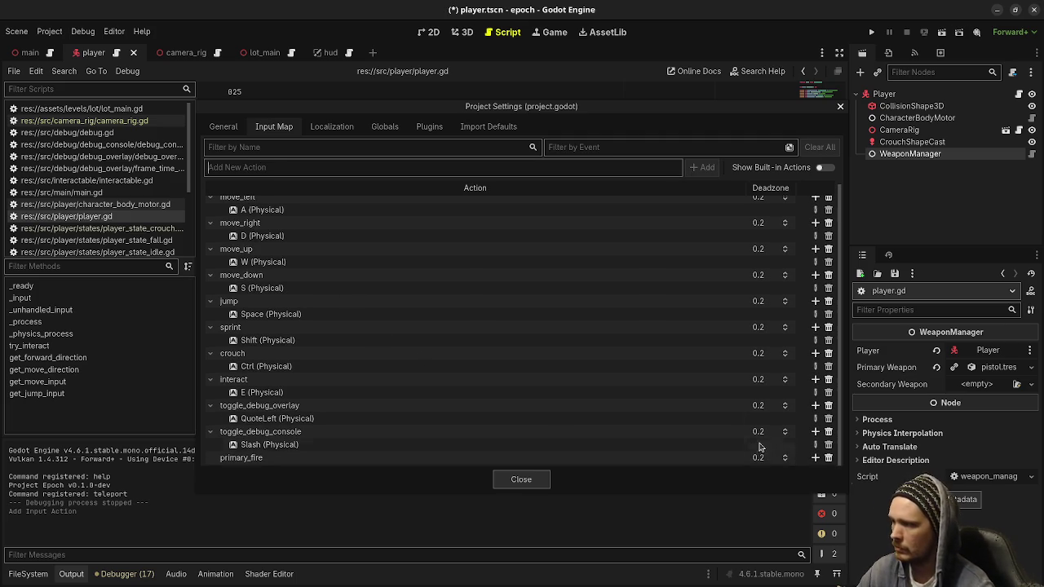
click(815, 457)
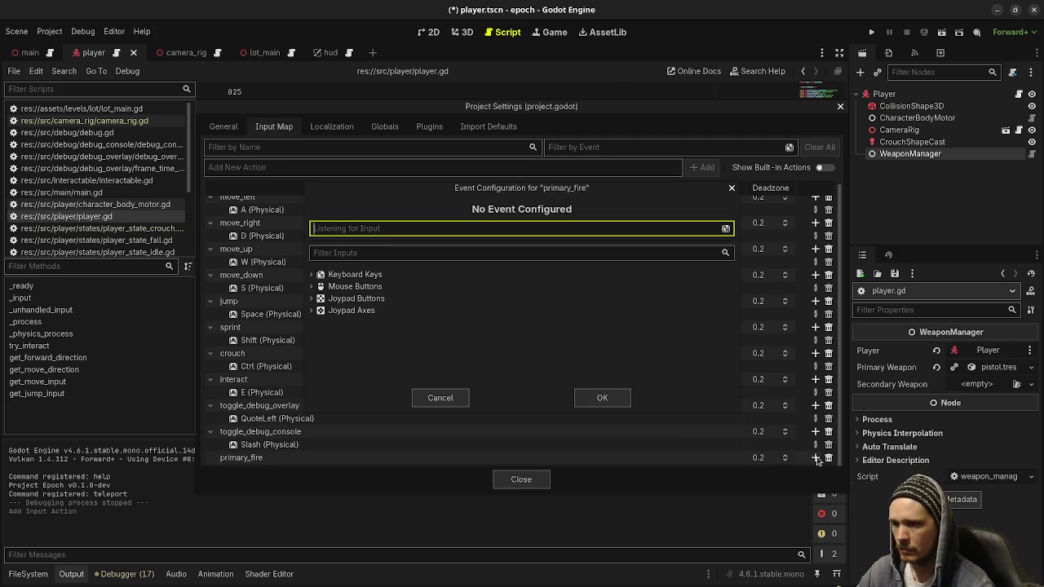
click(356, 228)
click(619, 397)
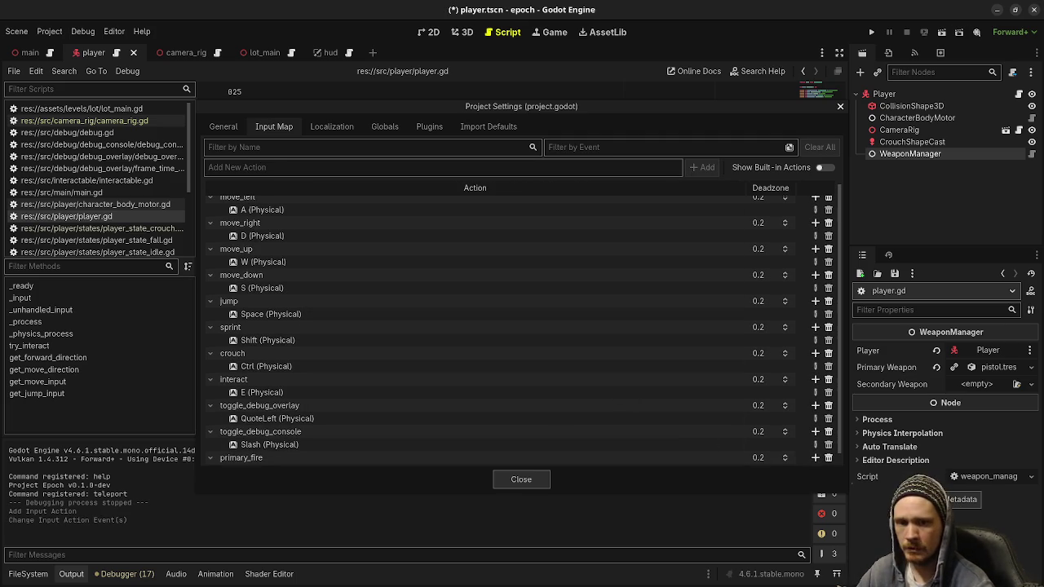
click(522, 481)
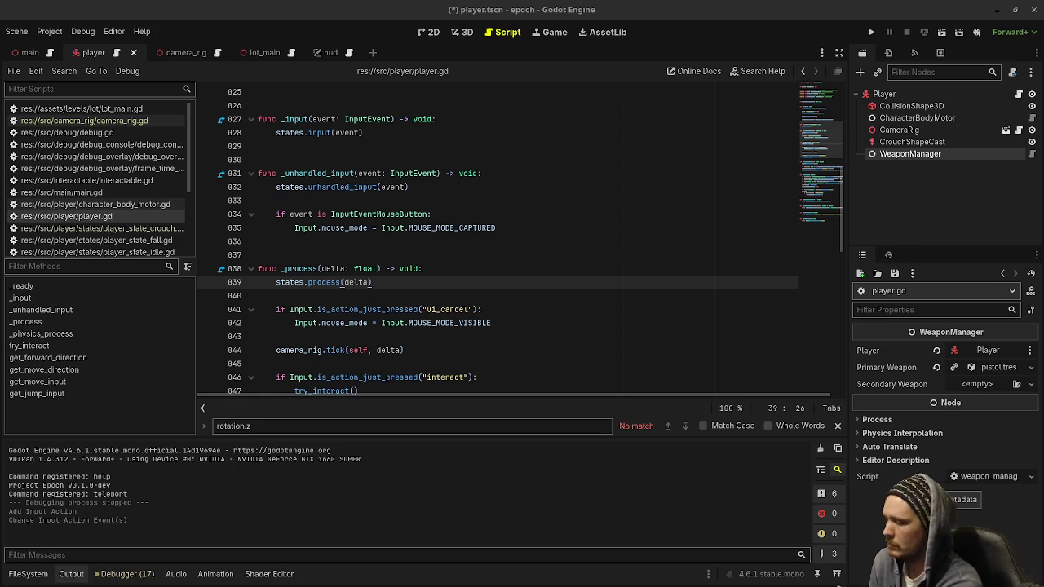
Step: Paste primary_fire pull_trigger/release_trigger code after states.process(delta), save, and open weapon_manager.gd
click(394, 285)
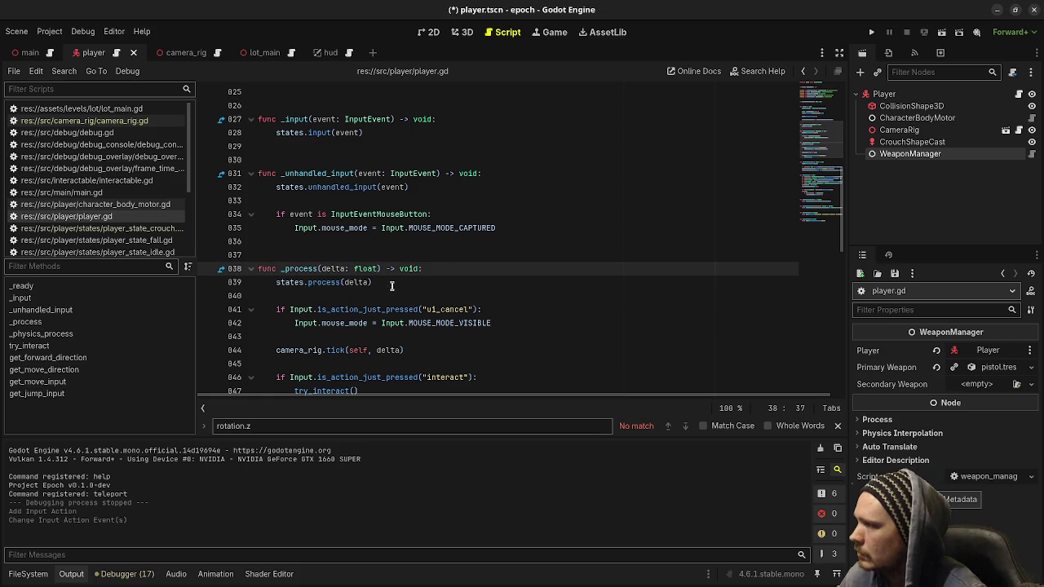
key(Return)
key(Return)
text(if Input.is_action_just_pressed("primary_fire"): 		weapon_manager.pull_trigger() 	if Input.is_action_just_released("primary_fire"): 		weapon_manager.release_trigger())
key(ctrl+s)
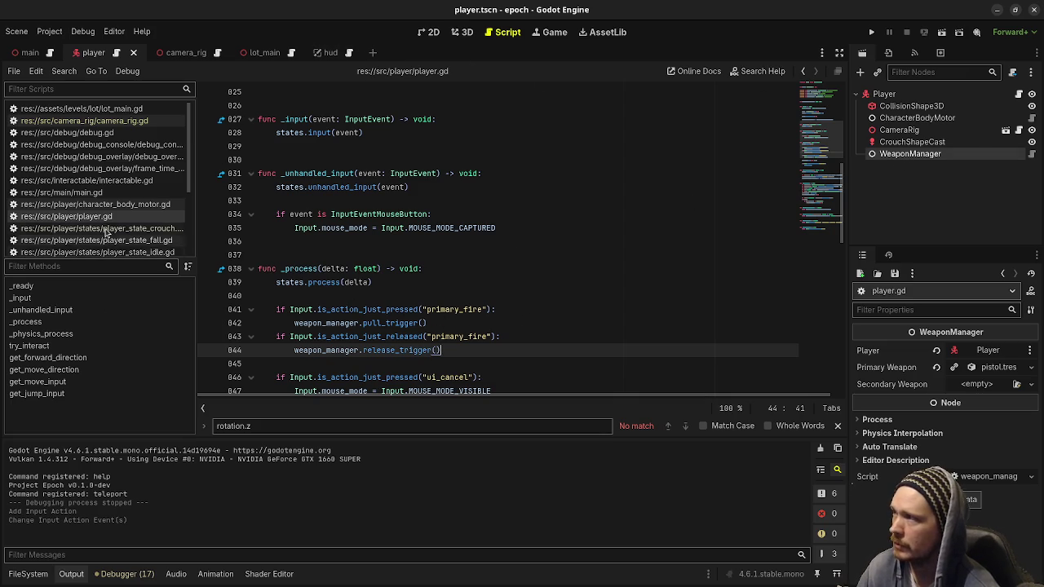
click(1032, 154)
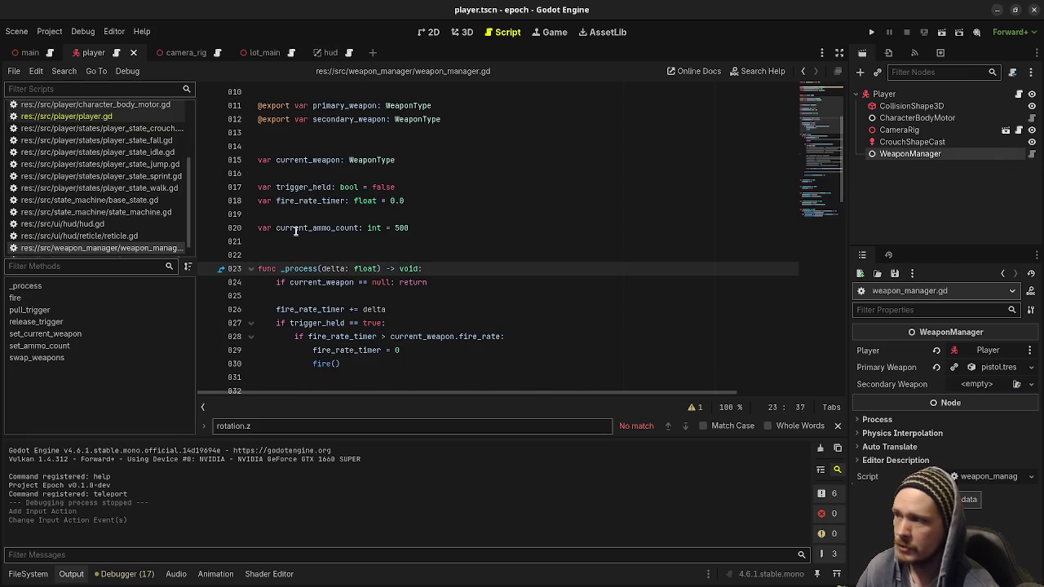
scroll(296, 231, down, 4)
scroll(296, 231, down, 10)
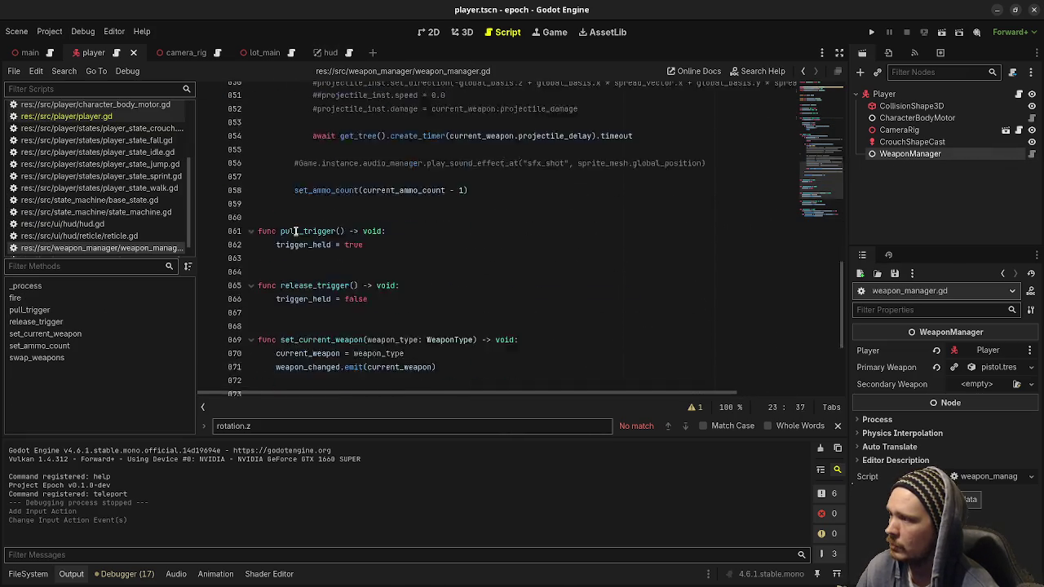
scroll(296, 231, up, 12)
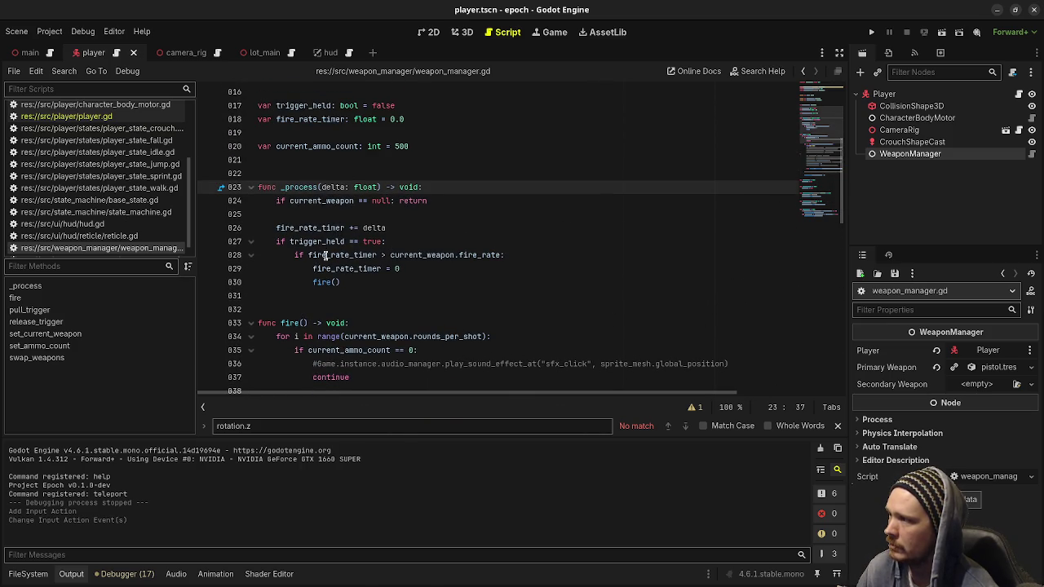
scroll(343, 257, up, 2)
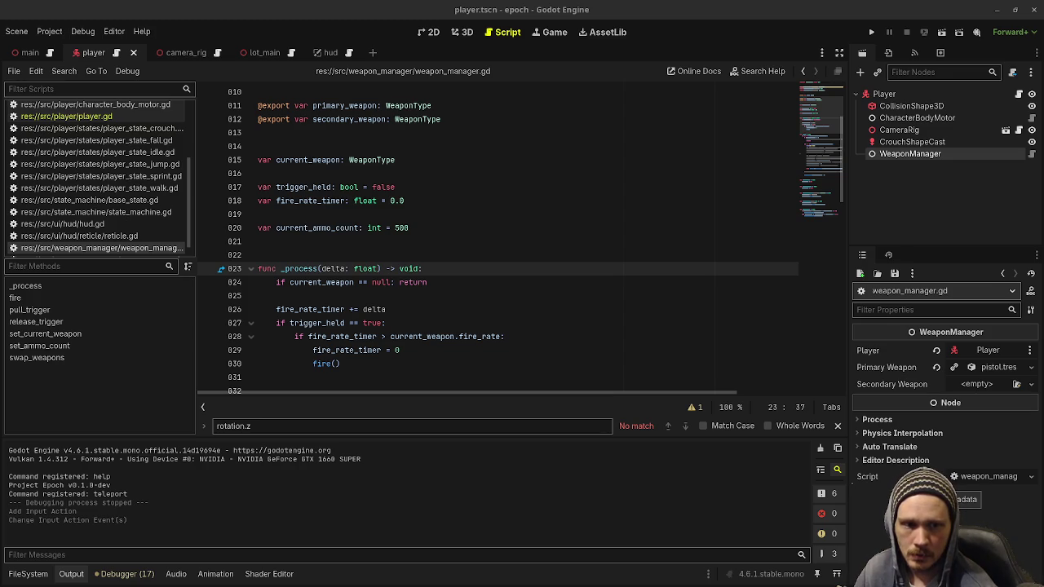
Step: Paste a _ready() calling set_current_weapon above _process and save
click(399, 249)
text(func _ready() -> void: 	if primary_weapon != null: 		set_current_weapon(primary_weapon) 	elif secondary_weapon != null: 		set_current_weapon(secondary_weapon))
key(Return)
key(ctrl+s)
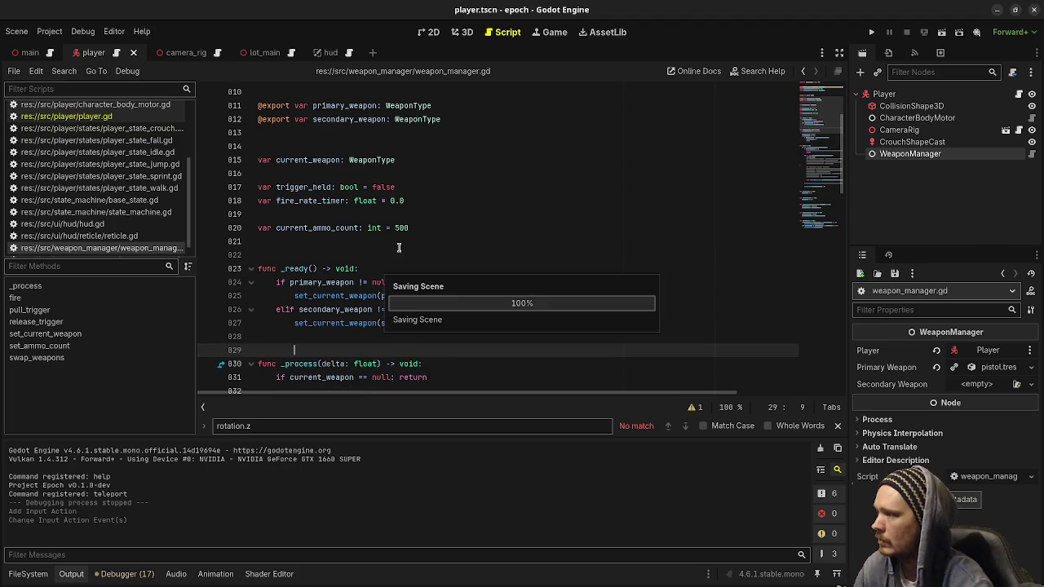
Step: Add print("out of ammo") in fire()'s empty-ammo branch
scroll(438, 248, down, 3)
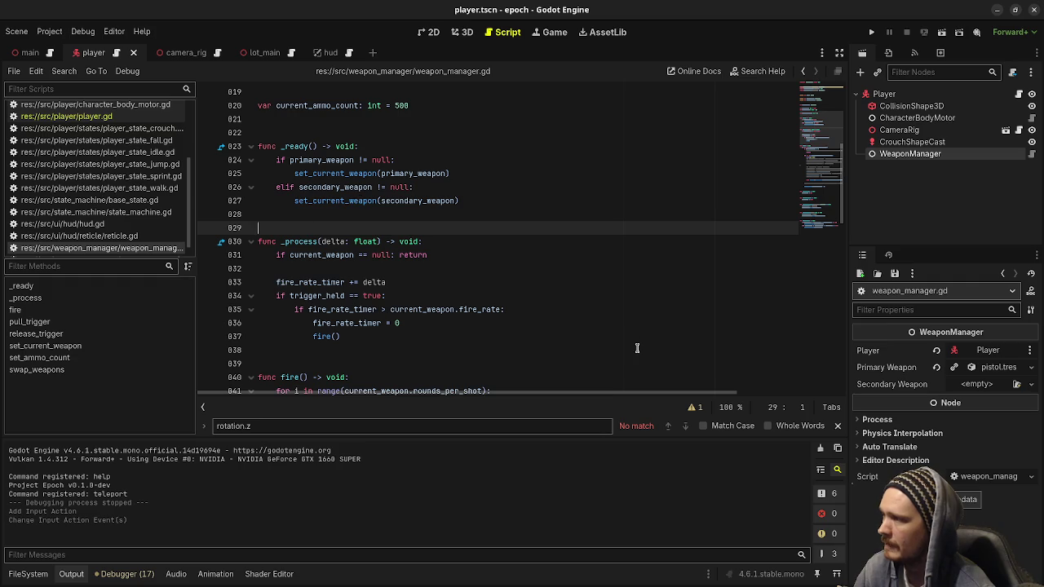
drag(324, 296, 450, 310)
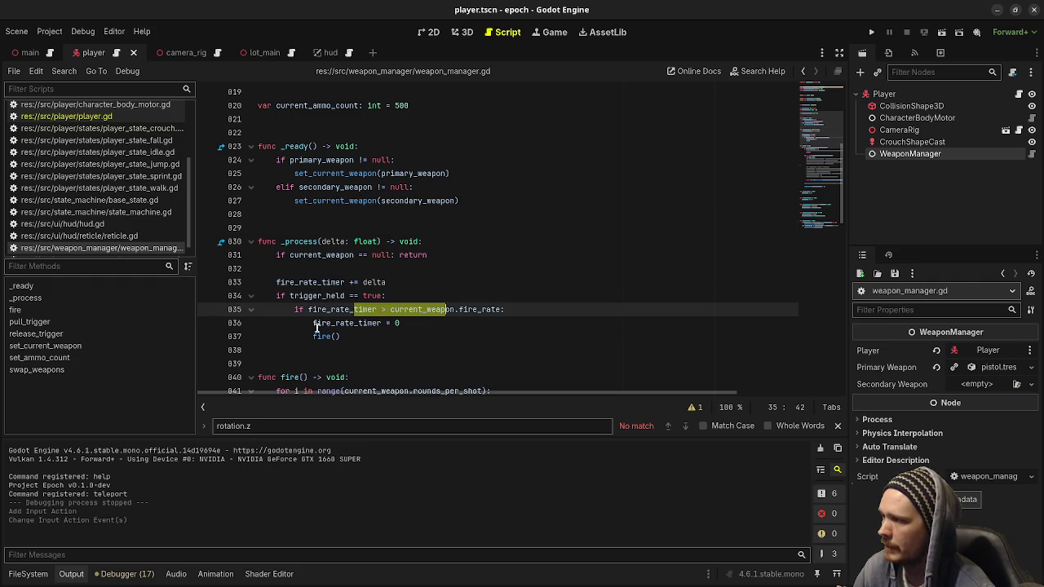
scroll(381, 324, down, 4)
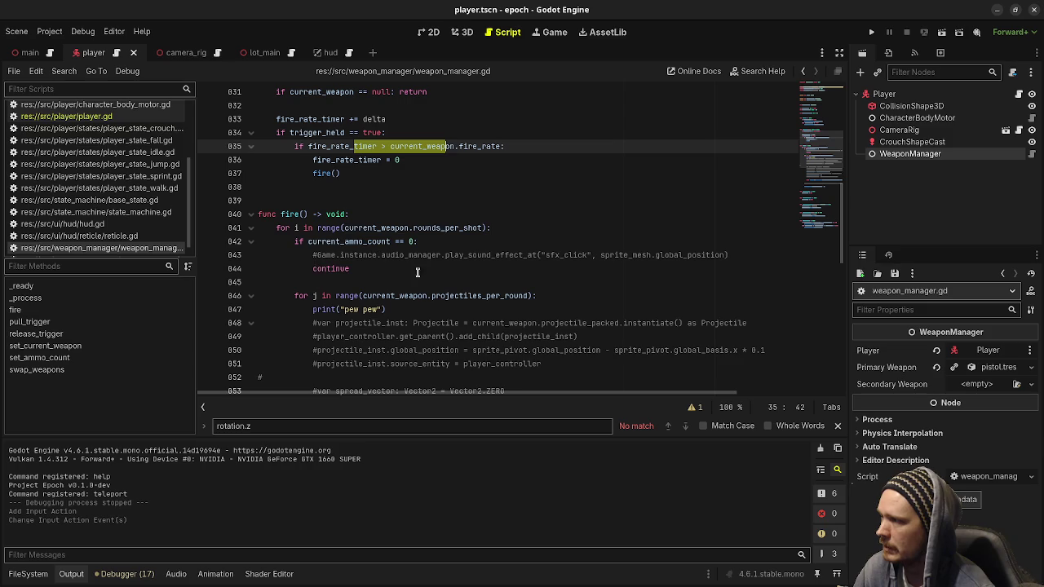
click(734, 256)
key(Return)
text(print("out of )
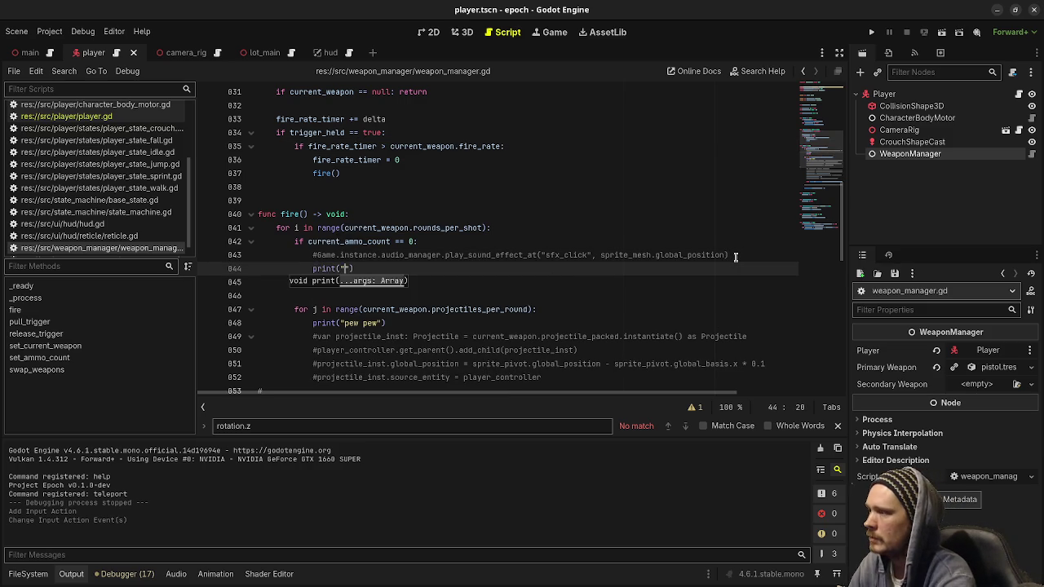
text(ammo)
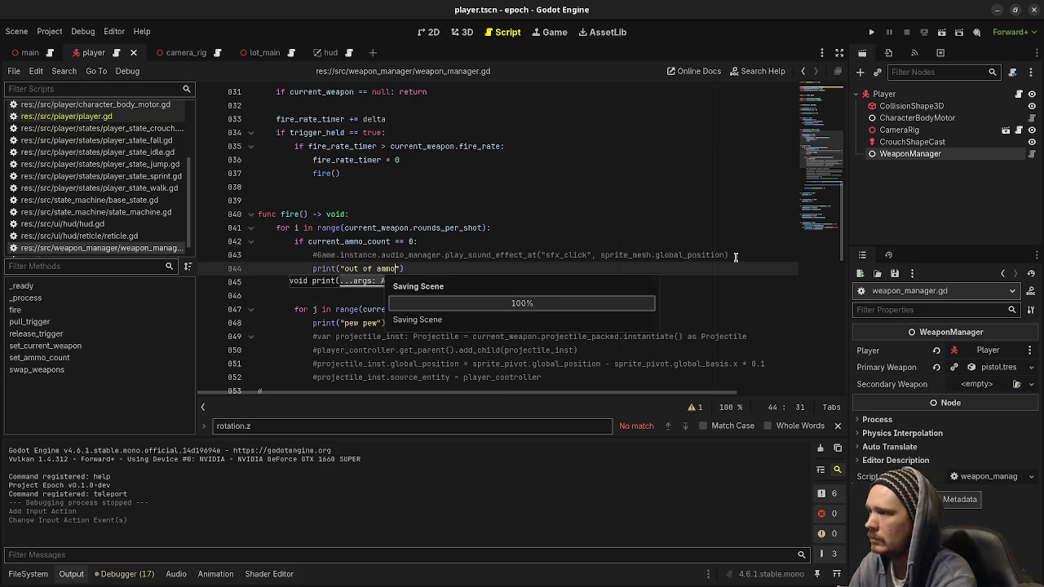
Step: Change current_ammo_count's starting value from 500 to 10 and save
scroll(308, 237, down, 2)
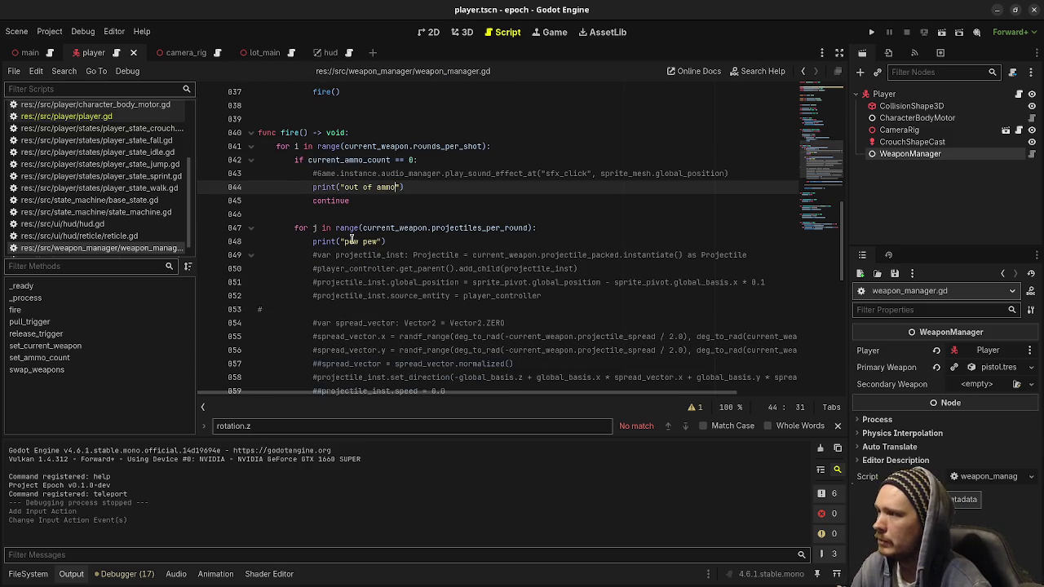
scroll(352, 239, down, 2)
scroll(355, 238, down, 4)
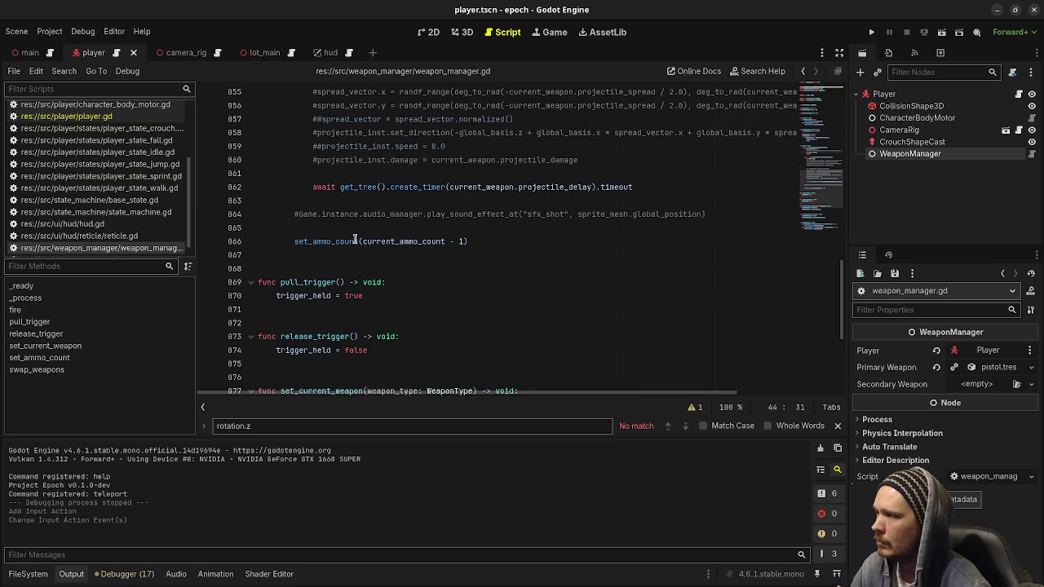
scroll(354, 238, down, 1)
scroll(453, 268, up, 2)
scroll(453, 322, down, 2)
scroll(452, 322, up, 3)
scroll(453, 322, up, 10)
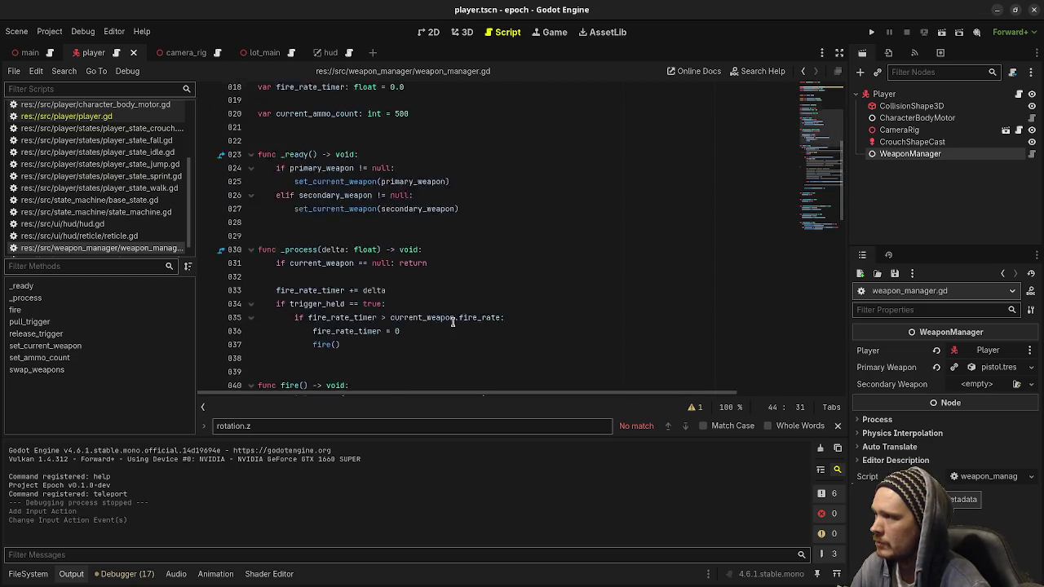
double_click(402, 228)
key(ctrl+s)
text(10)
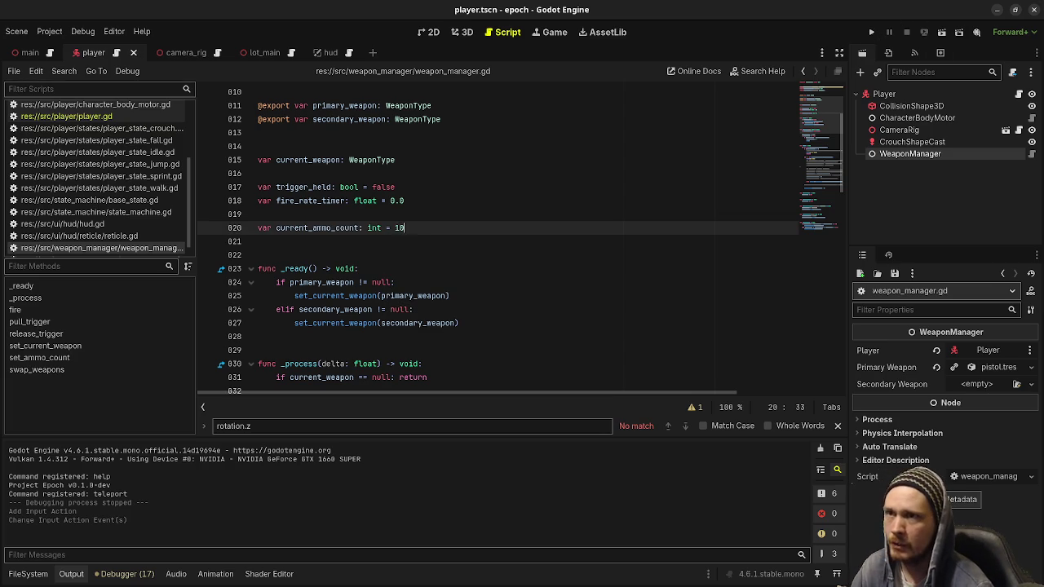
key(ctrl+s)
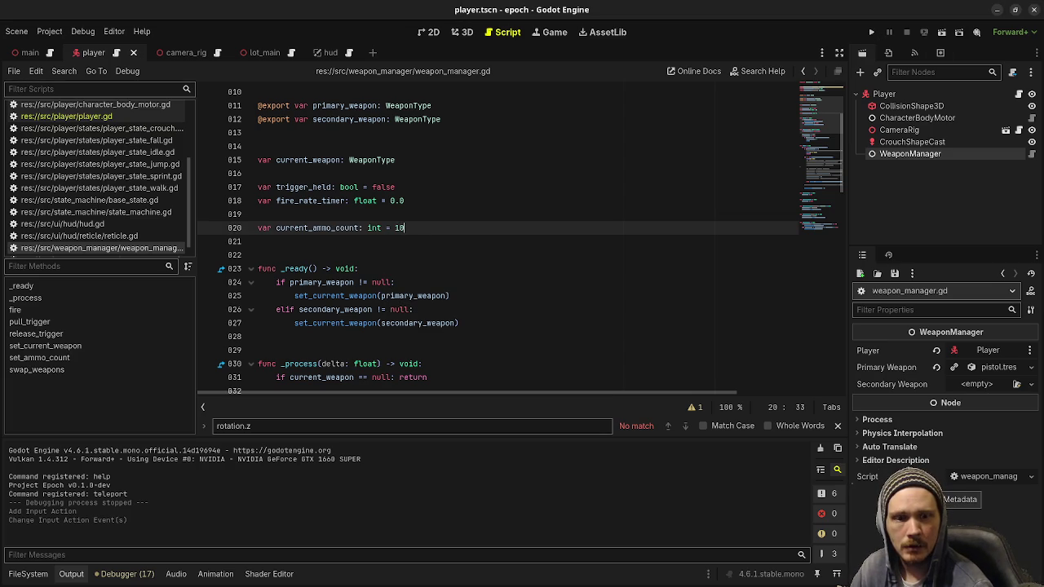
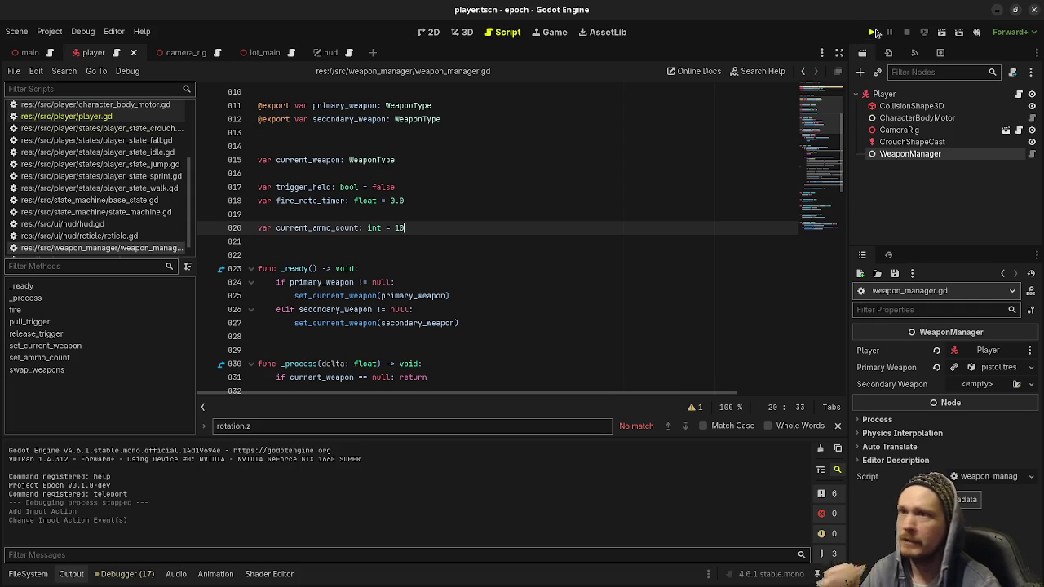
Step: Run the epoch project and fire the pistol repeatedly until its last round is spent
click(874, 33)
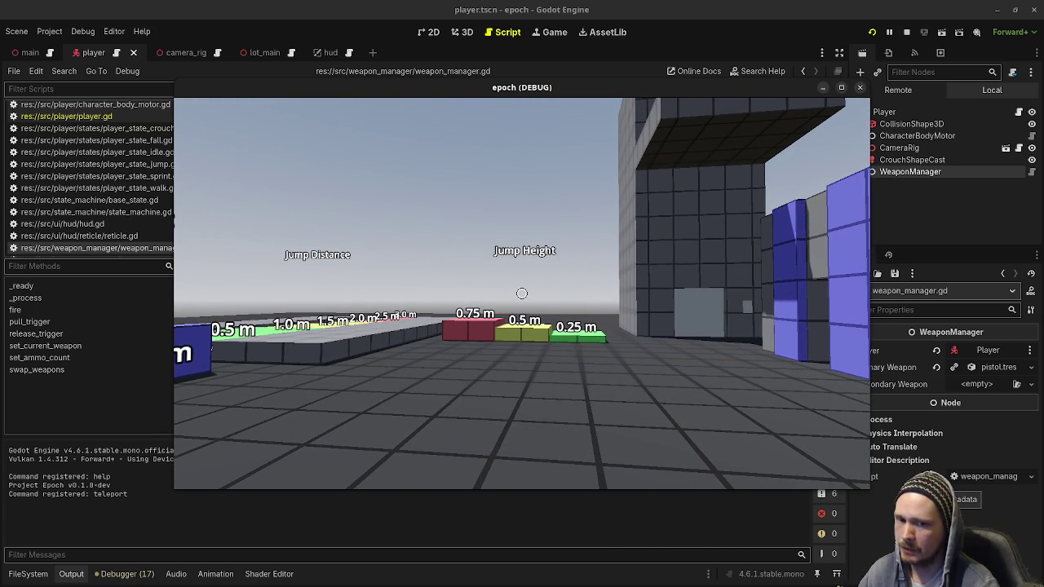
click(522, 293)
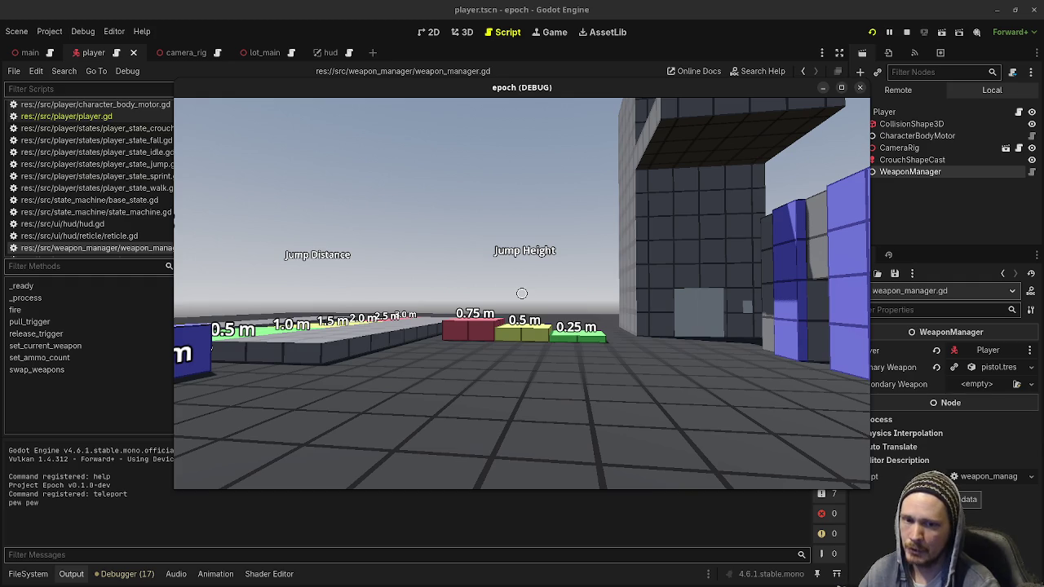
click(522, 293)
click(522, 293)
click(522, 293)
click(522, 293)
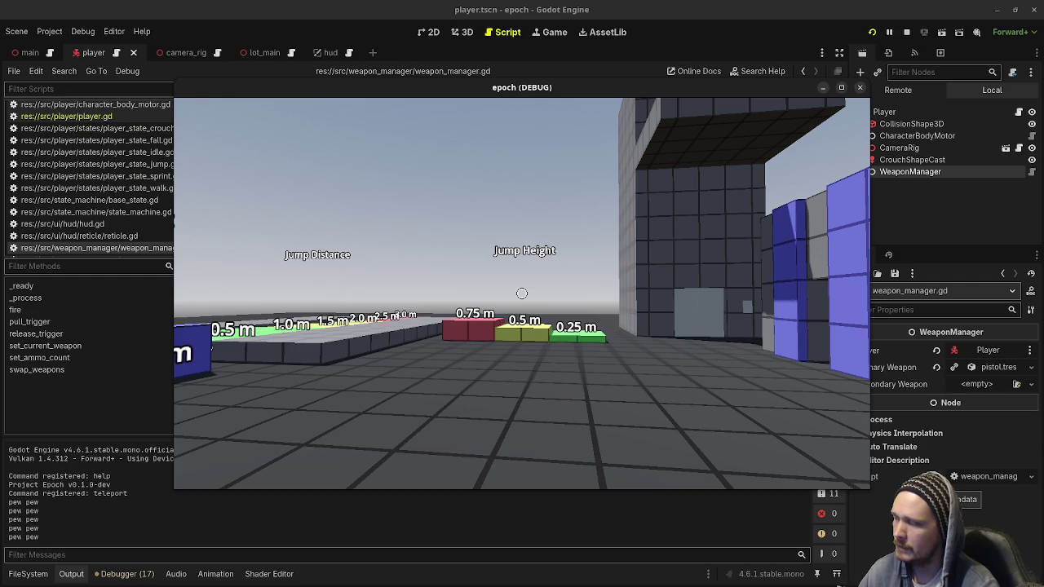
click(522, 293)
click(522, 293)
click(522, 293)
click(522, 293)
click(522, 293)
Step: Keep firing with an empty pistol to confirm 'out of ammo' prints, then stop the game
click(522, 293)
click(522, 293)
click(522, 292)
click(522, 292)
click(907, 31)
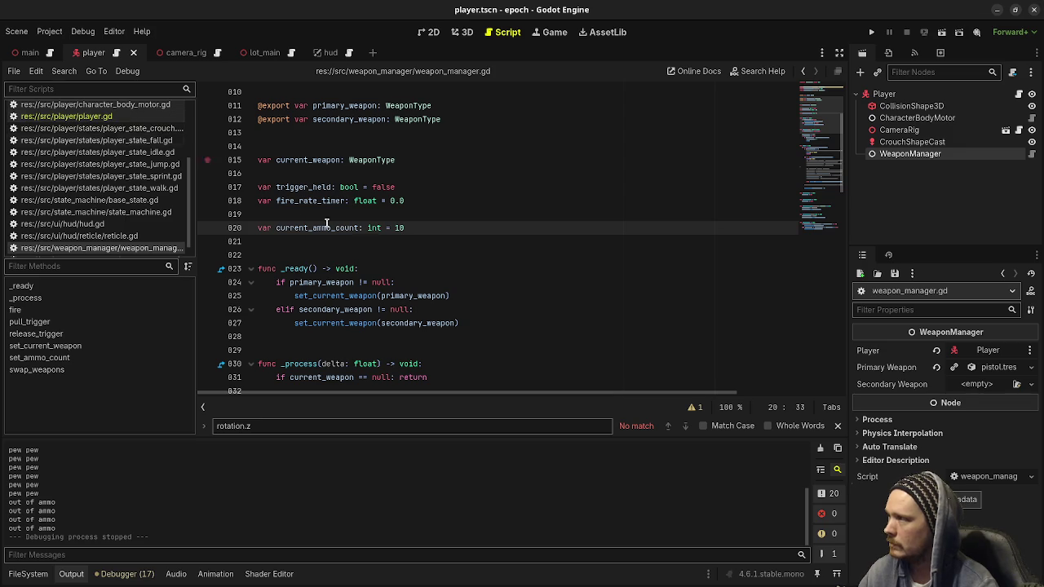
click(477, 309)
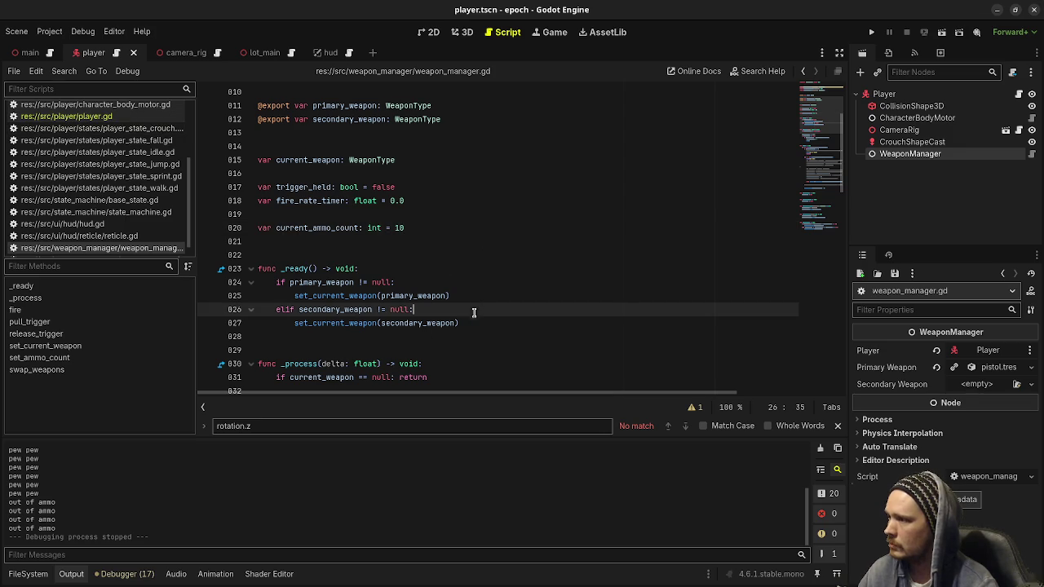
scroll(372, 294, down, 2)
scroll(372, 293, down, 8)
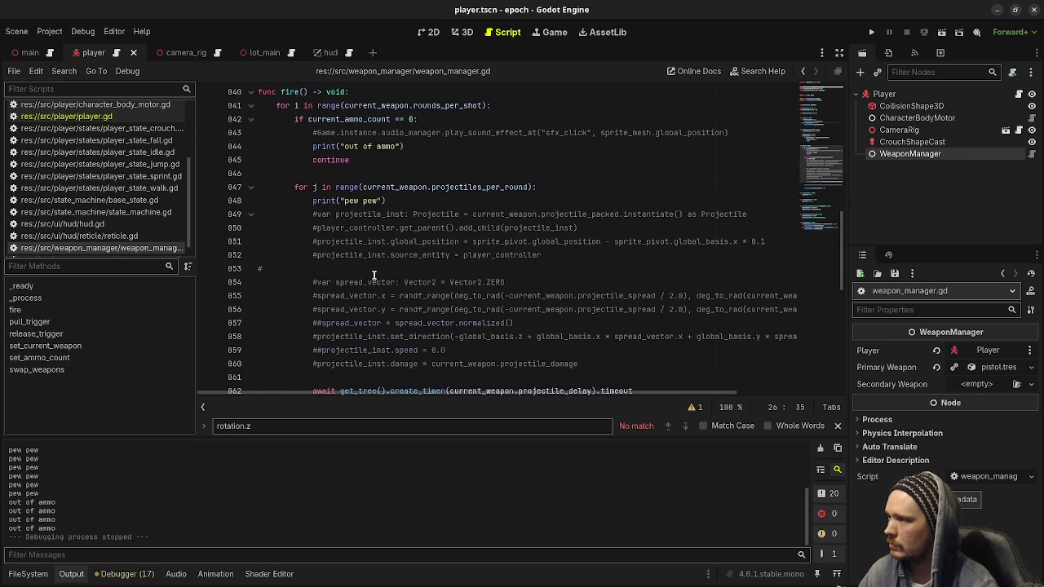
scroll(413, 250, up, 13)
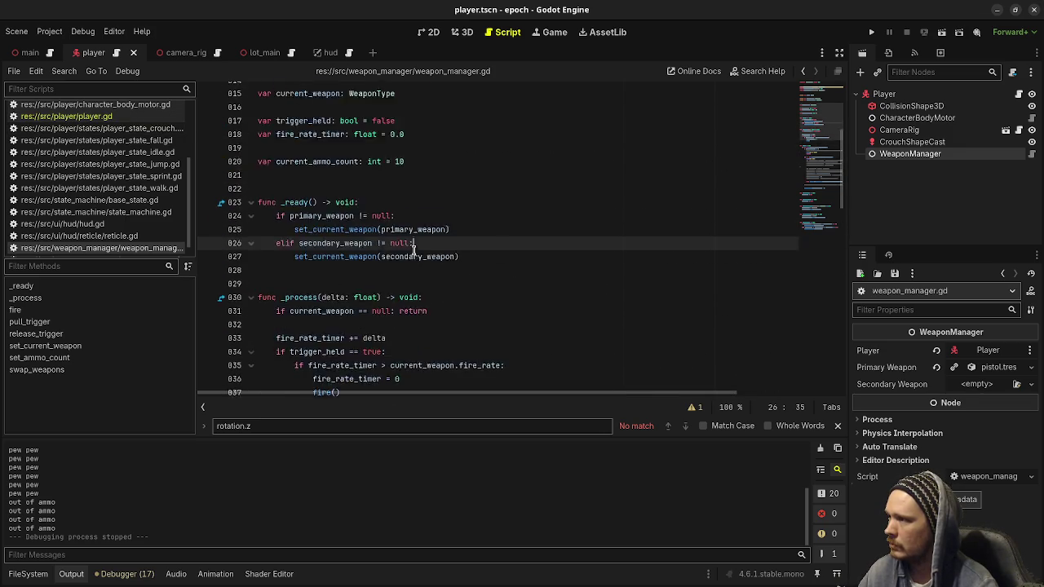
click(450, 245)
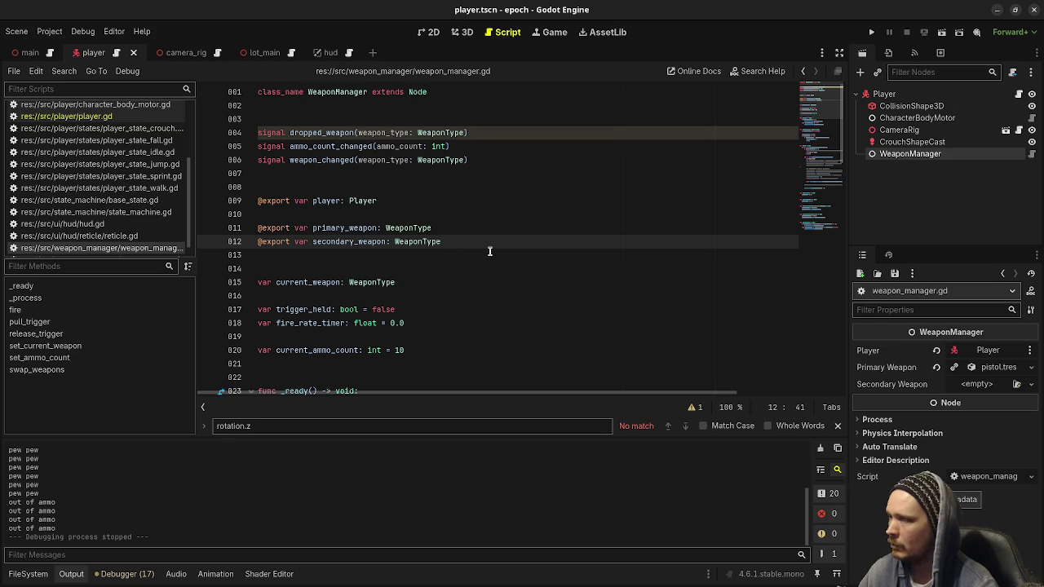
click(327, 160)
double_click(326, 160)
scroll(460, 263, down, 20)
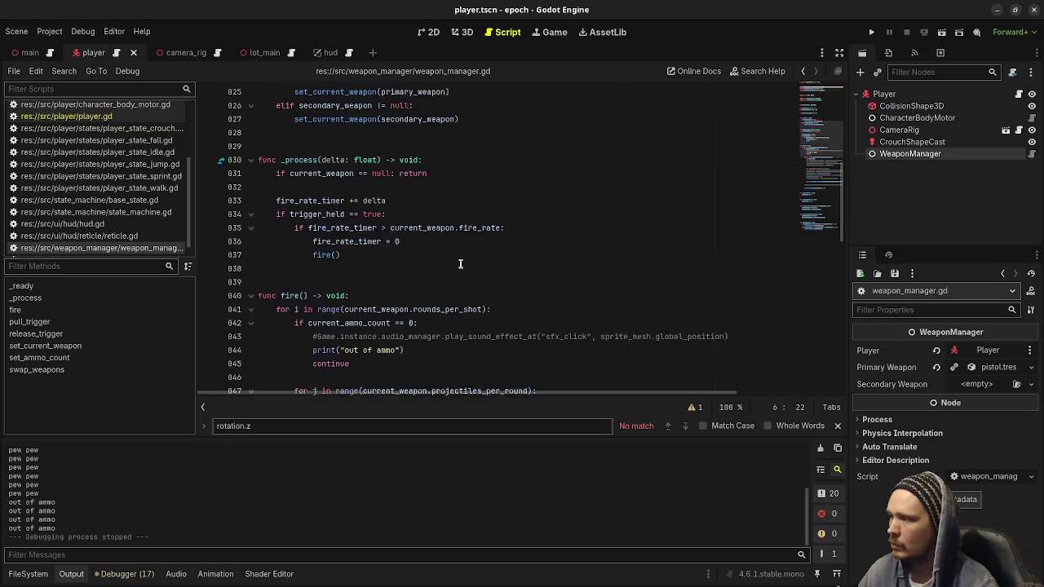
scroll(460, 264, down, 2)
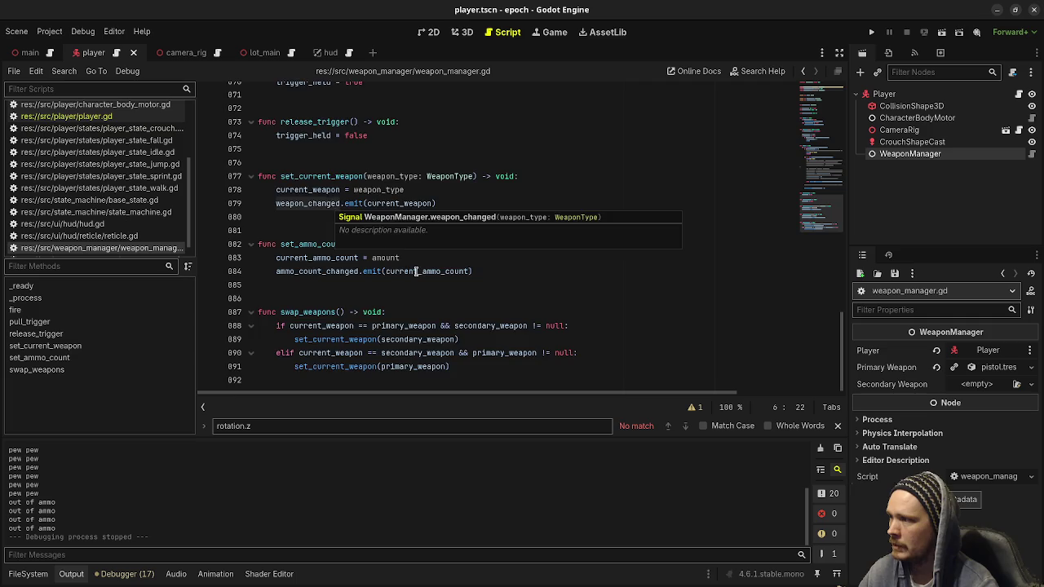
scroll(433, 273, up, 17)
scroll(433, 274, up, 6)
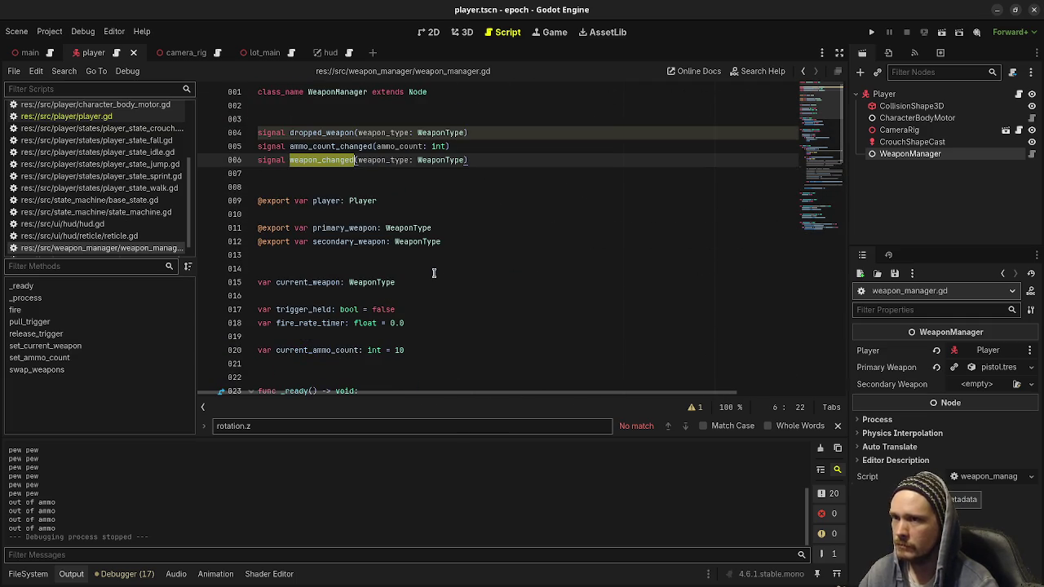
scroll(492, 293, down, 11)
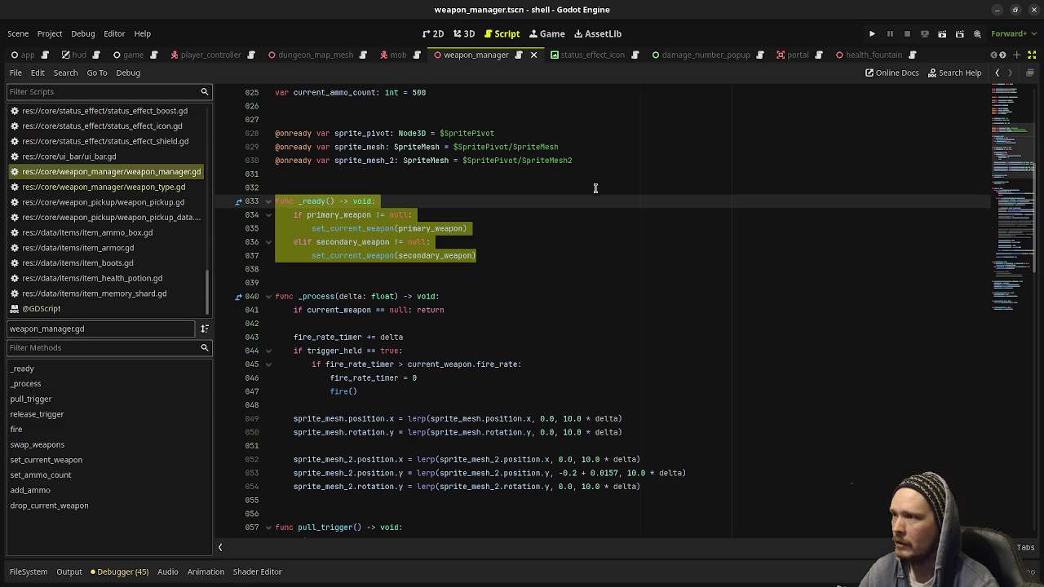
Step: Restore the scene tree and inspector docks, then select sprite_pivot on line 74 of weapon_manager.gd
click(1032, 57)
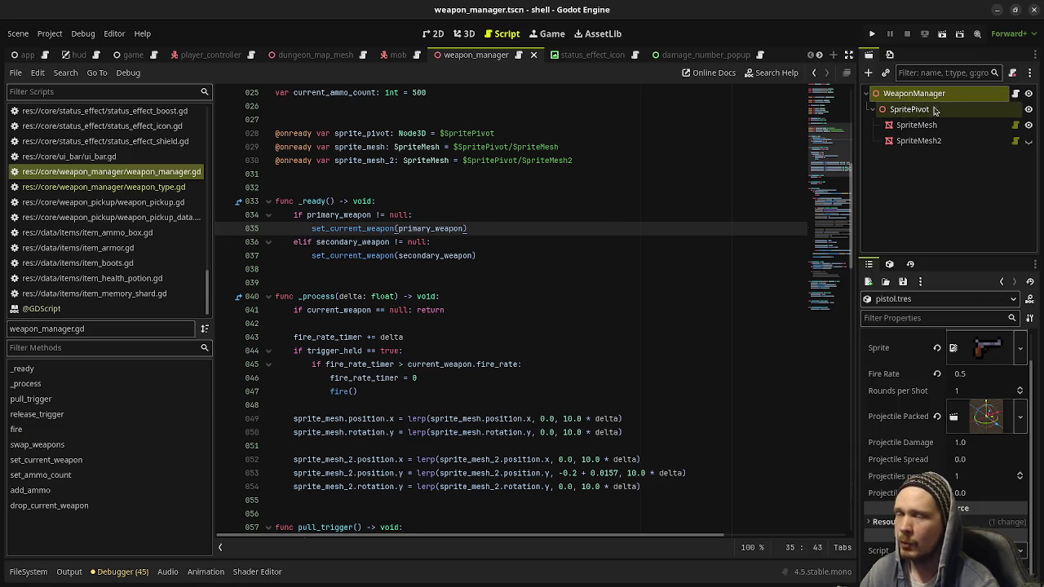
scroll(564, 353, down, 4)
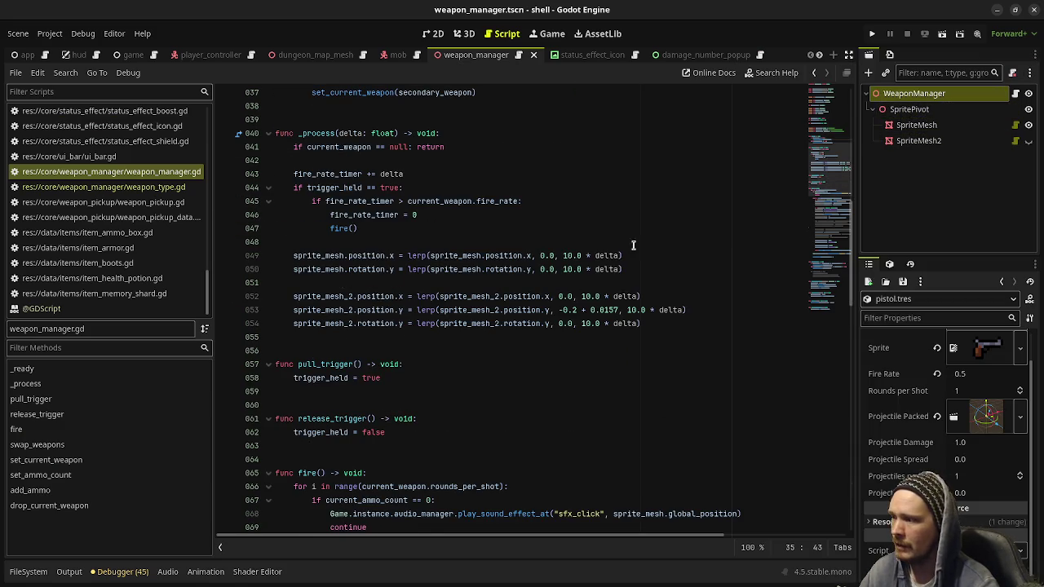
scroll(573, 352, down, 2)
scroll(572, 352, down, 2)
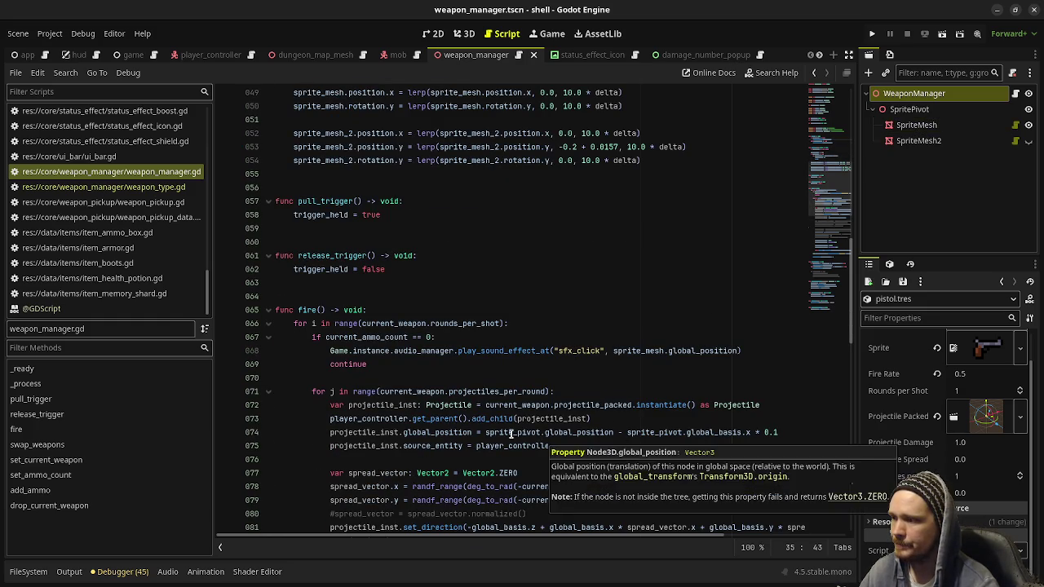
double_click(512, 433)
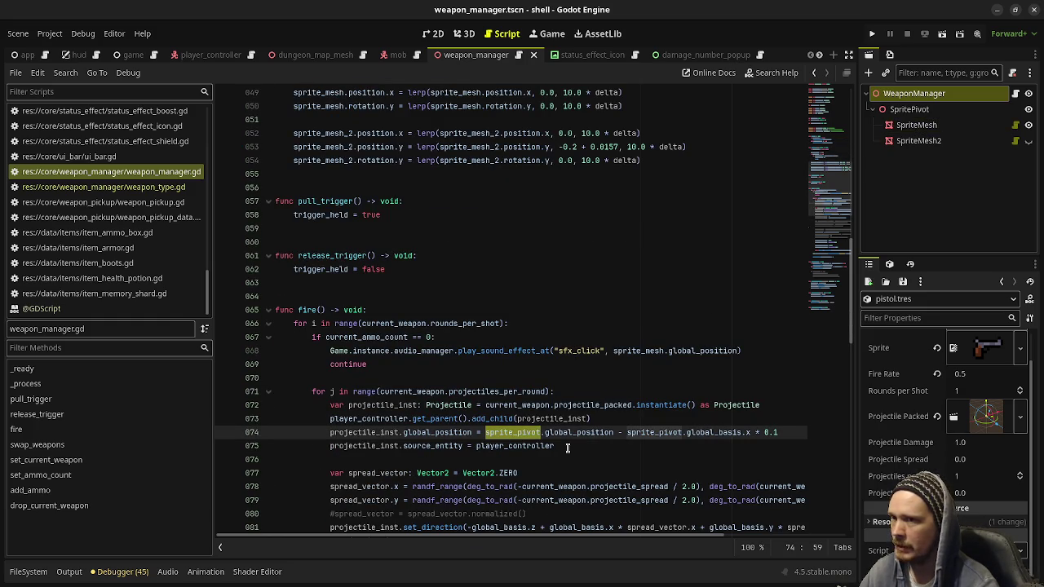
Step: Inspect the weapon scene in 3D around SpritePivot and hide SpriteMesh2 in the viewport
click(463, 33)
mouse_move(529, 297)
mouse_down()
mouse_move(583, 322)
mouse_move(625, 240)
mouse_up()
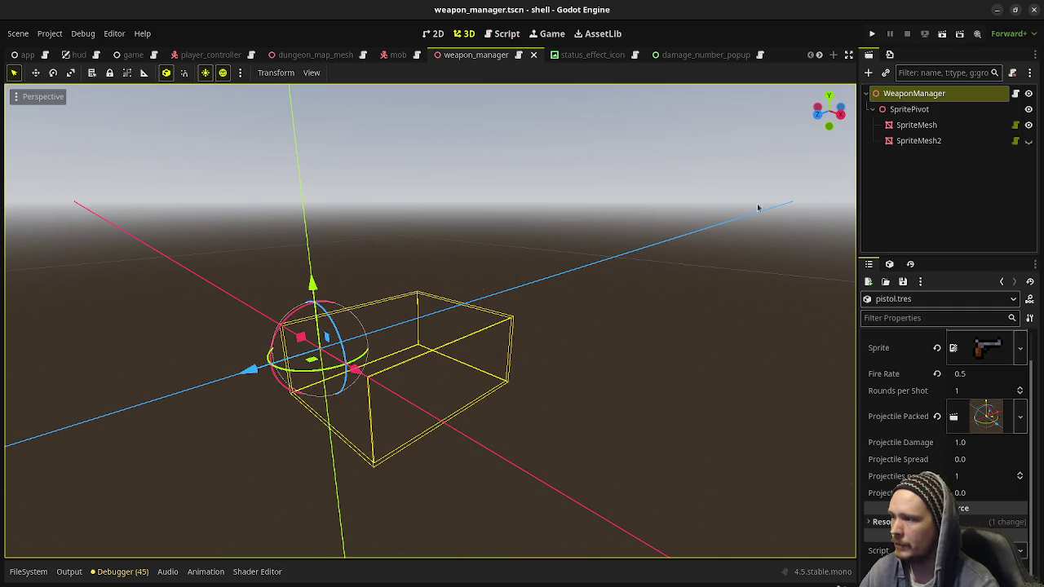
click(908, 108)
mouse_move(481, 359)
mouse_down()
mouse_move(501, 347)
mouse_move(466, 345)
mouse_up()
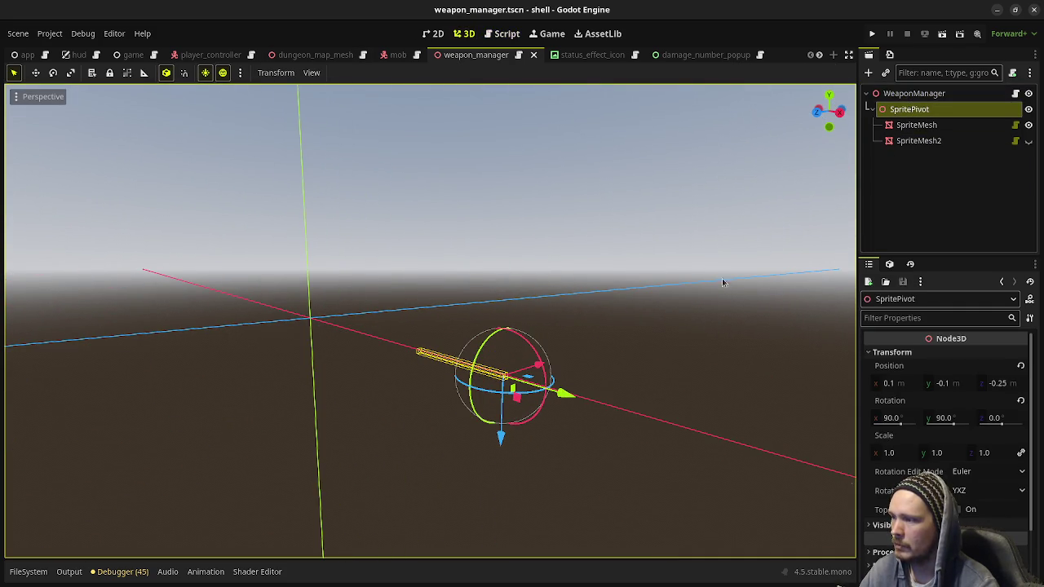
click(1028, 125)
click(1028, 142)
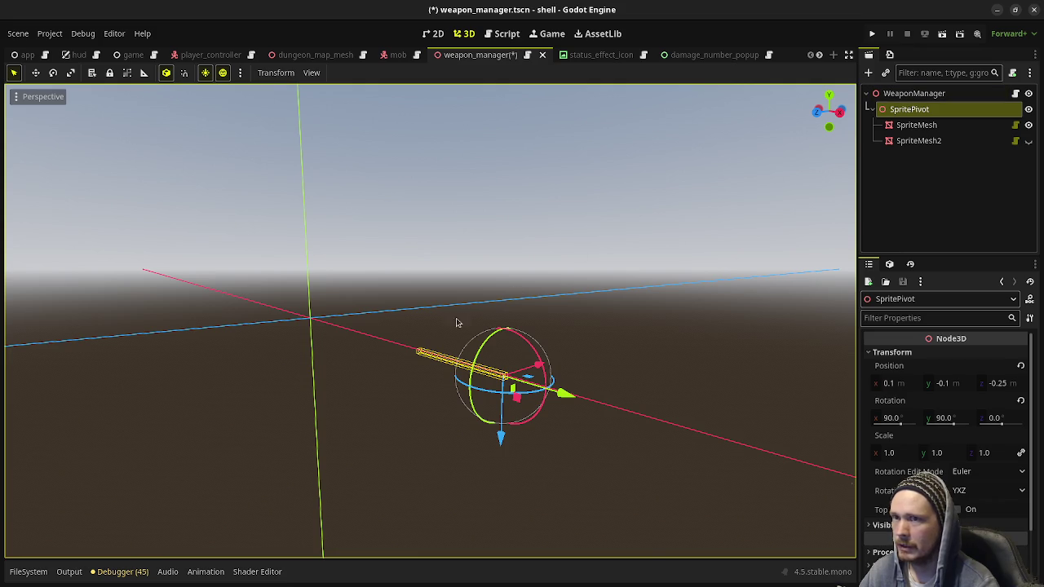
drag(457, 371, 419, 390)
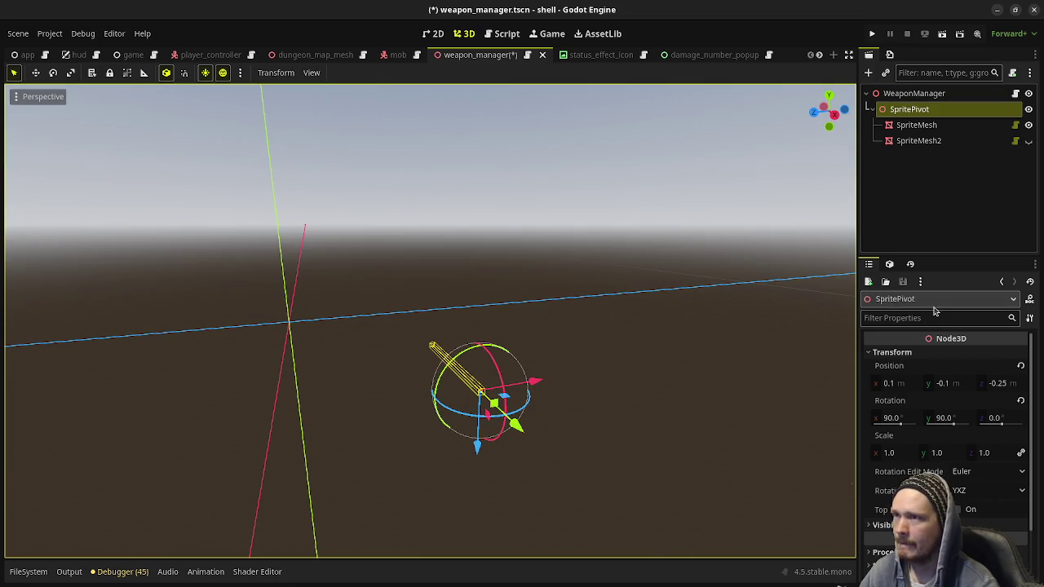
Step: Check the overview of open windows, then run the shell project with F5
key(super)
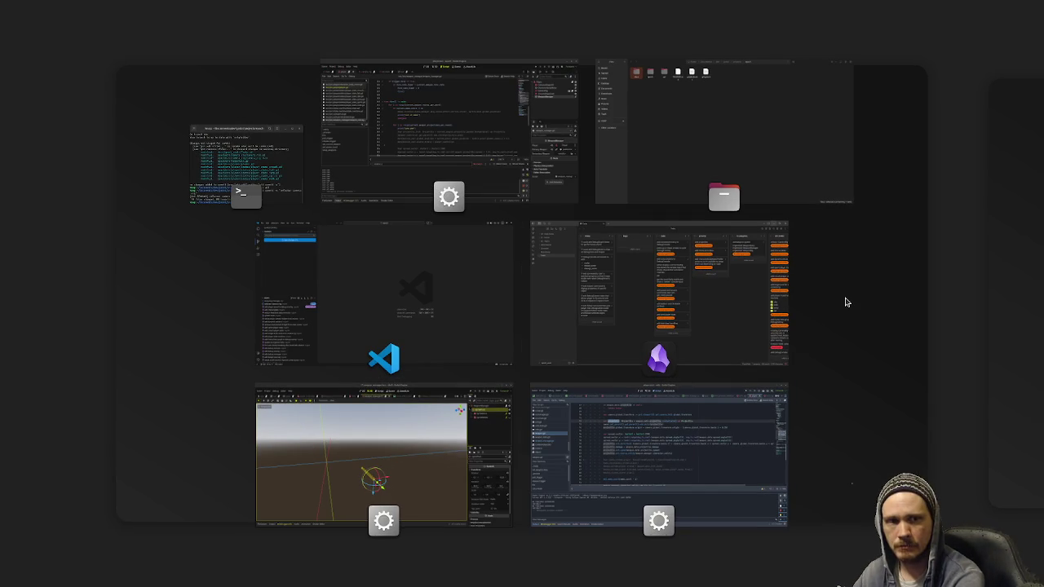
key(super)
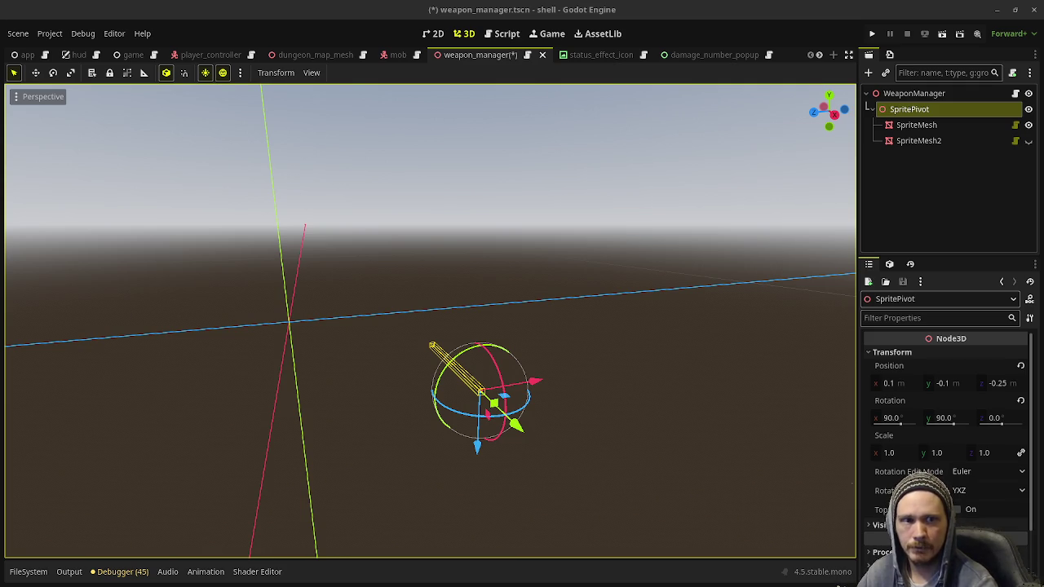
key(super)
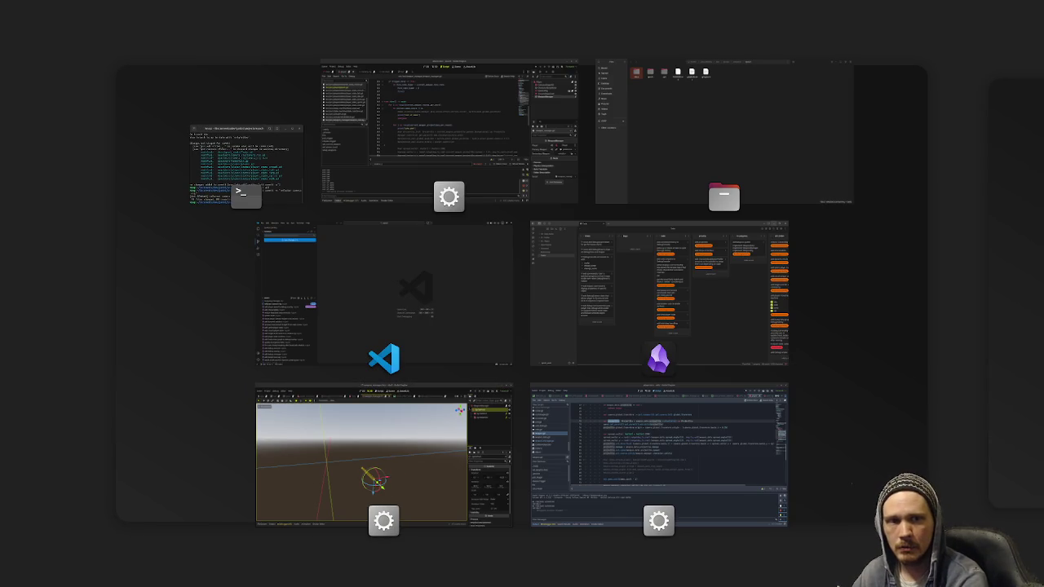
key(super)
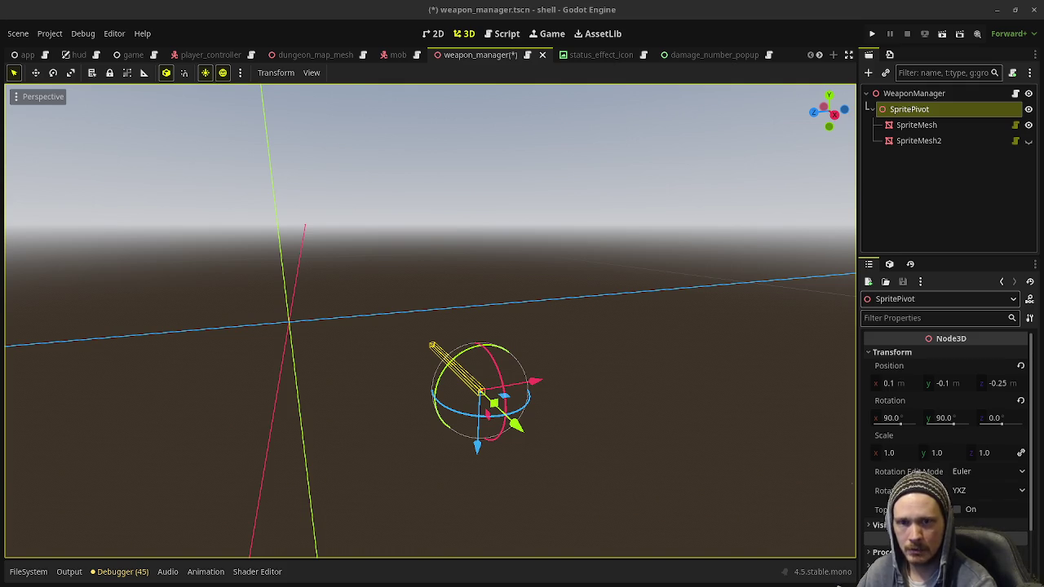
key(F5)
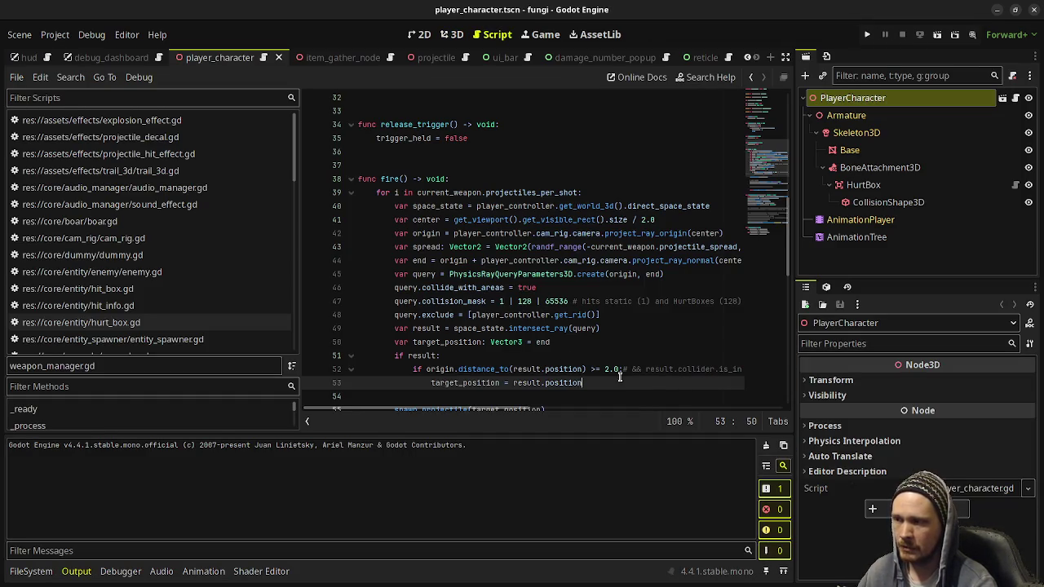
Step: Hide the side docks to widen the player_character script, then run the fungi project
click(786, 57)
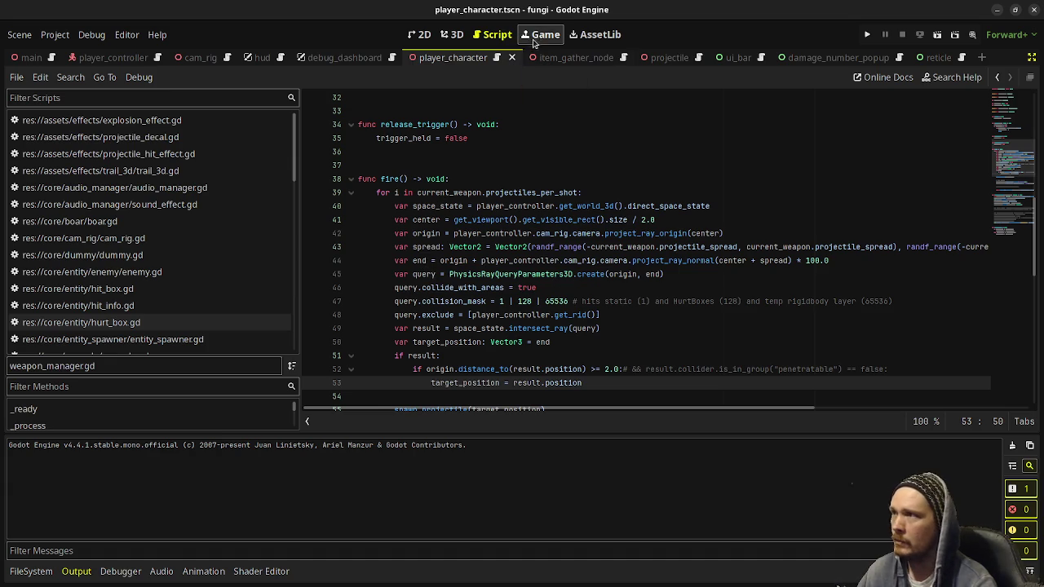
click(867, 38)
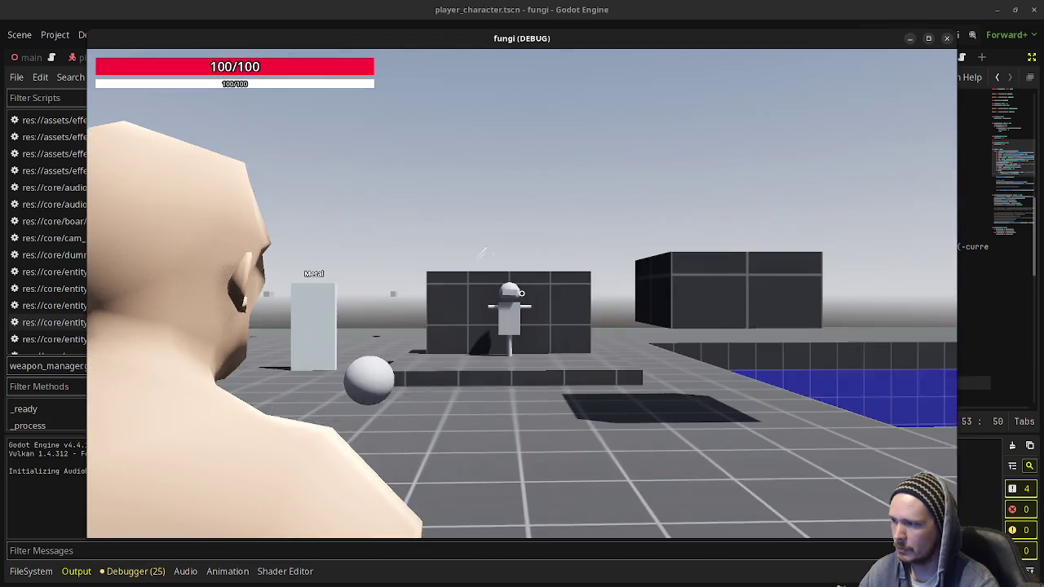
Step: Swing at the training dummy to land head and torso hits, then close the game with F8
click(522, 293)
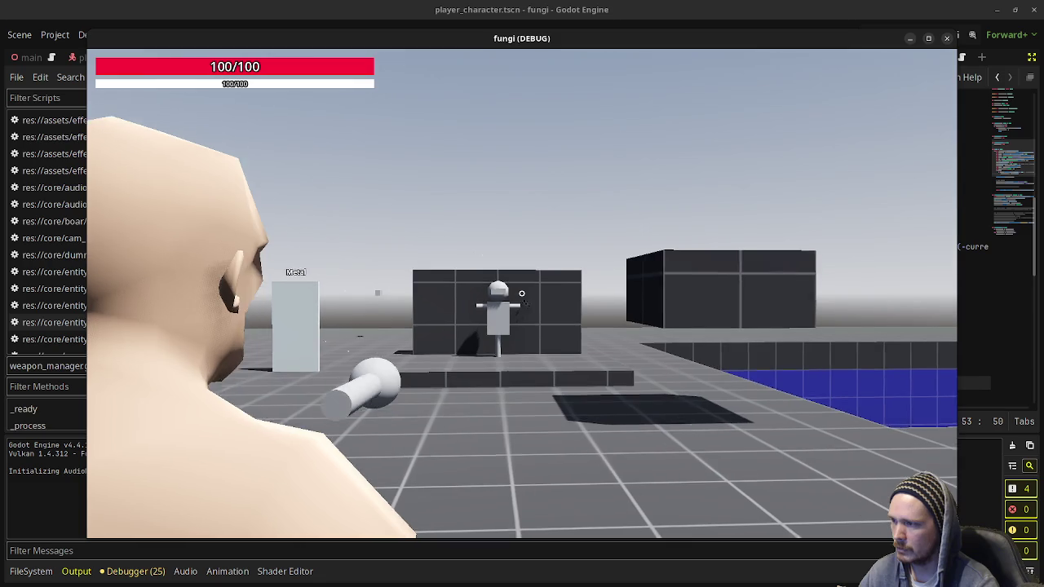
scroll(780, 108, down, 2)
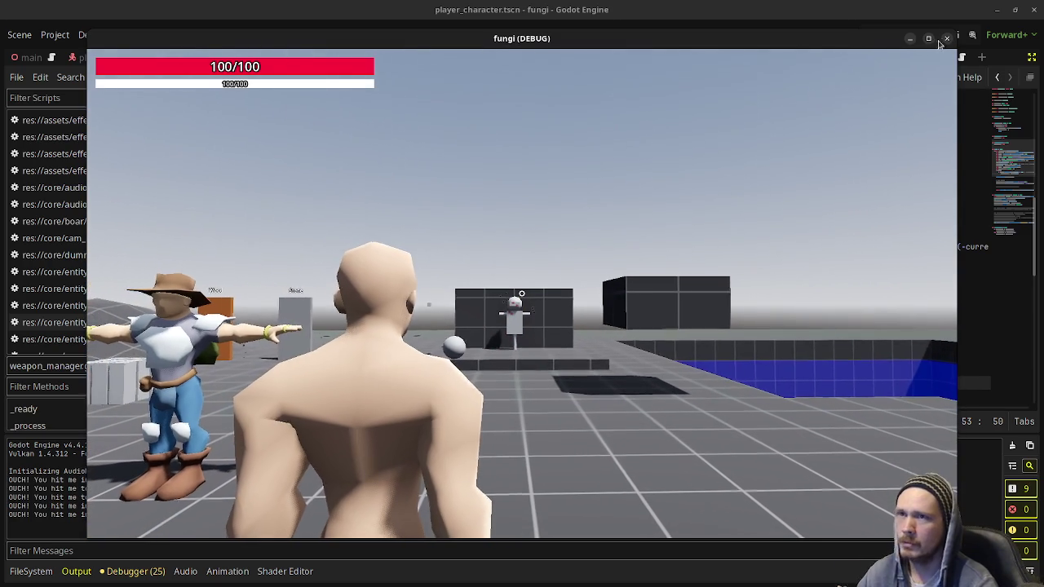
key(F8)
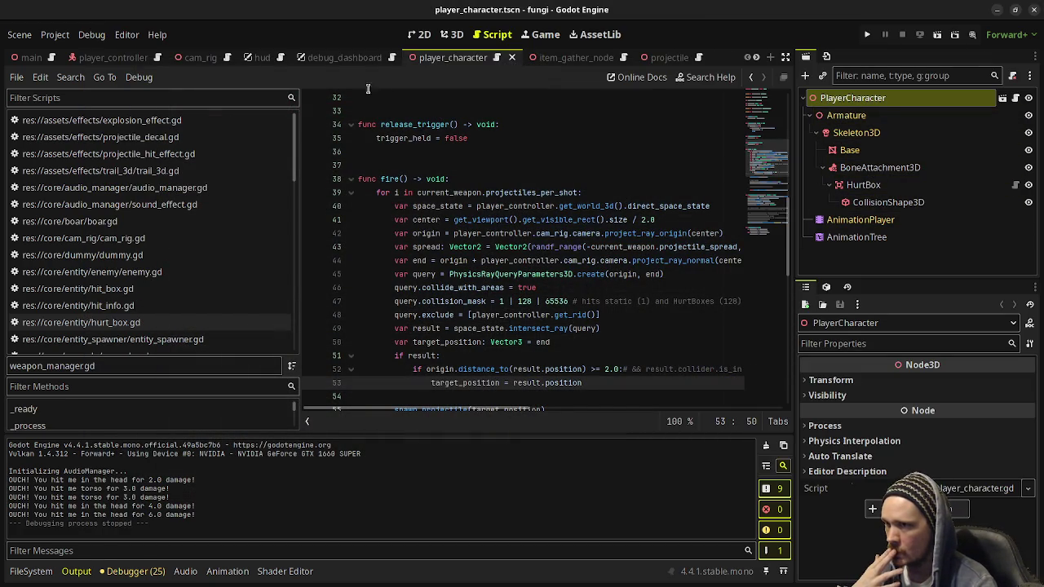
click(136, 62)
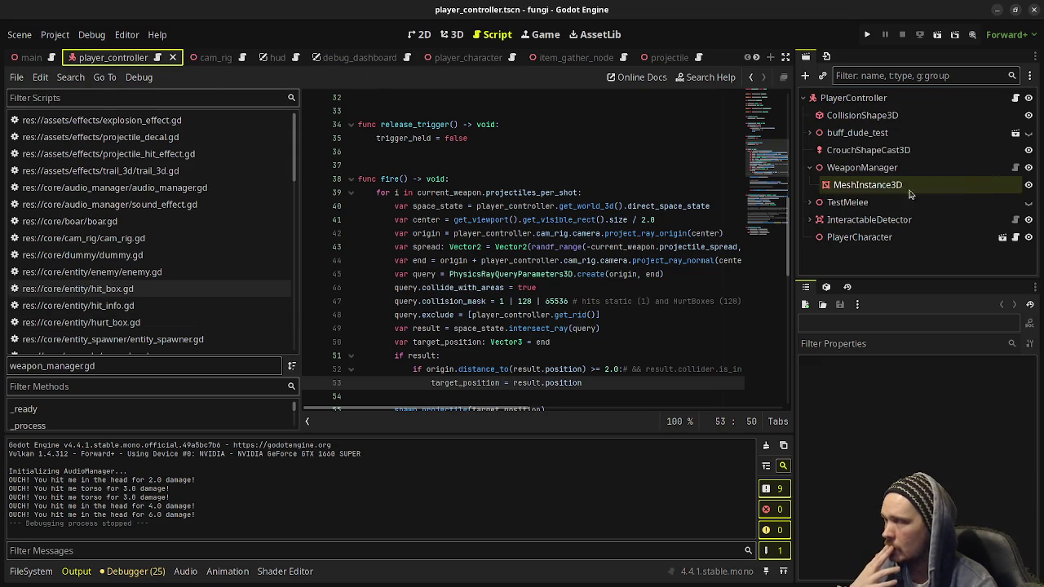
click(855, 170)
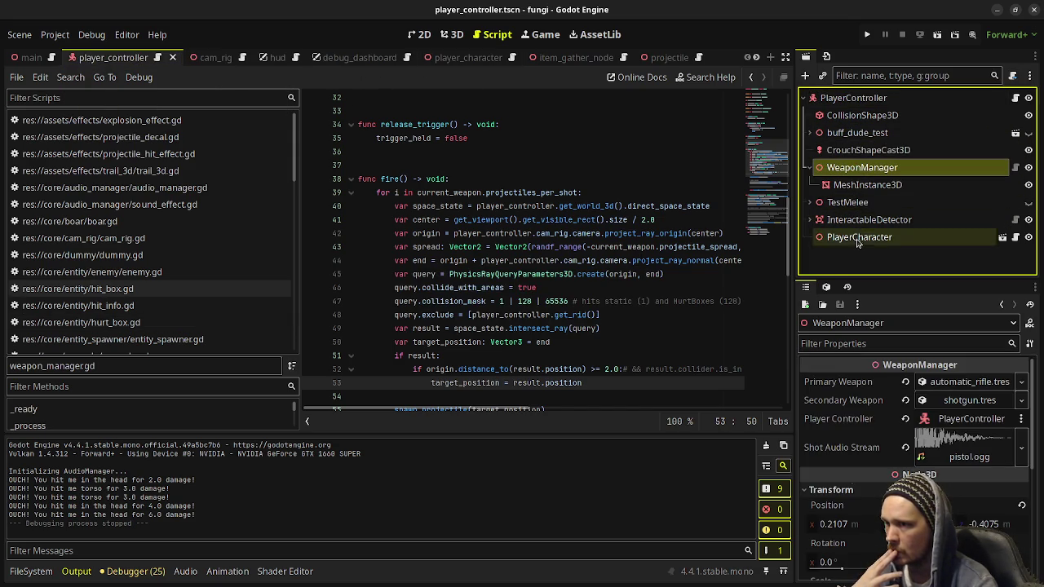
click(451, 34)
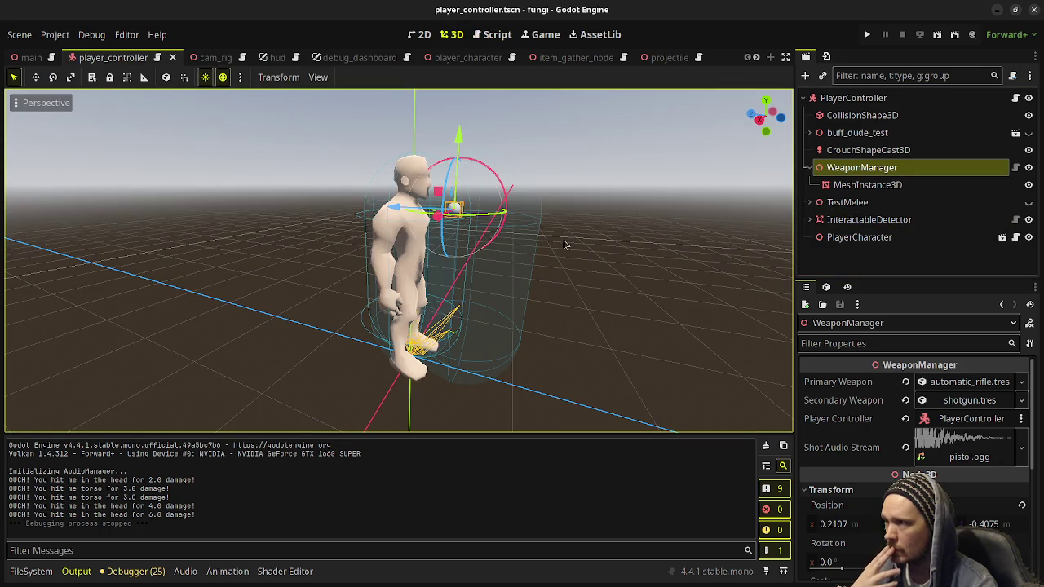
click(867, 185)
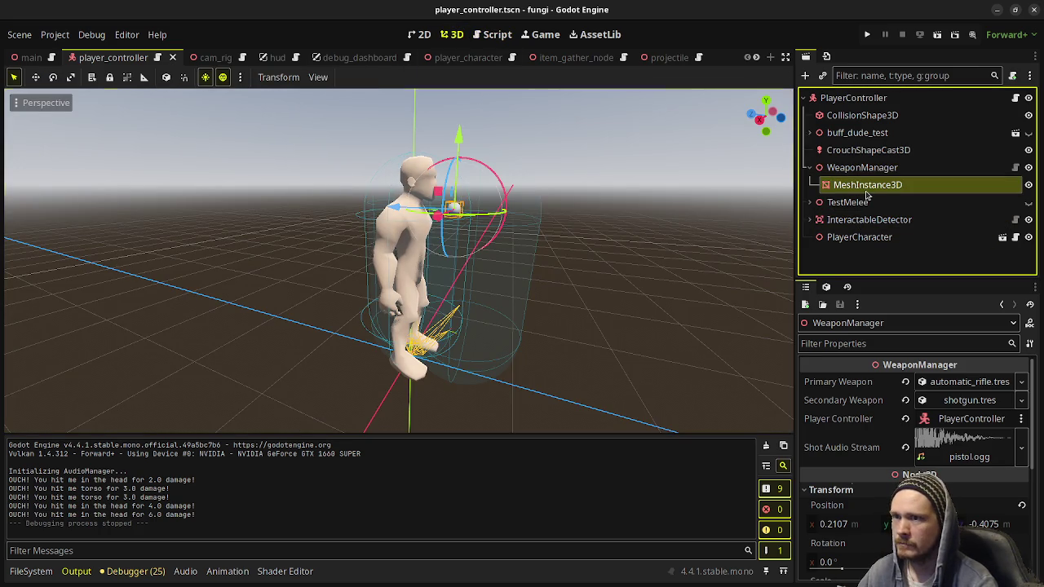
click(855, 152)
click(854, 169)
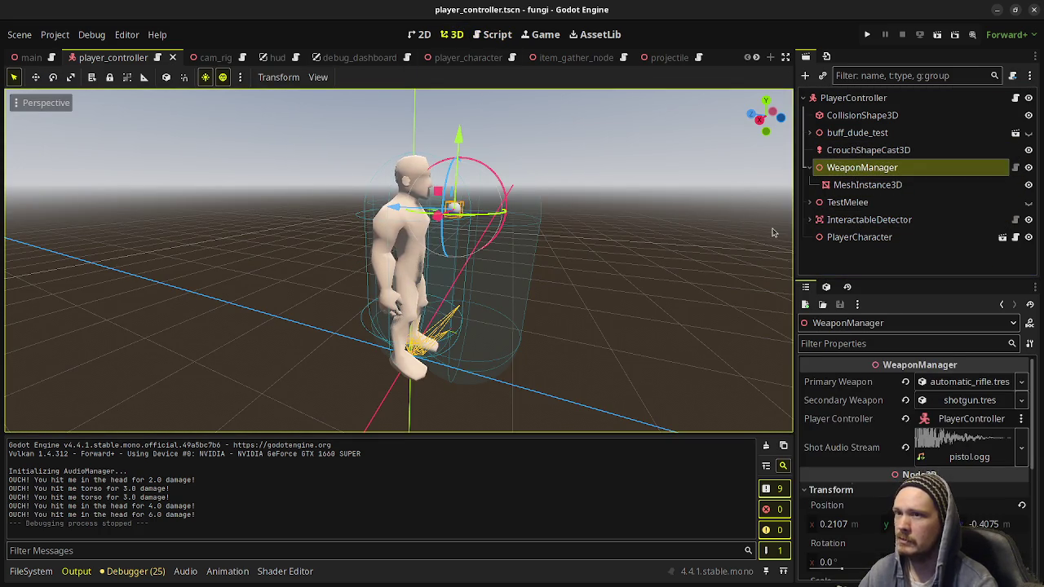
click(497, 34)
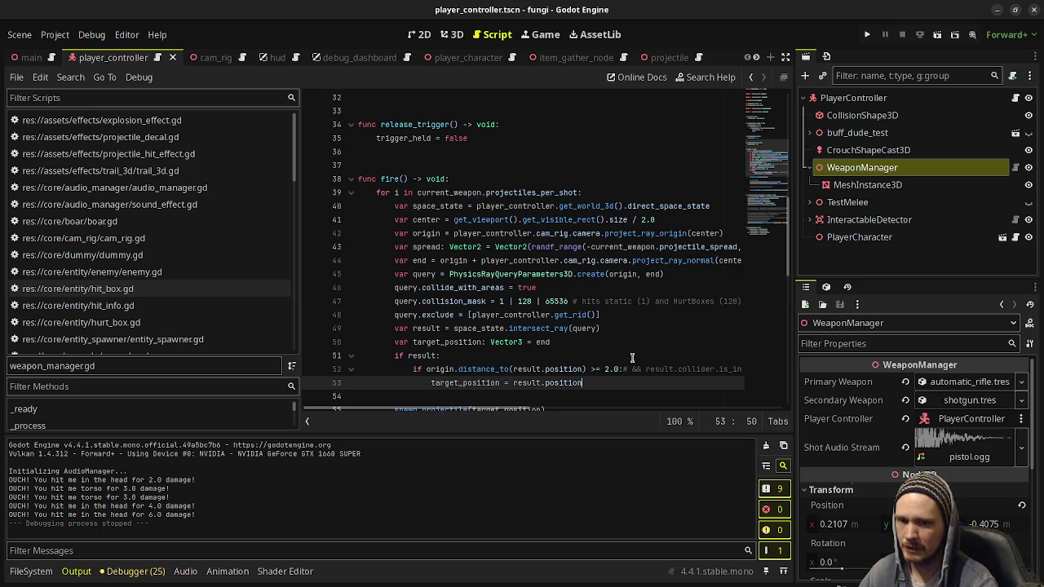
Step: Expand the code to full window width and select the ray setup lines 40–45 in fire()
click(613, 339)
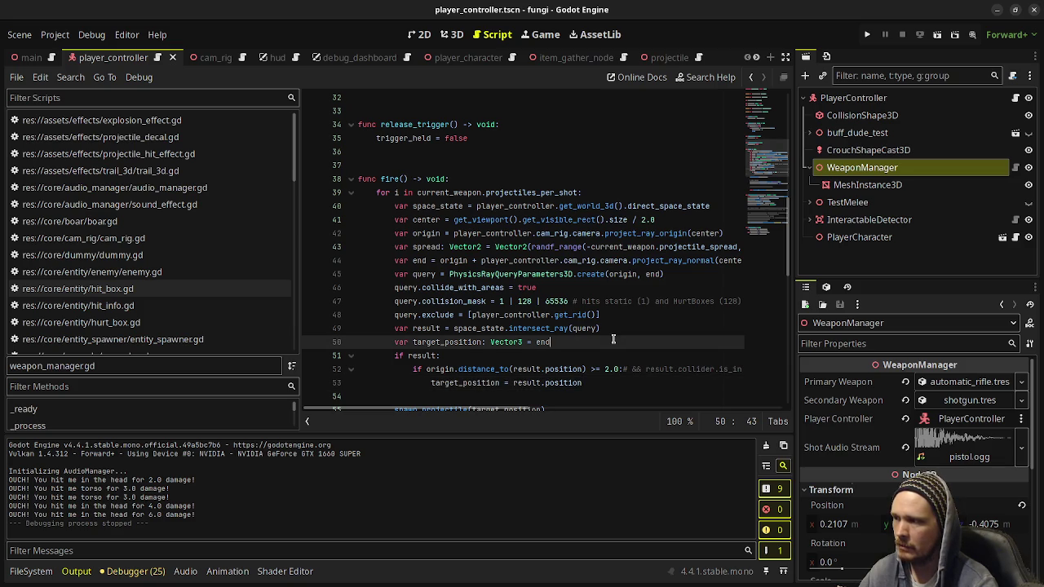
scroll(613, 339, down, 1)
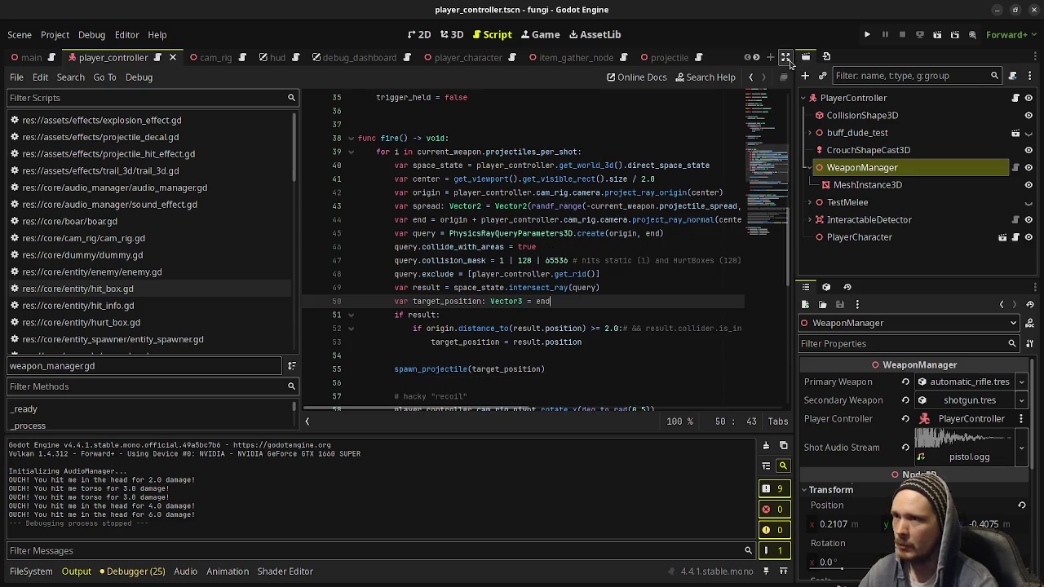
click(787, 58)
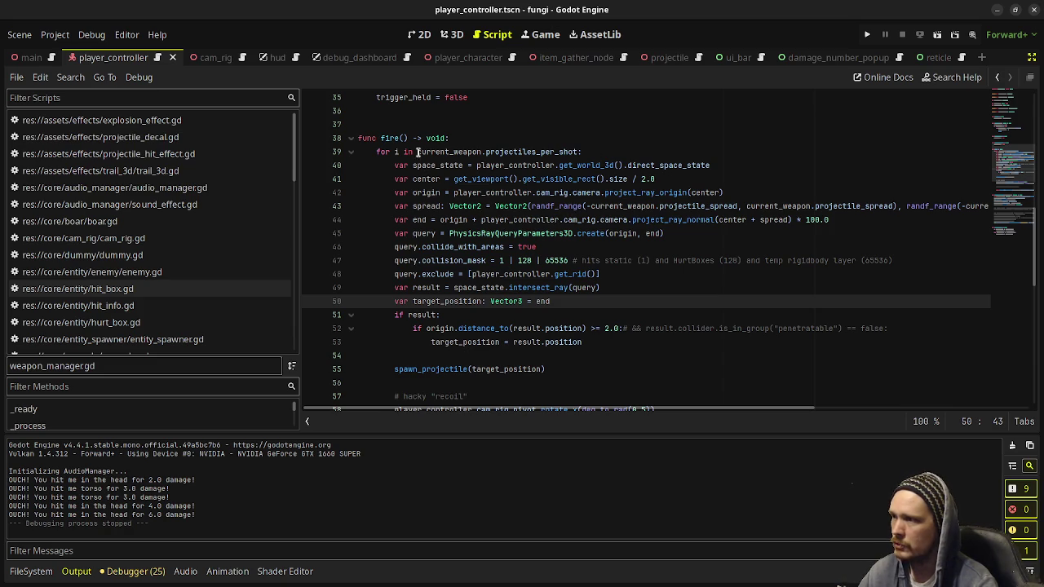
mouse_move(392, 165)
mouse_down()
mouse_move(571, 208)
mouse_move(605, 233)
mouse_move(691, 234)
mouse_up()
click(558, 193)
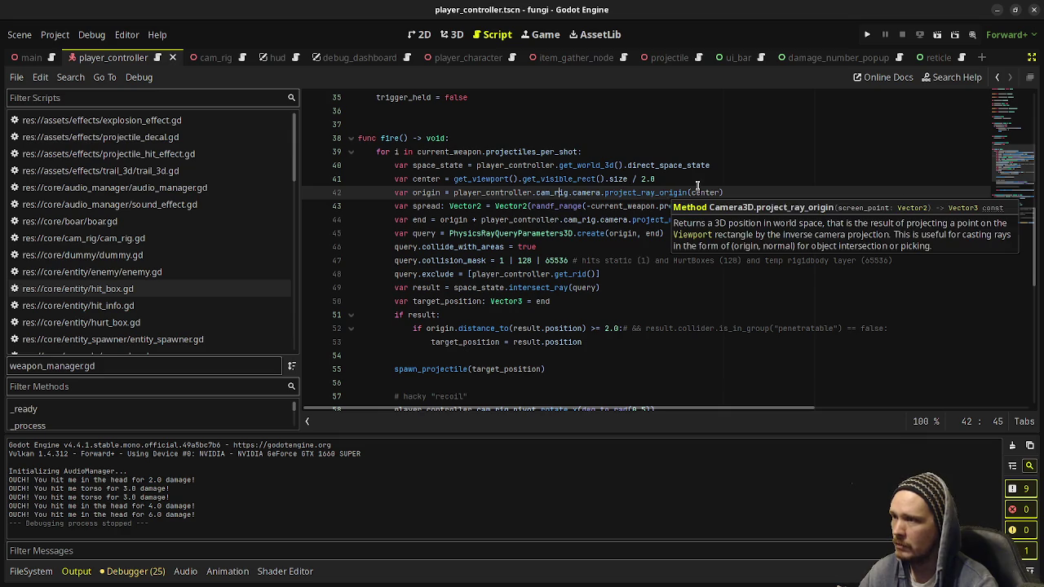
drag(461, 178, 768, 195)
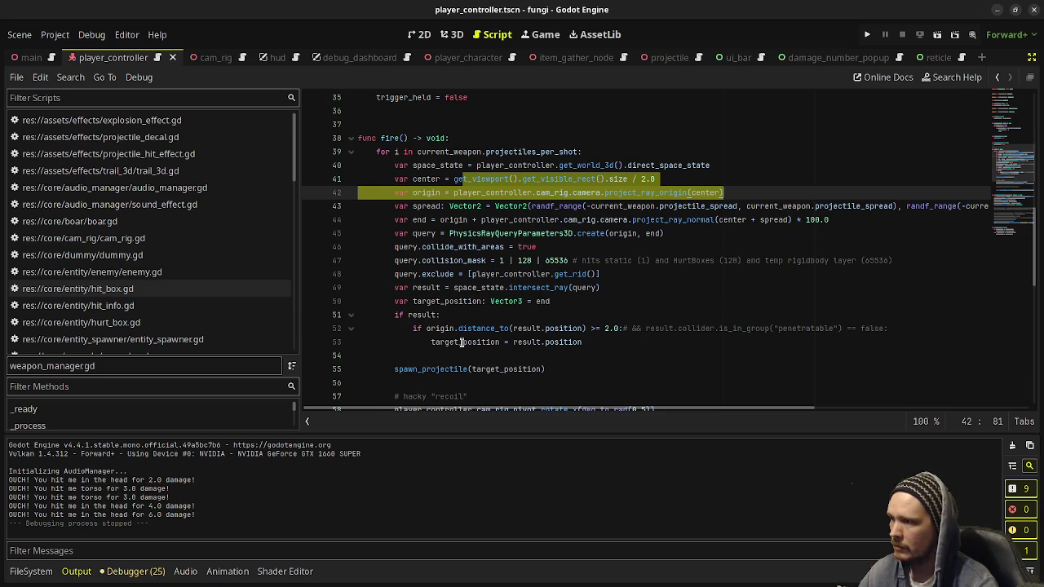
Step: Trace target_position and spawn_projectile down to global_position on line 70, then minimize the fungi window
double_click(462, 342)
click(497, 370)
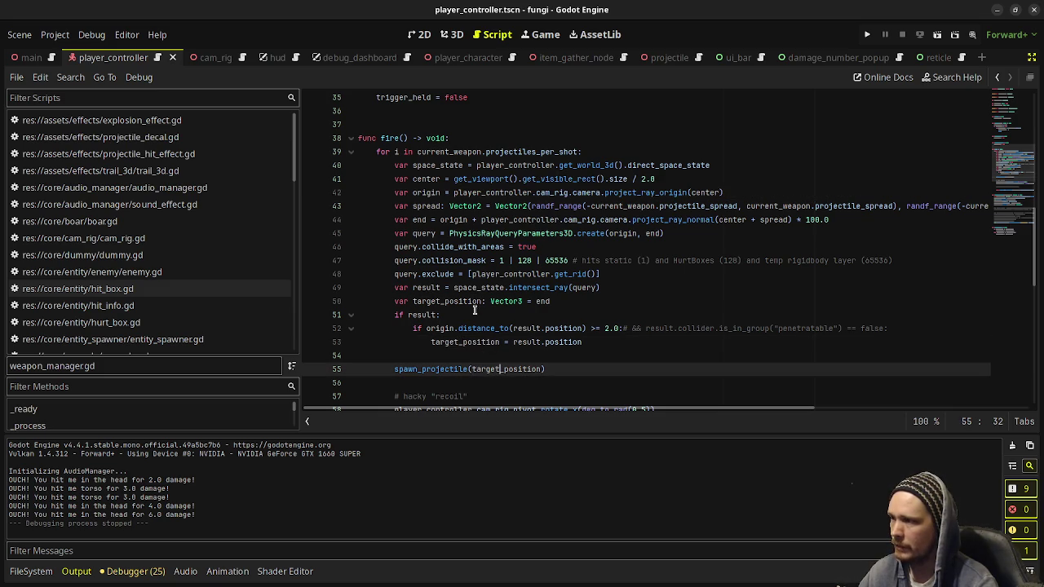
double_click(457, 301)
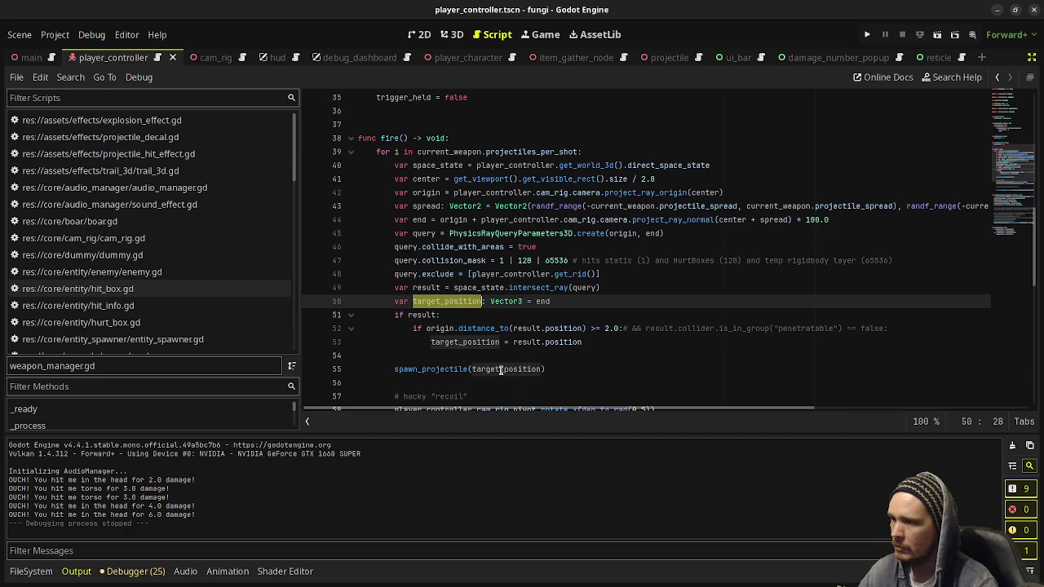
double_click(432, 368)
scroll(593, 356, down, 3)
scroll(593, 355, down, 3)
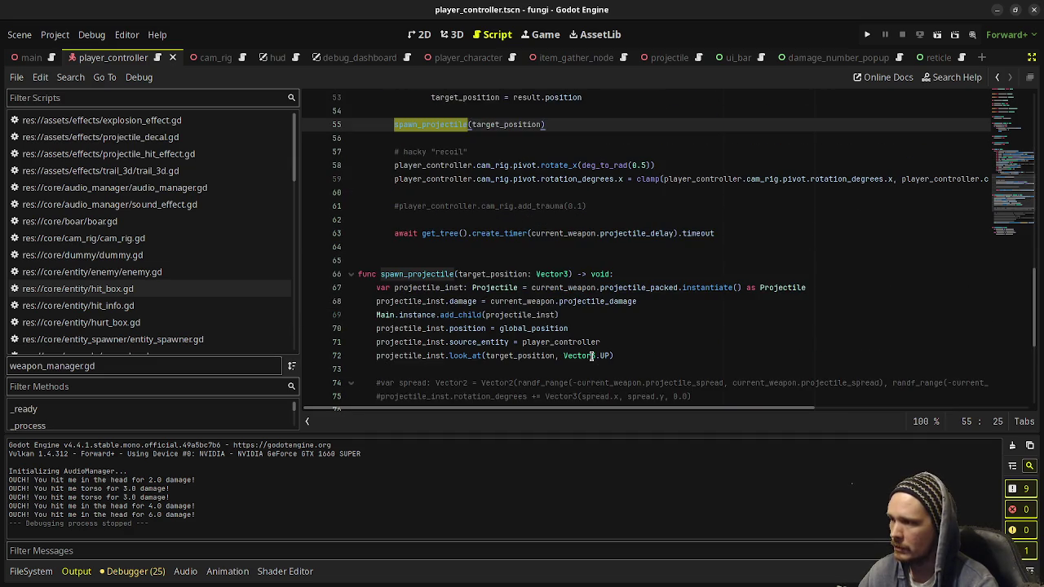
scroll(596, 354, down, 1)
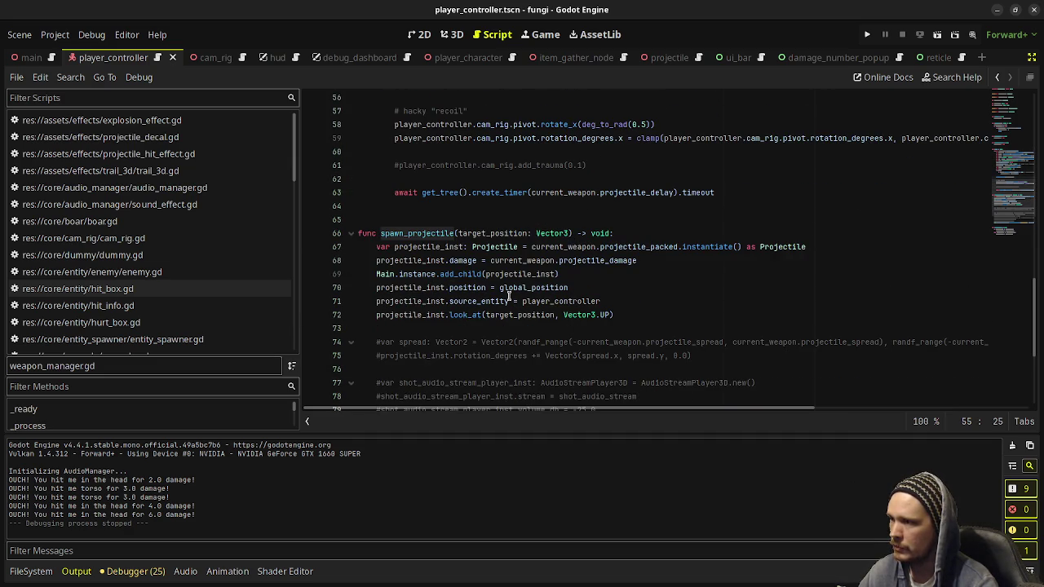
double_click(527, 289)
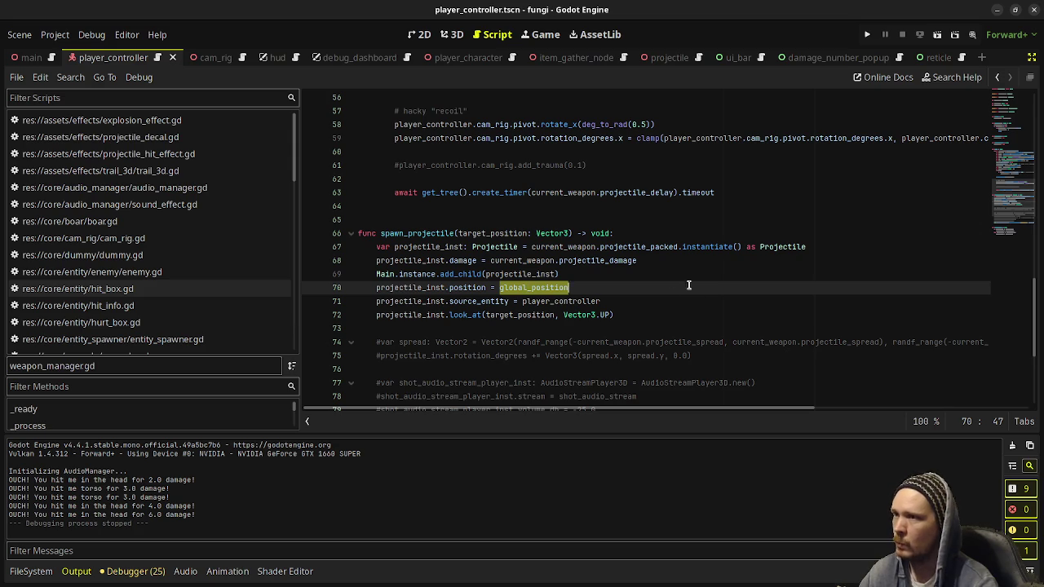
click(996, 12)
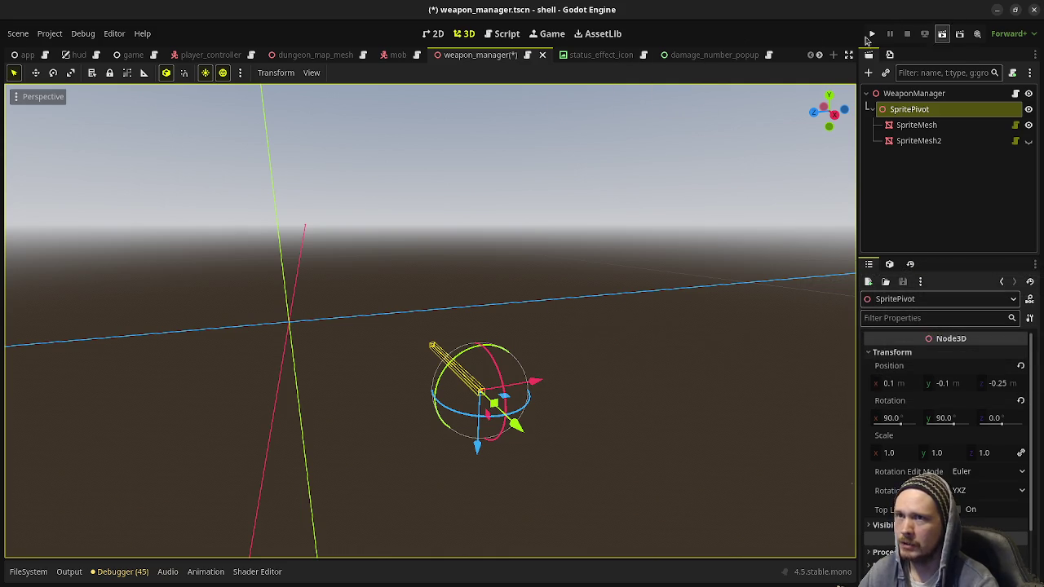
Step: Save the weapon_manager scene and switch to the level-editor reference image in the browser
key(ctrl+s)
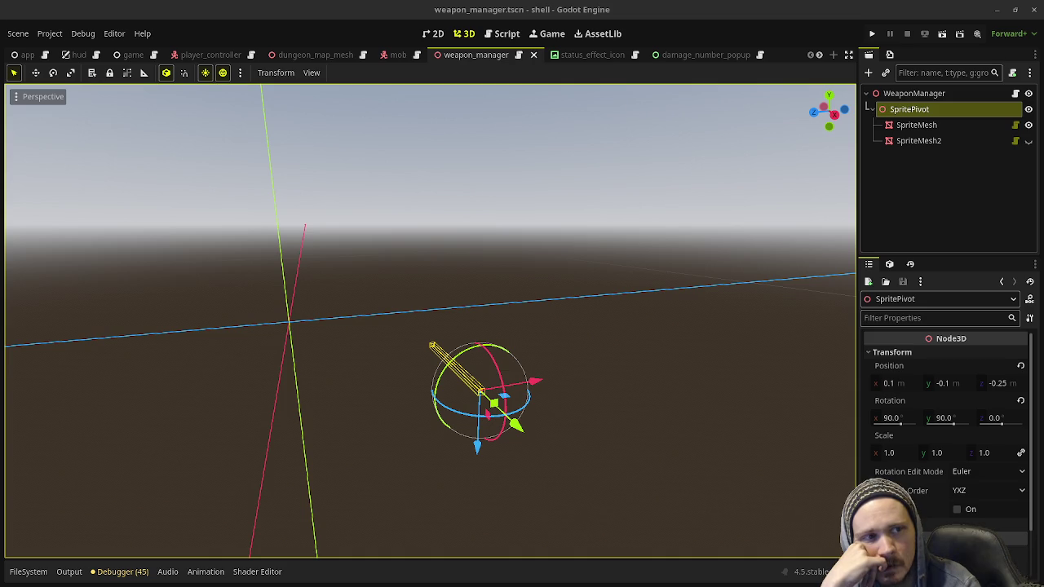
key(alt+Tab)
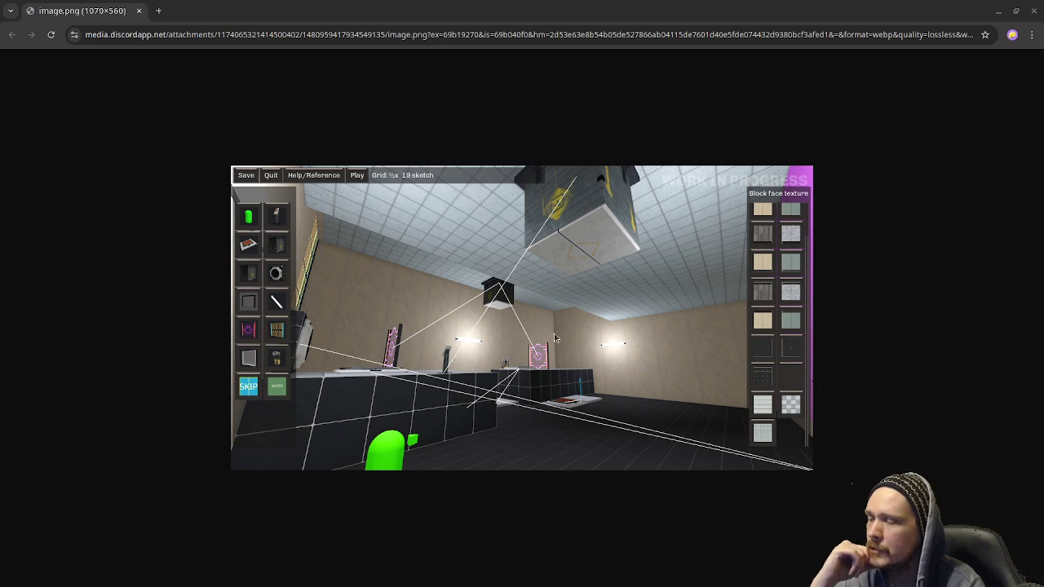
Step: Minimize the browser, shell and relic windows, then open the lot_main scene and lot_main.gd
click(999, 11)
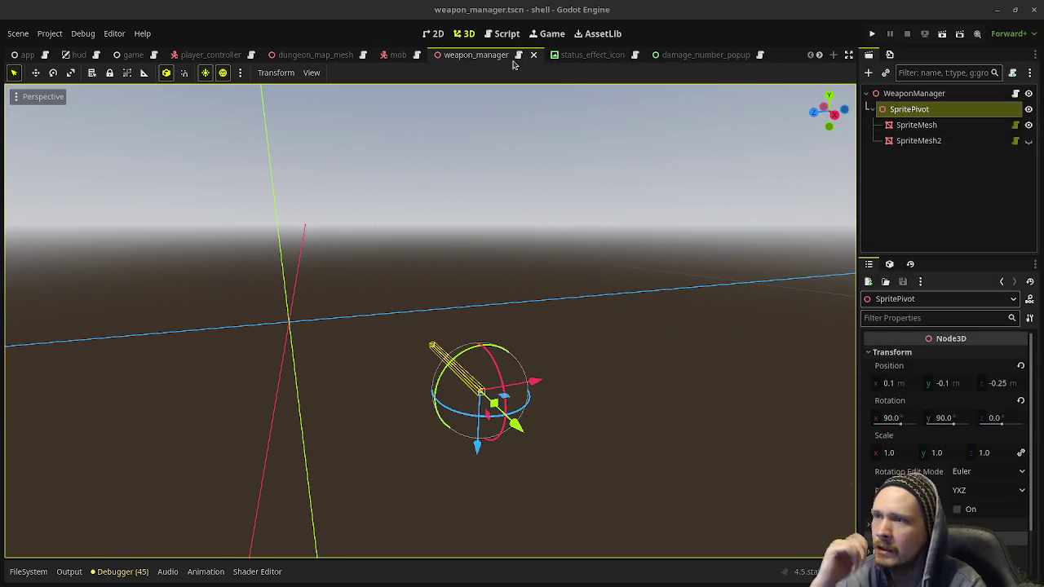
click(1000, 8)
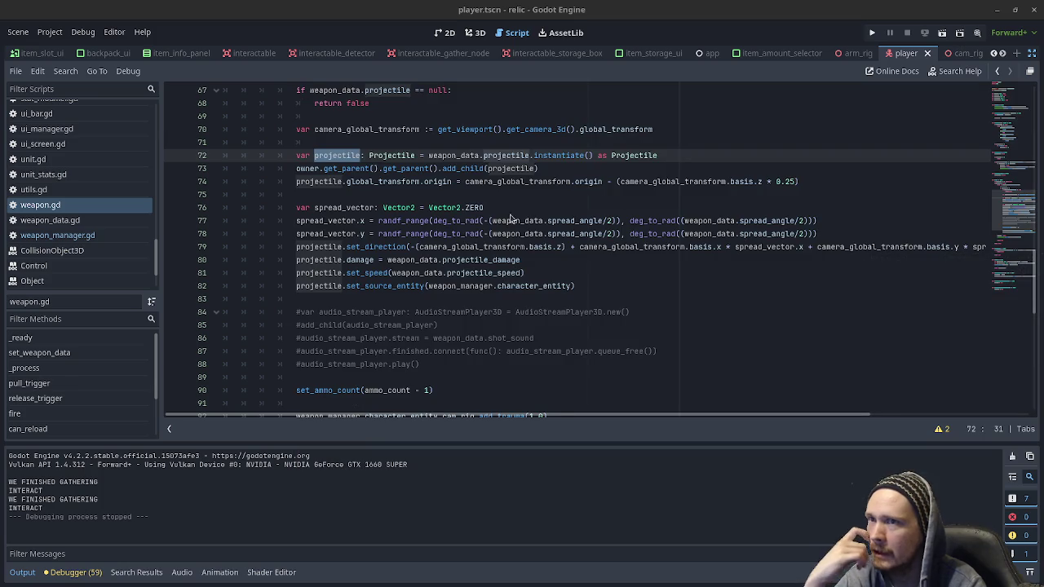
click(996, 10)
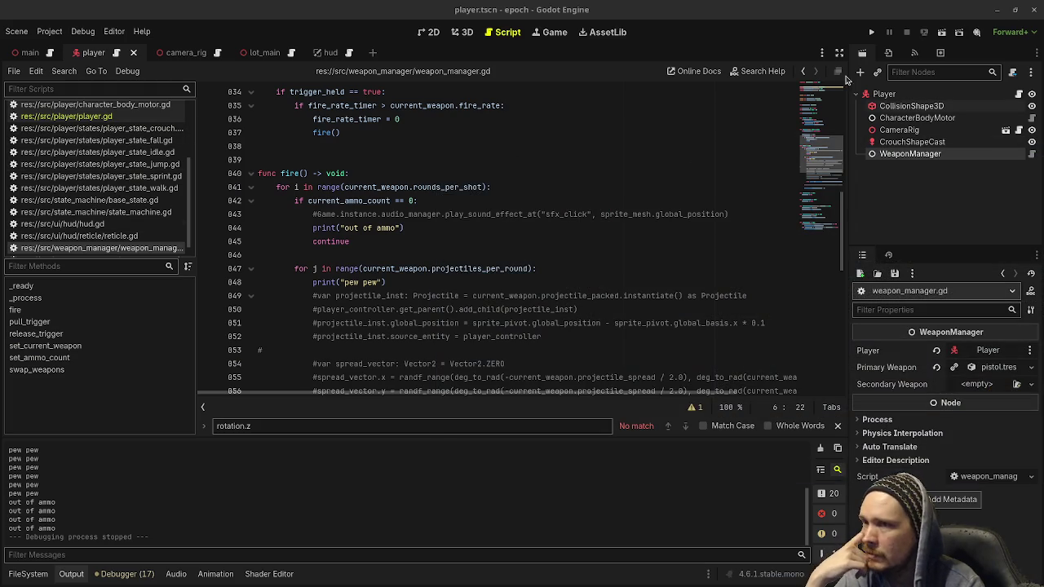
click(265, 53)
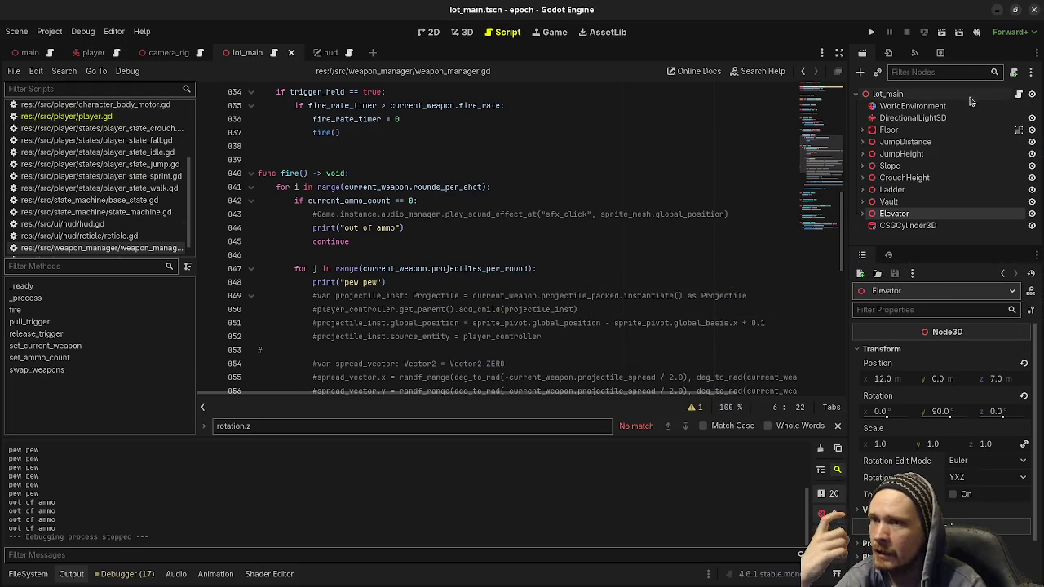
click(1018, 95)
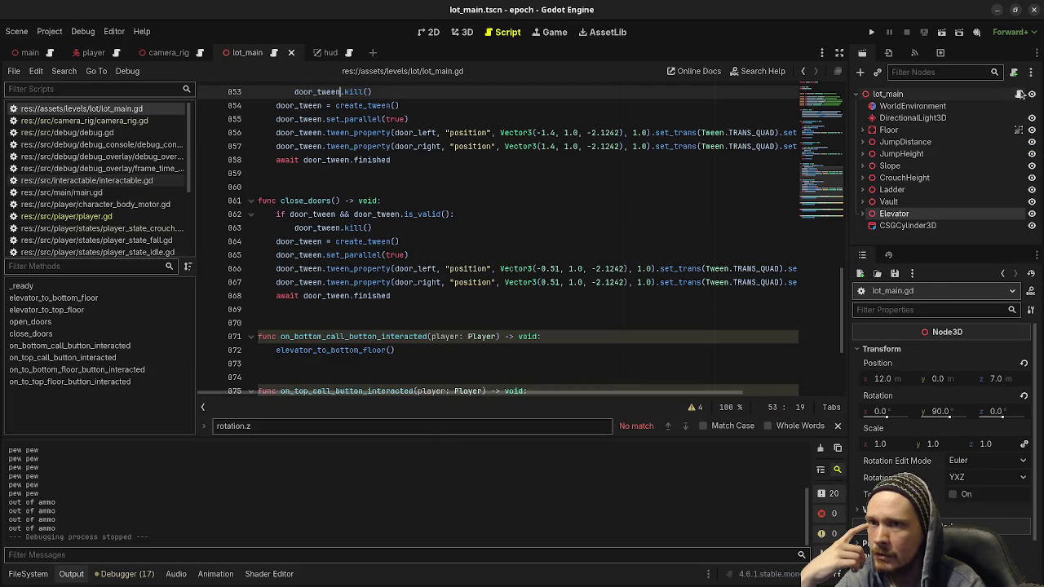
Step: Fly around the lot_main level in 3D past the Elevator and jump markers, then return to the code
click(461, 32)
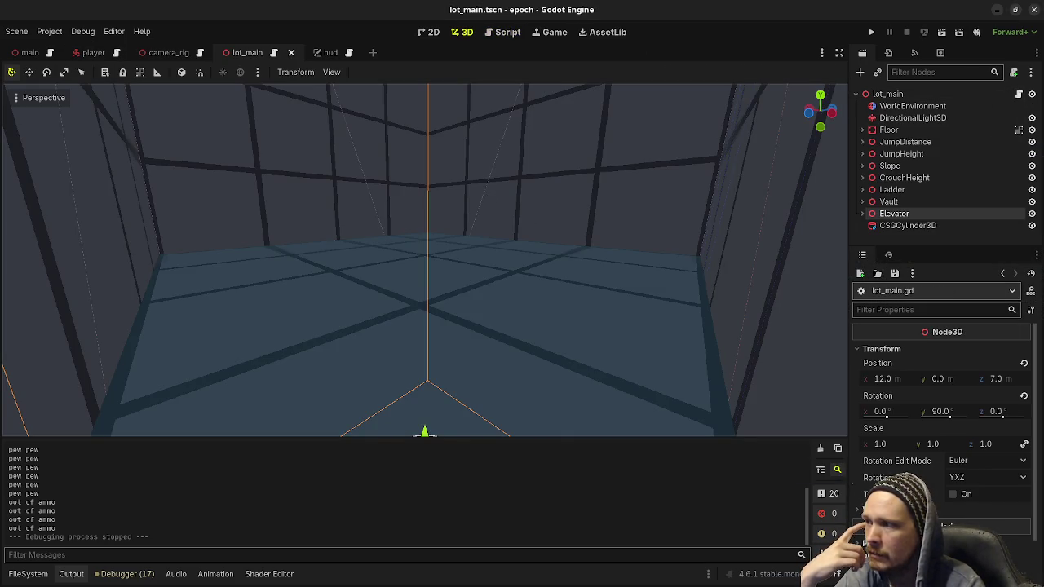
key(f)
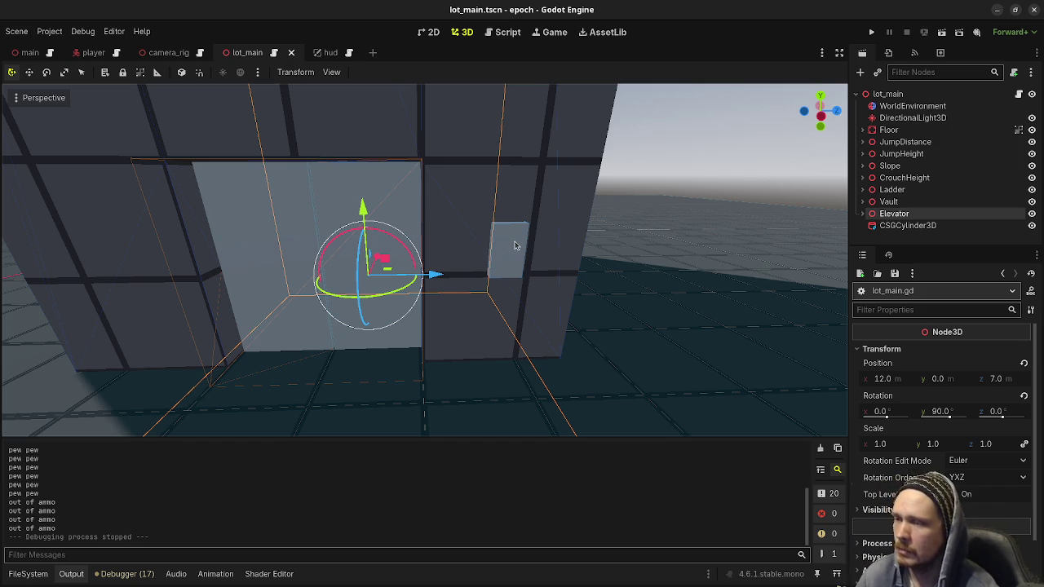
key(s)
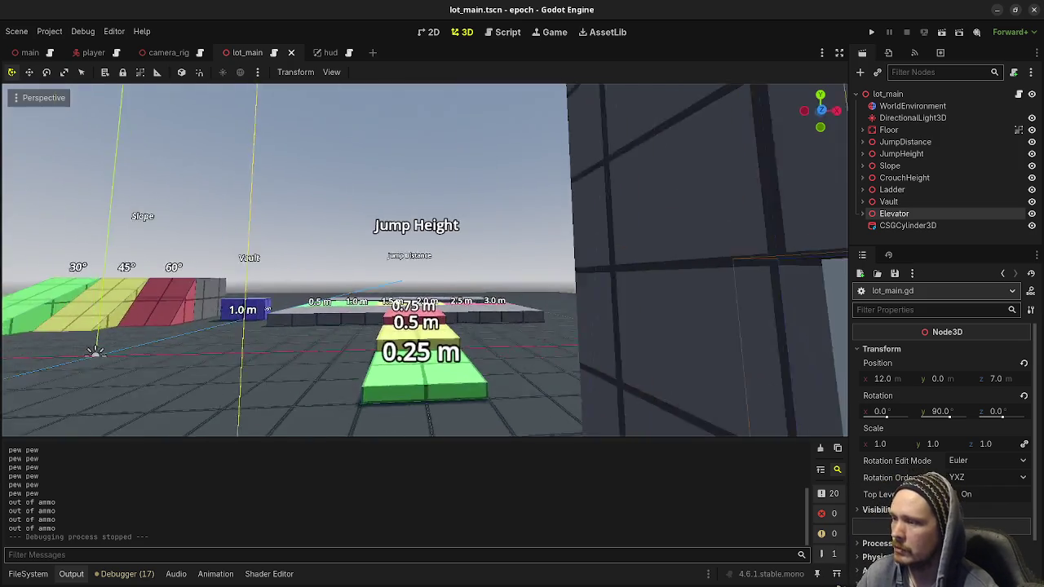
key(w)
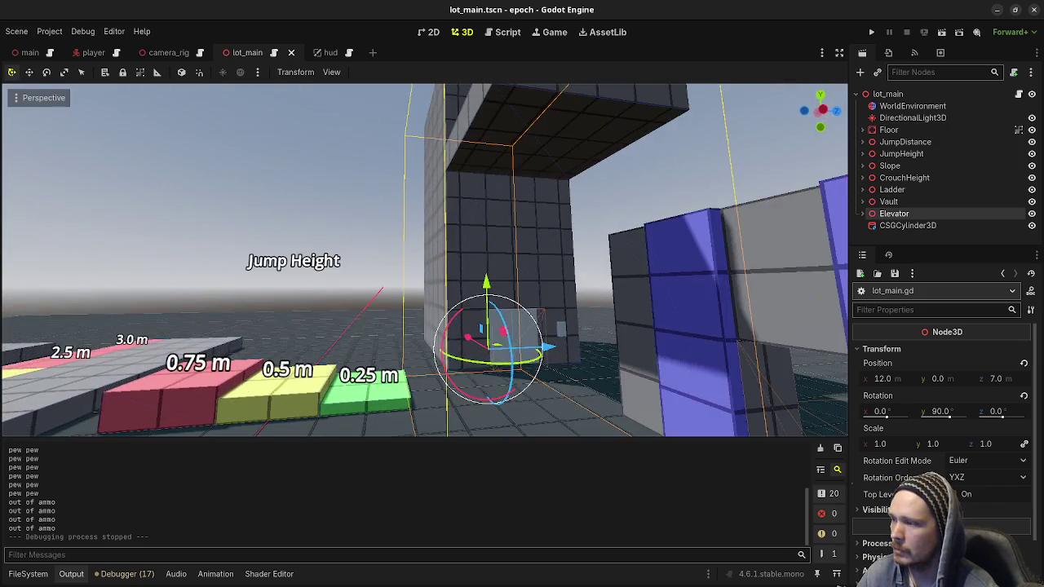
click(505, 277)
key(d)
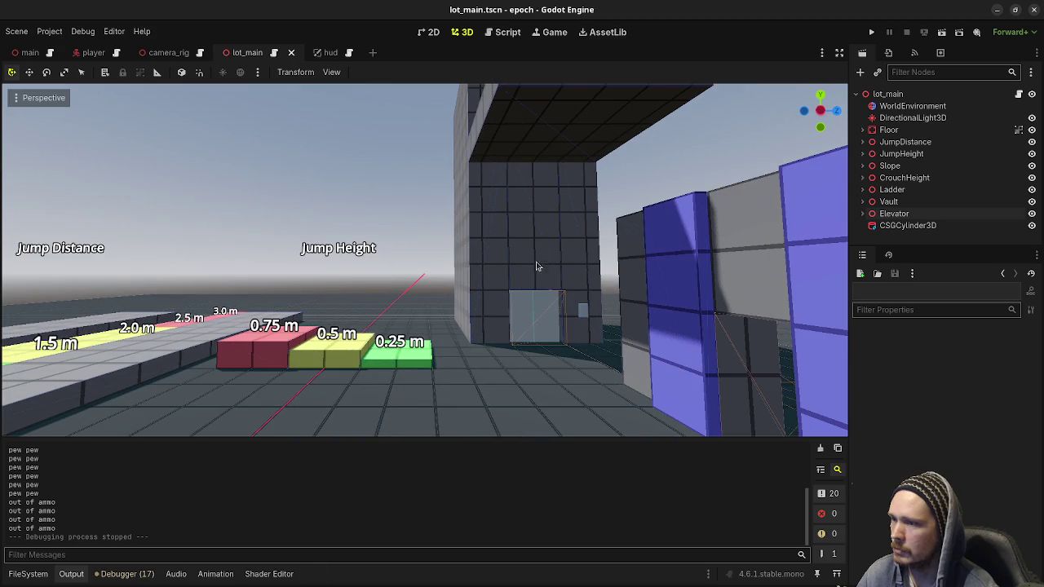
click(506, 31)
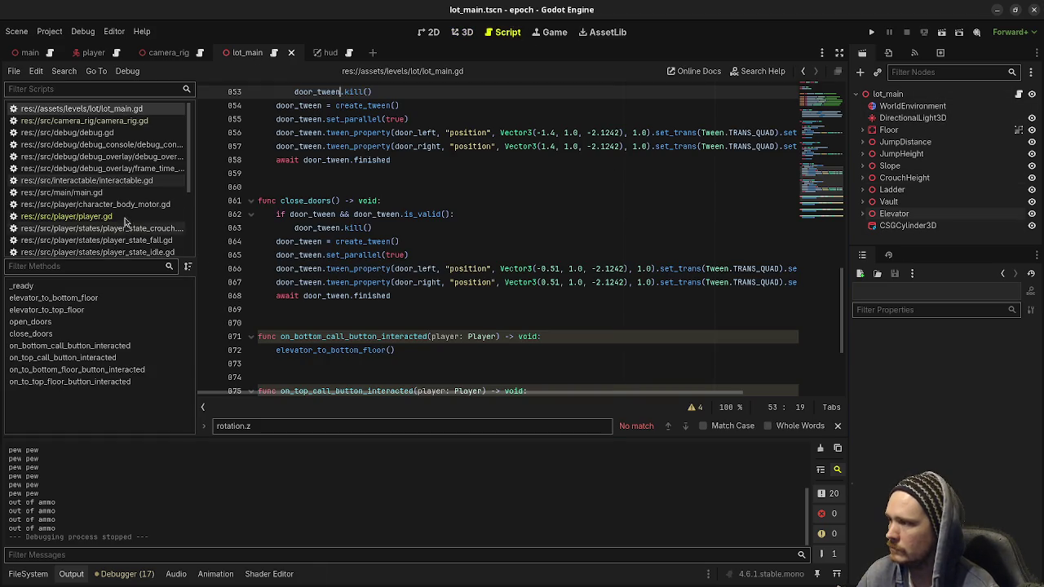
Step: Open player.gd and look at the release_trigger call
click(66, 216)
click(470, 267)
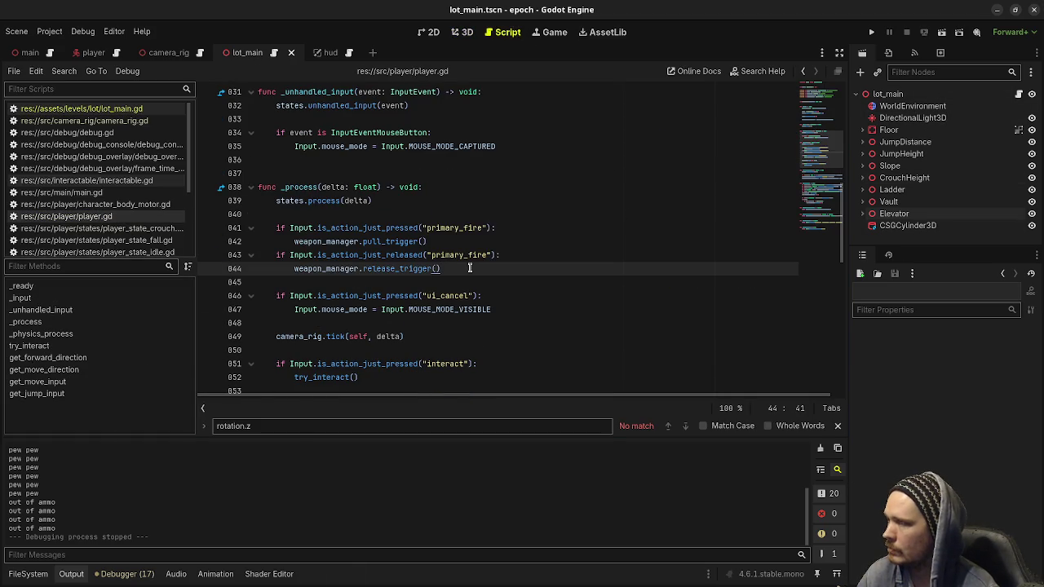
scroll(468, 266, up, 6)
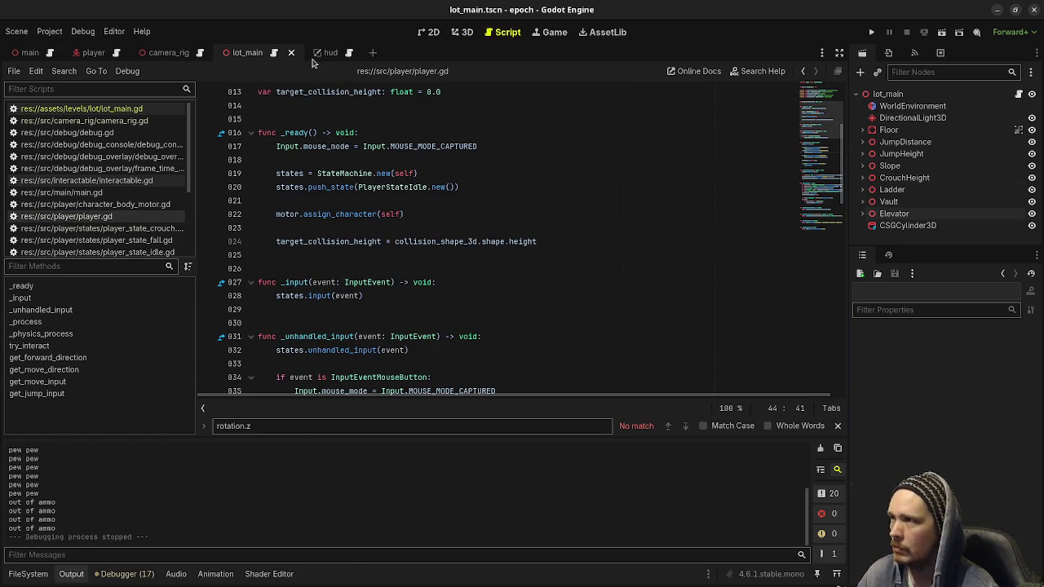
Step: Add a Node3D child under EffectsPivot in the camera_rig scene and name it WeaponRig
click(169, 52)
click(912, 131)
key(ctrl+a)
text(Node3)
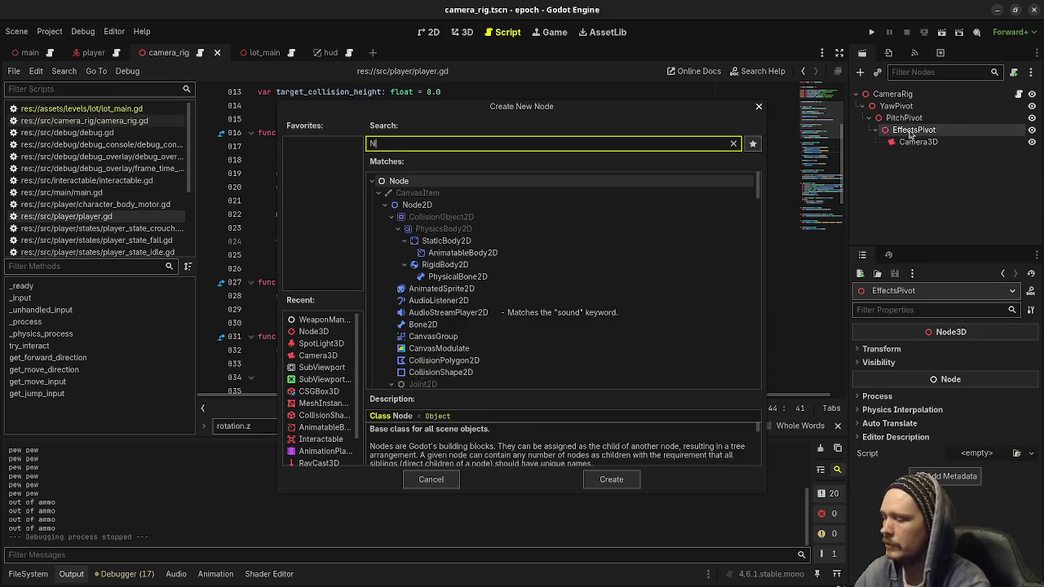
key(Return)
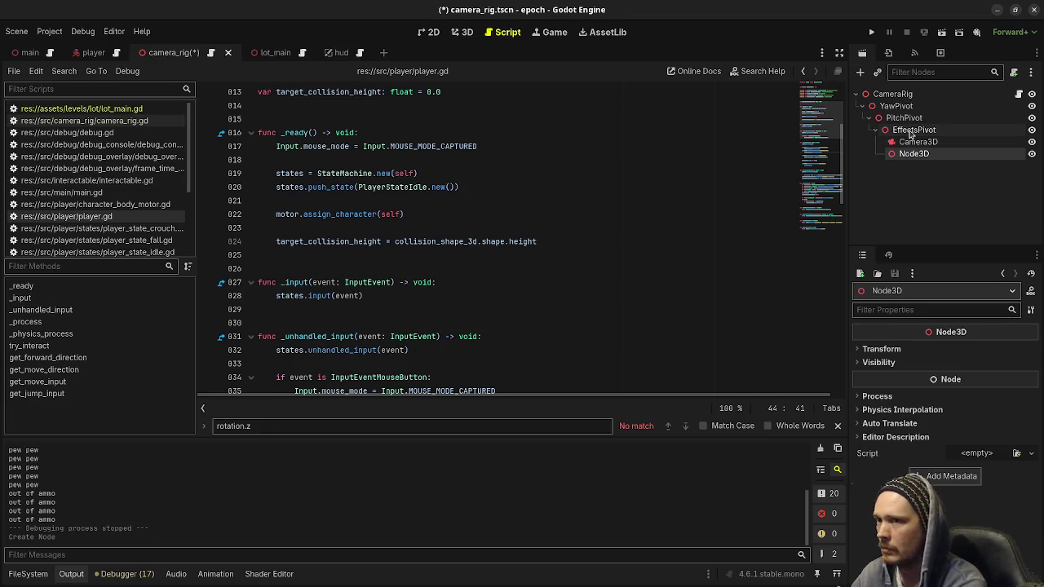
key(F2)
text(WeaponRi)
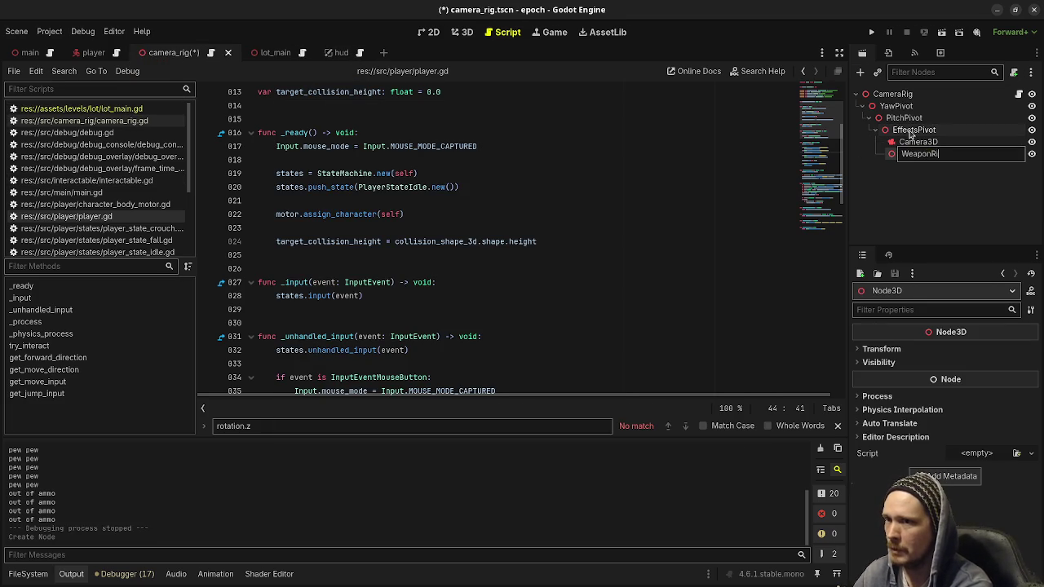
text(g)
key(Return)
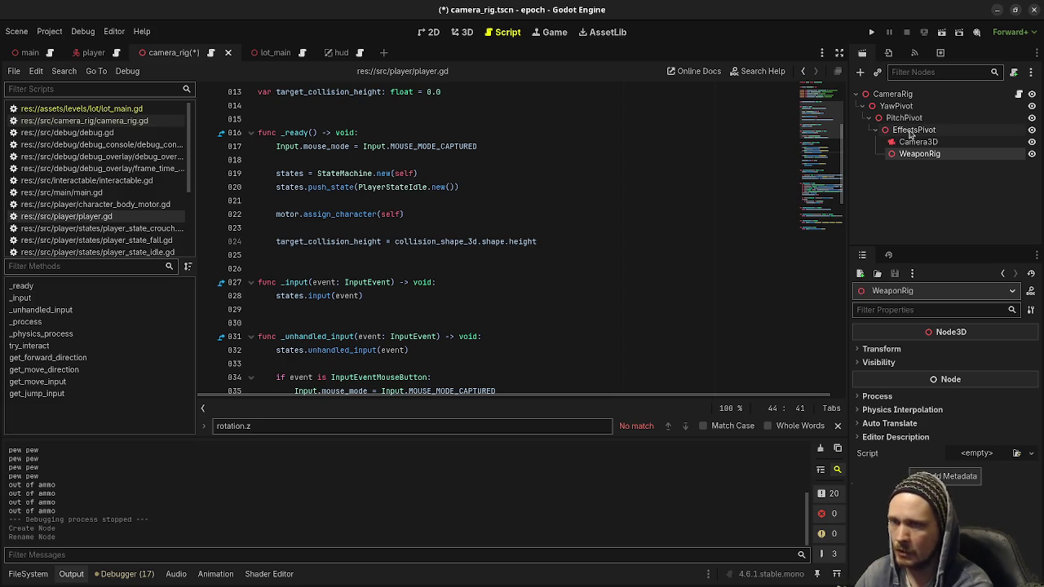
Step: Re-edit the WeaponRig node's name and commit it again
key(F2)
text(ArmRig)
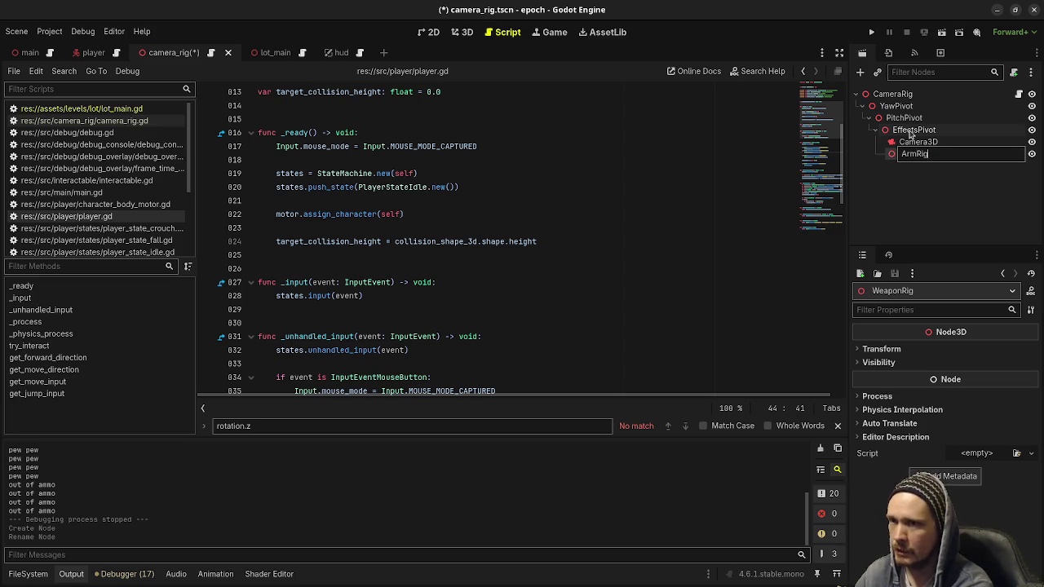
key(BackSpace)
key(BackSpace)
key(BackSpace)
text(Weapo)
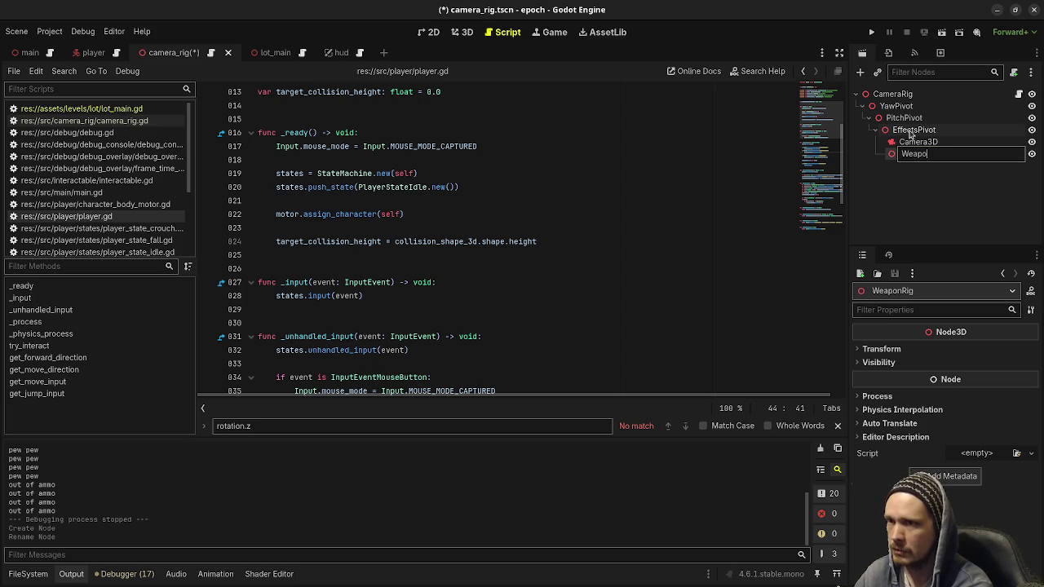
text(g)
key(Return)
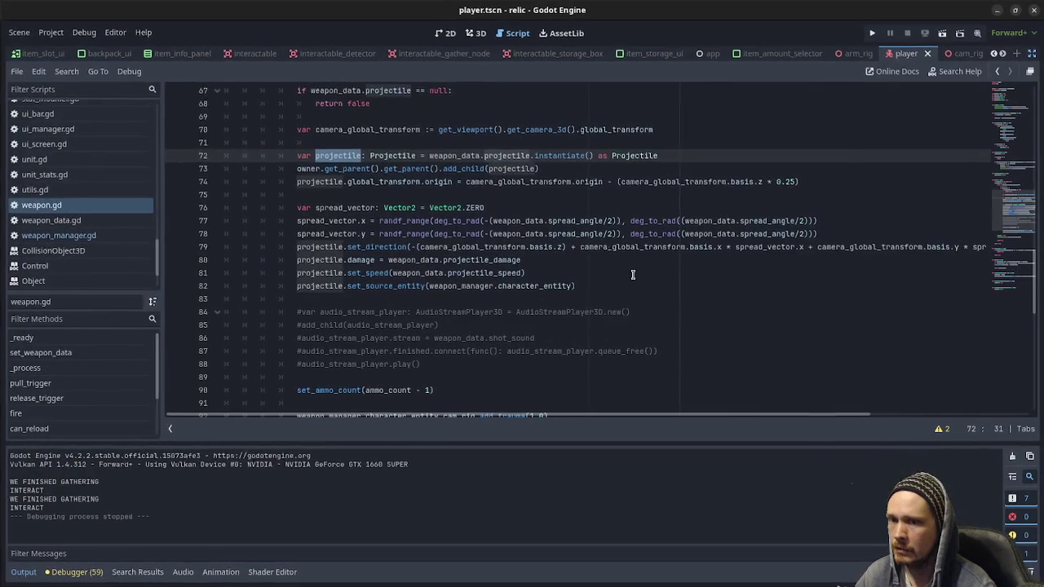
Step: Open weapon_manager.gd with the side docks restored, inspect CamRig and WeaponManager, and open CamRig's script
click(74, 235)
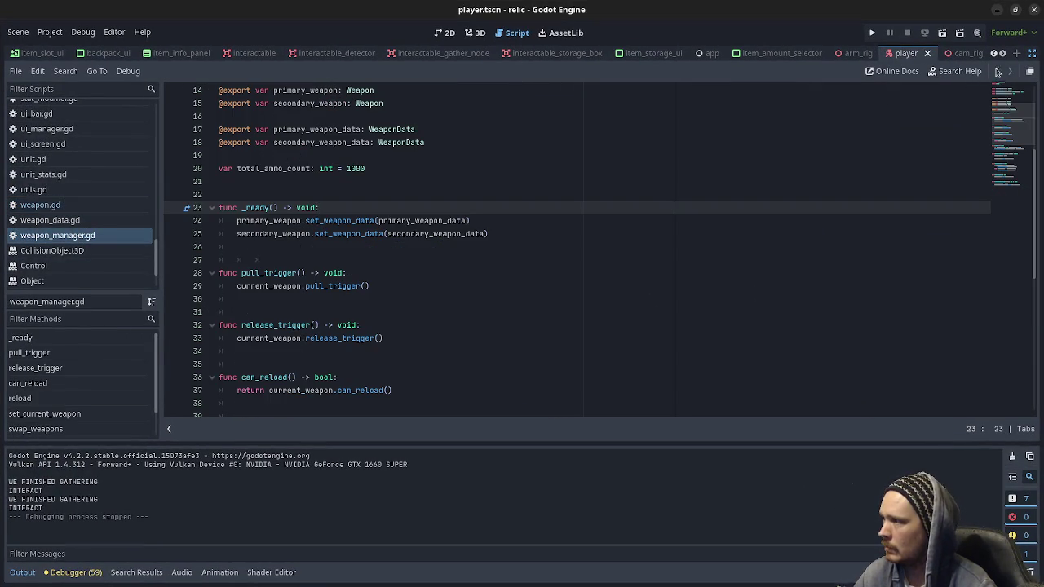
click(1032, 52)
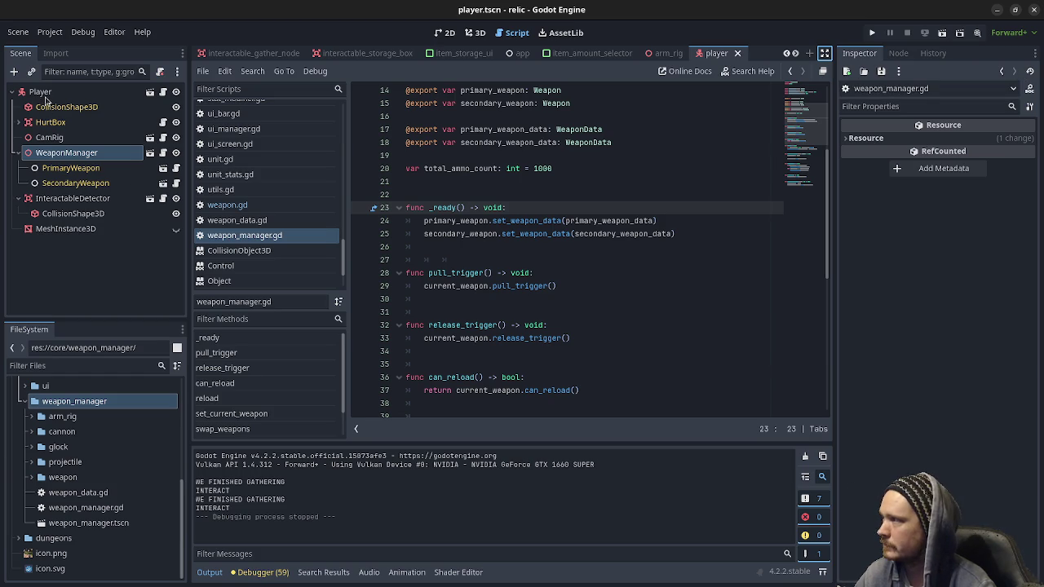
click(50, 137)
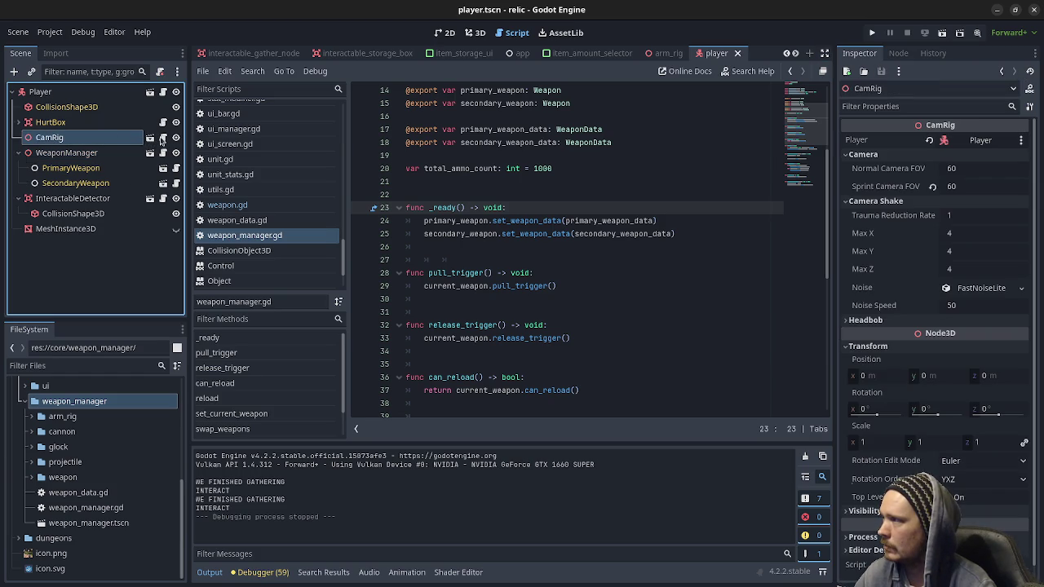
click(160, 153)
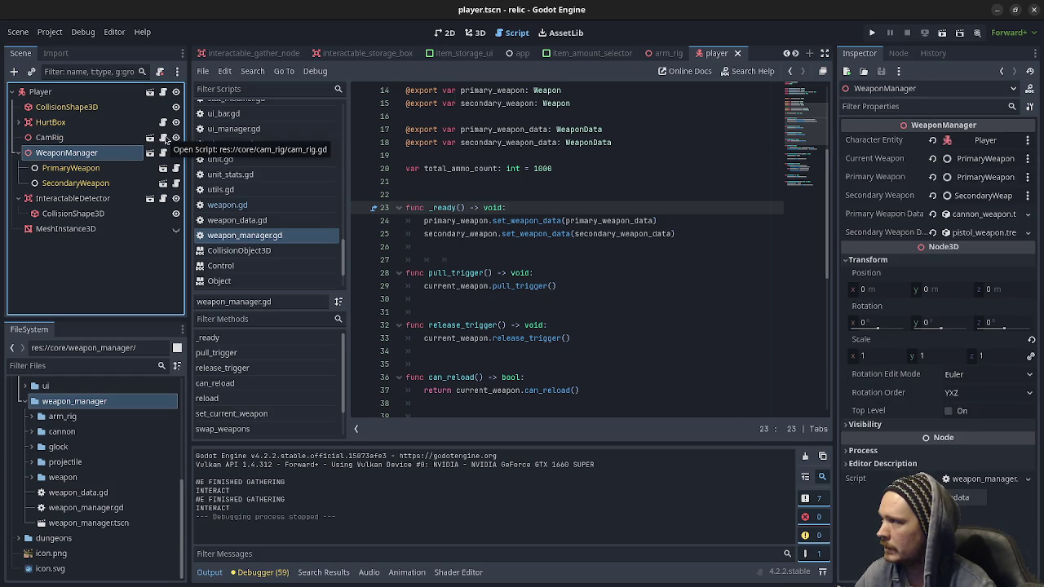
click(164, 139)
scroll(274, 214, up, 3)
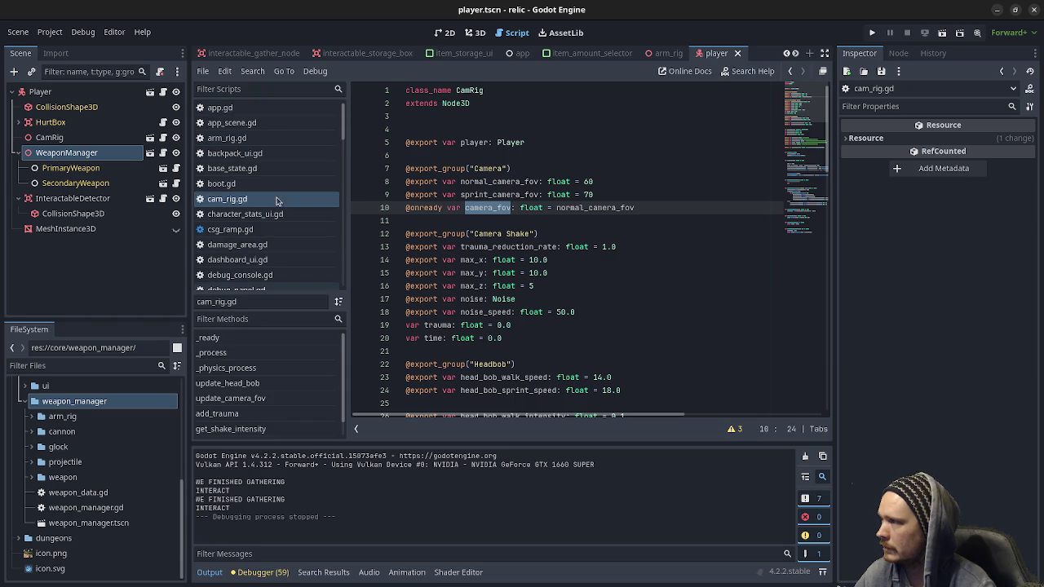
Step: Read through arm_rig.gd, selecting camera_target to see where it is used, then view the arm_rig scene
click(253, 144)
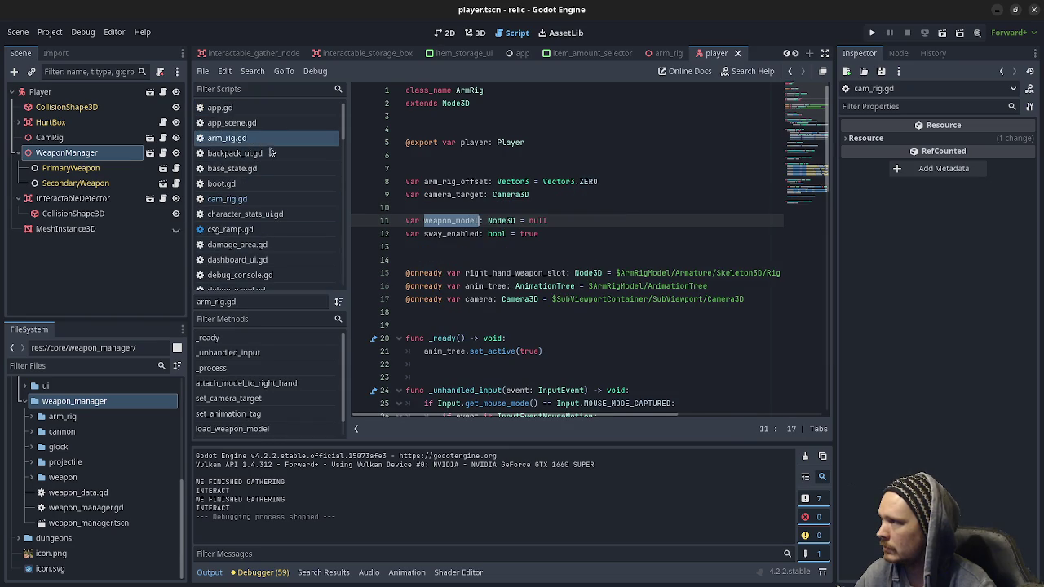
scroll(530, 193, up, 2)
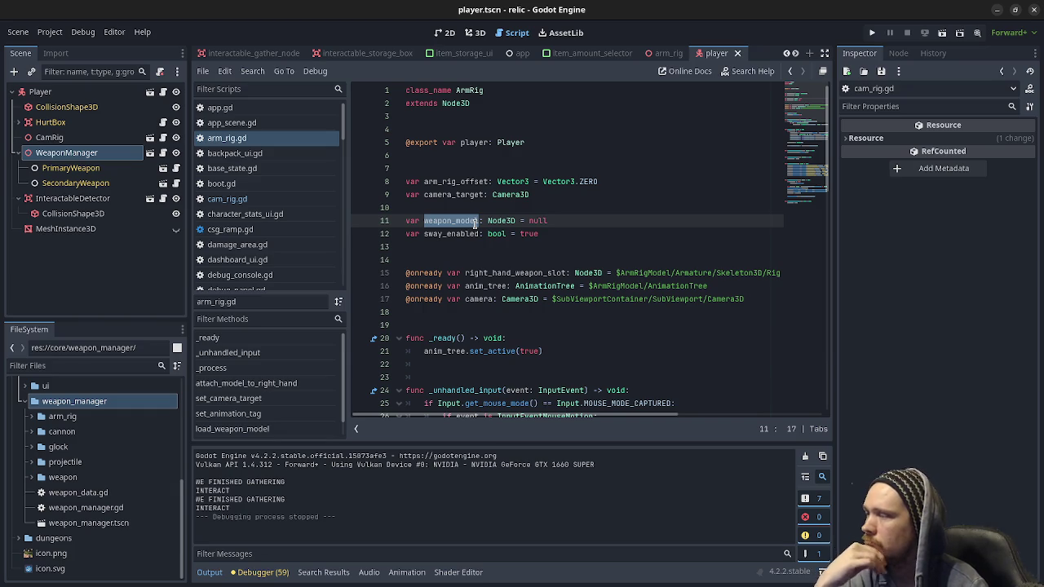
scroll(475, 222, down, 4)
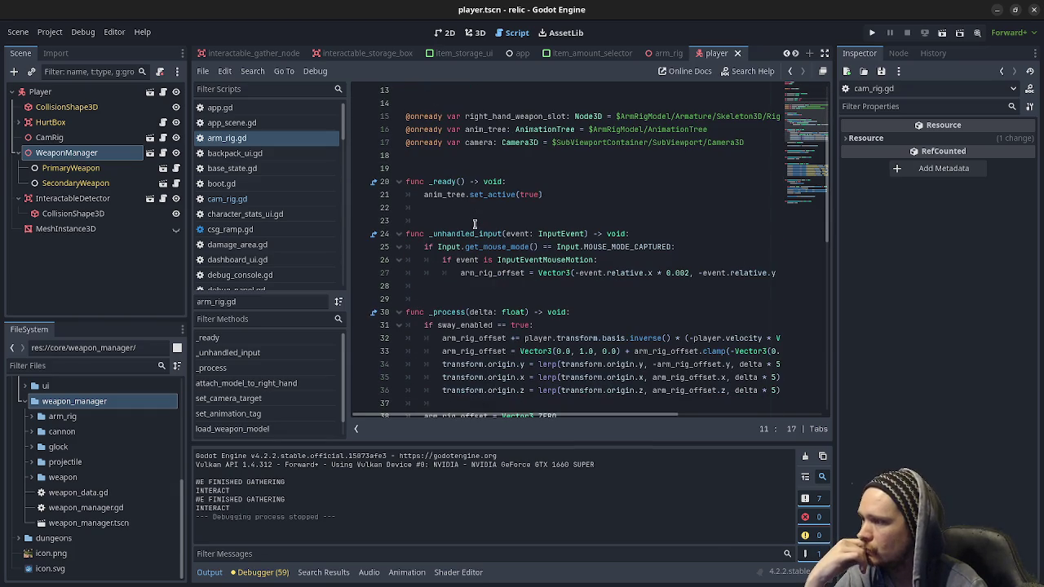
scroll(475, 223, down, 3)
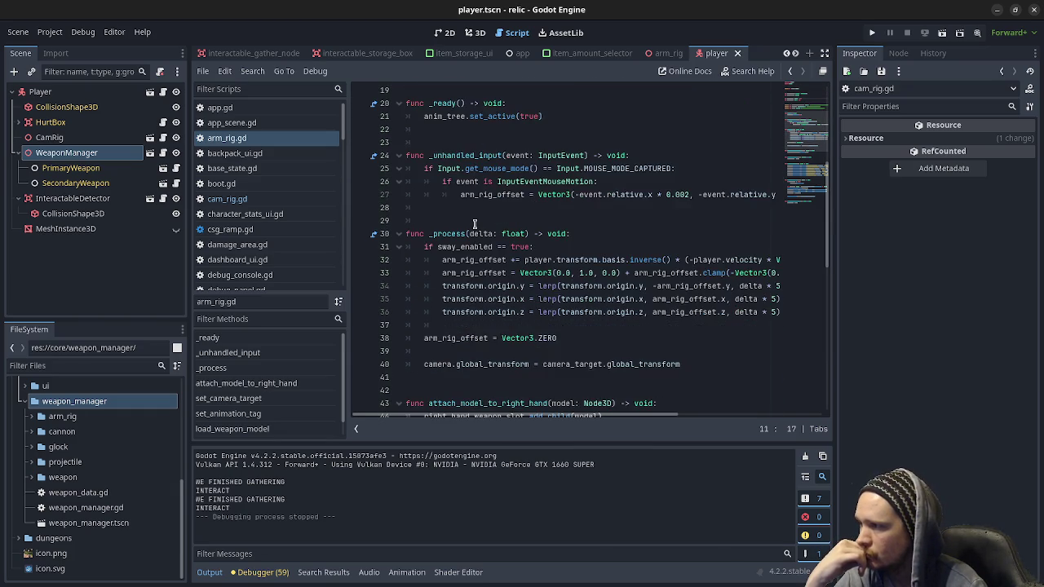
scroll(474, 224, down, 2)
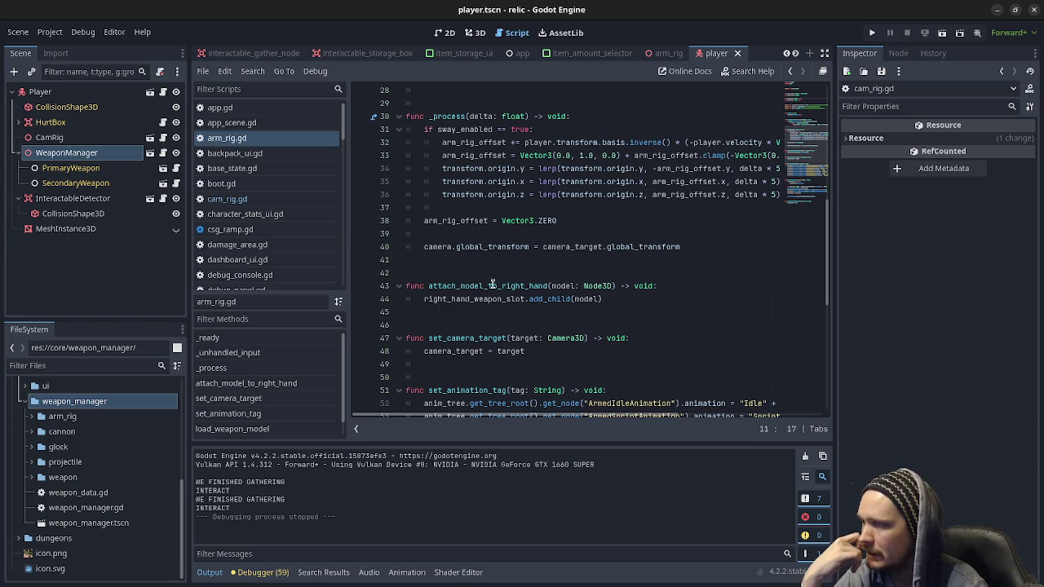
scroll(522, 302, down, 2)
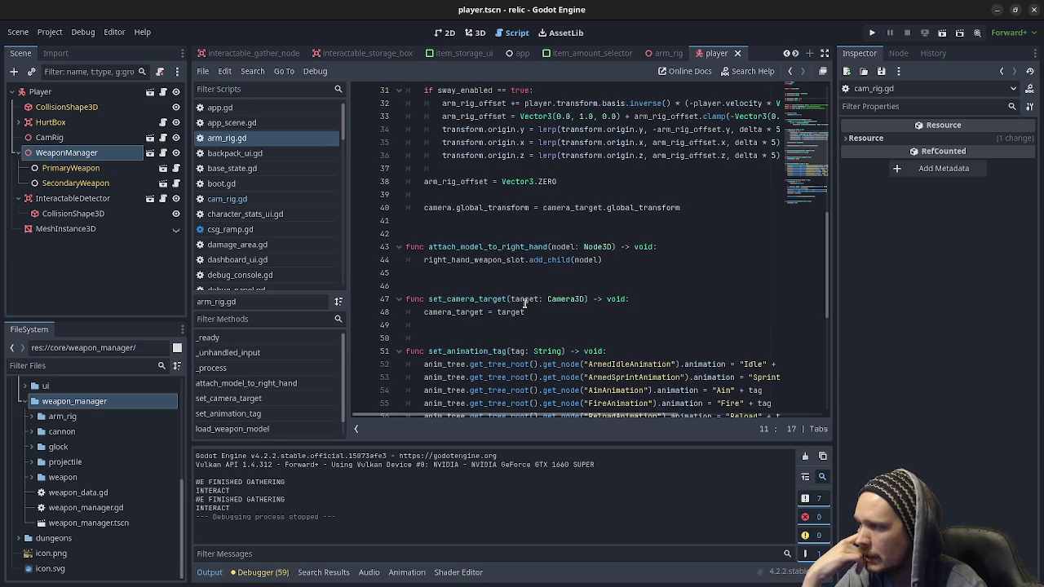
scroll(525, 303, down, 1)
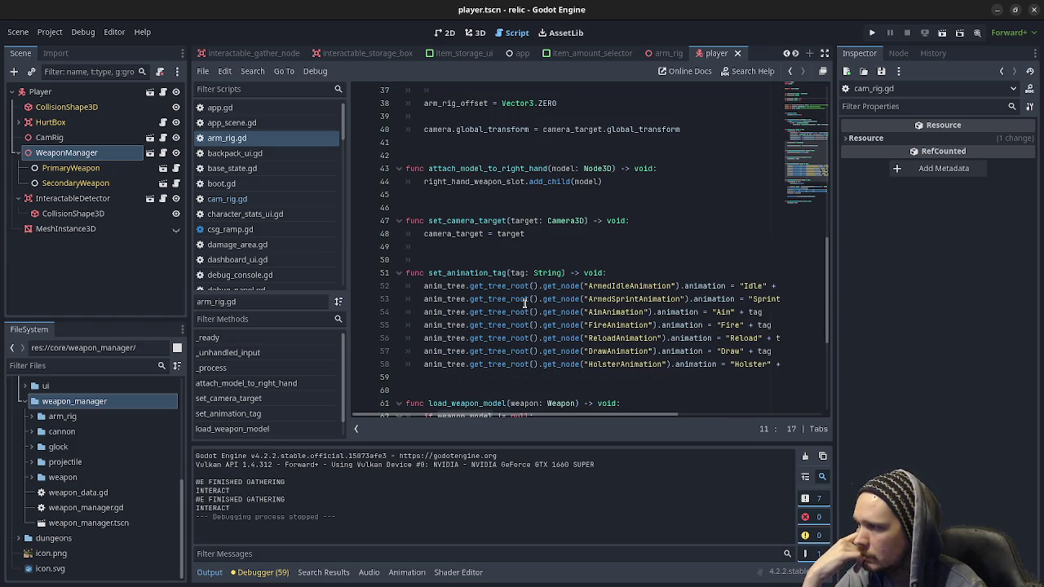
double_click(453, 235)
scroll(543, 239, up, 2)
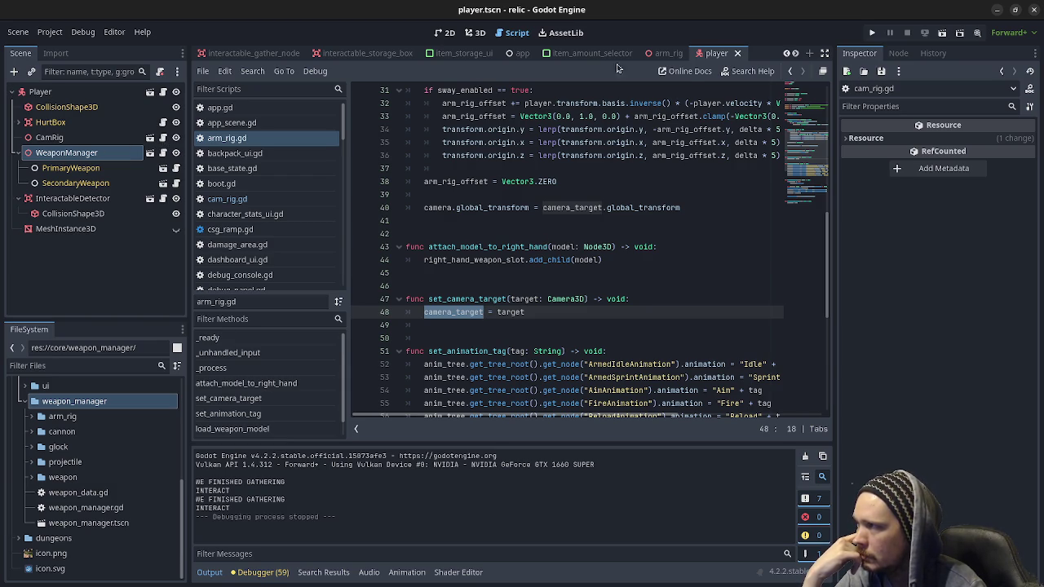
click(668, 53)
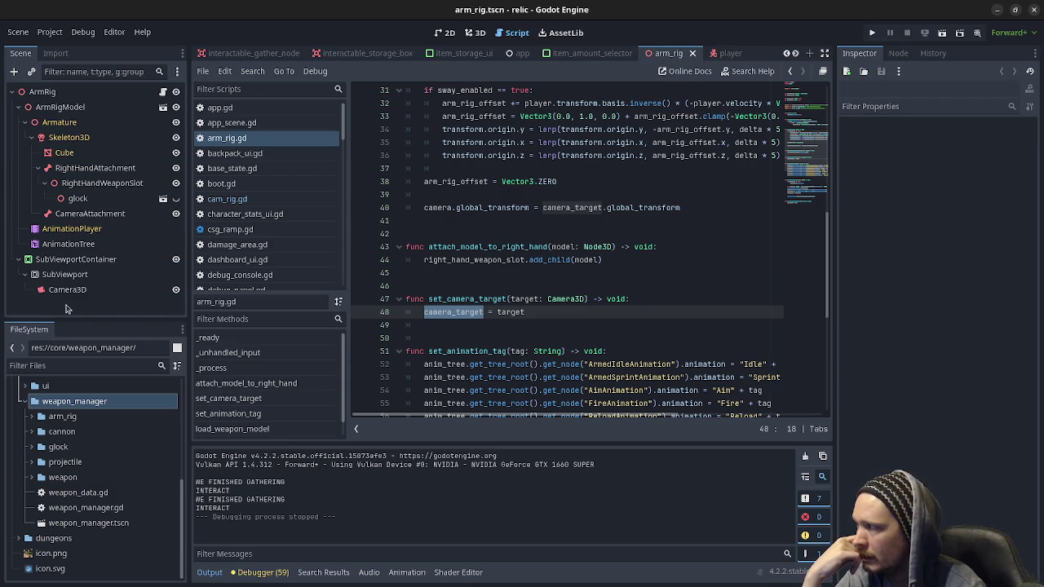
Step: Scroll through arm_rig.gd to review set_camera_target, set_animation_tag and load_weapon_model
scroll(593, 282, down, 2)
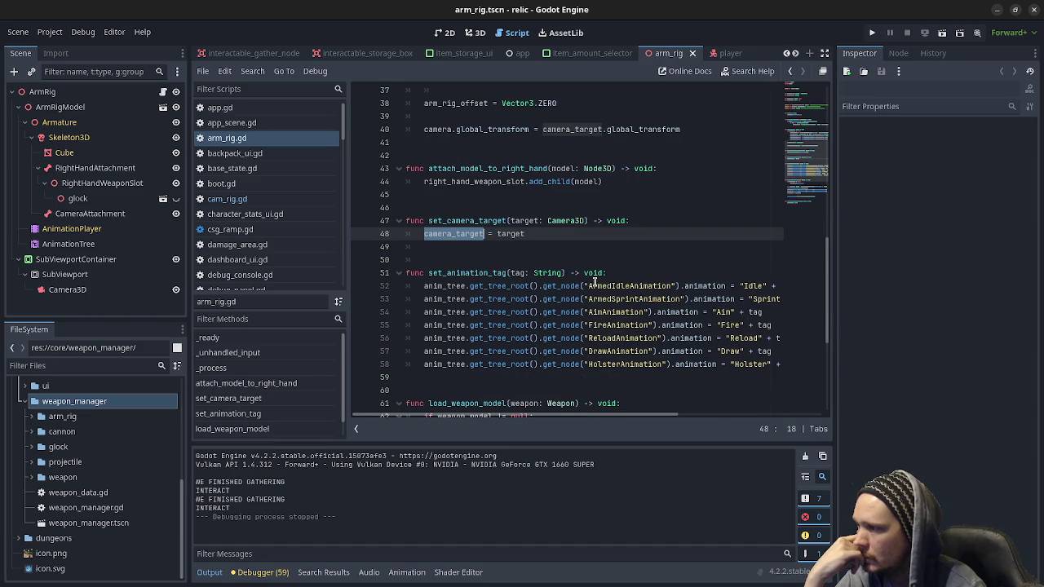
mouse_move(529, 417)
mouse_down()
mouse_move(551, 416)
mouse_move(514, 416)
mouse_up()
scroll(504, 338, down, 1)
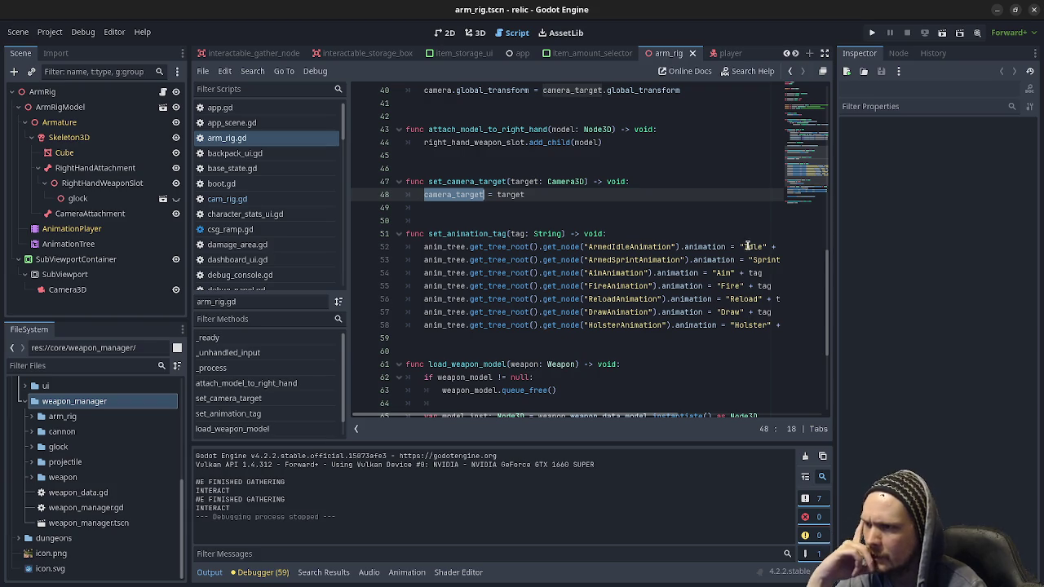
mouse_move(561, 417)
mouse_down()
mouse_move(616, 417)
mouse_move(555, 418)
mouse_up()
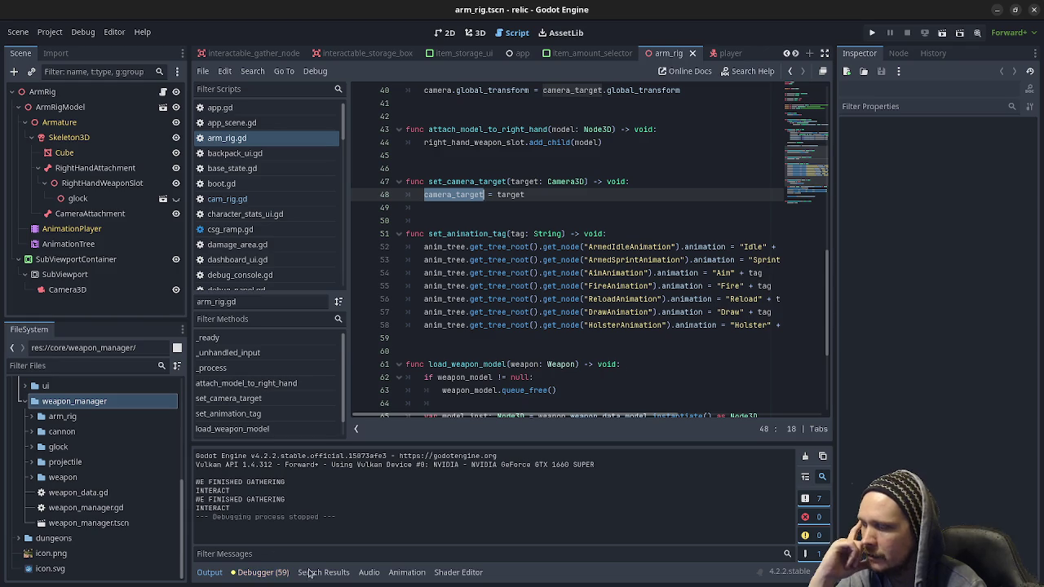
Step: Inspect the arm_rig AnimationPlayer and enlarged animation tree, and expand the arm_rig folder
click(402, 572)
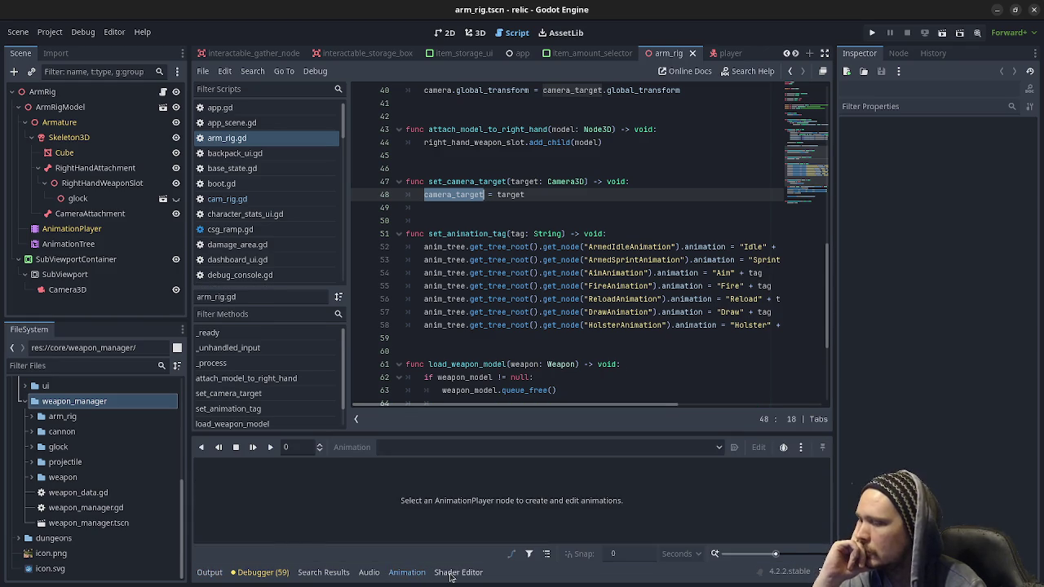
click(453, 573)
click(84, 232)
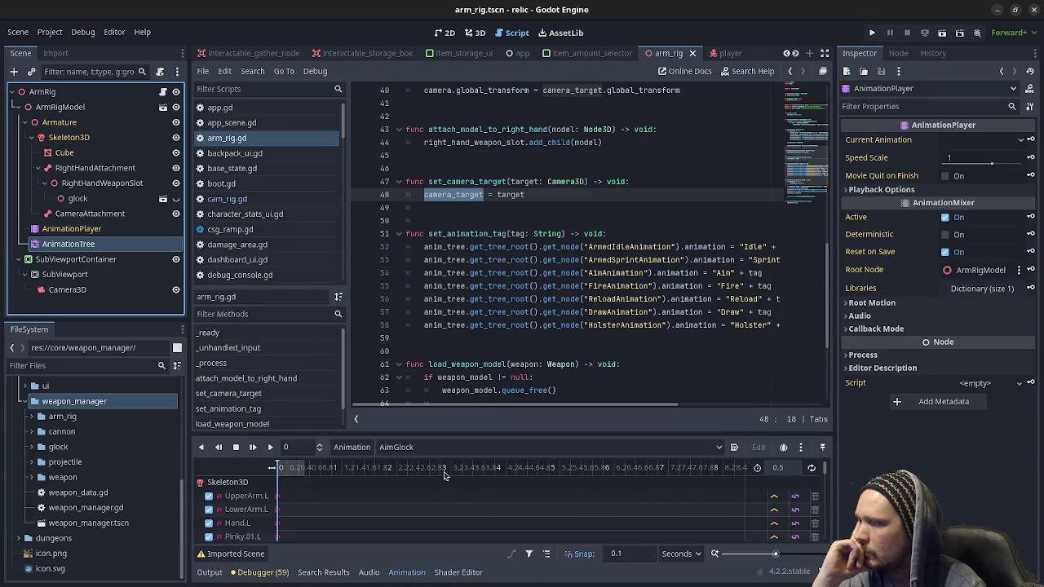
mouse_move(492, 391)
mouse_down()
mouse_move(523, 223)
mouse_move(524, 244)
mouse_up()
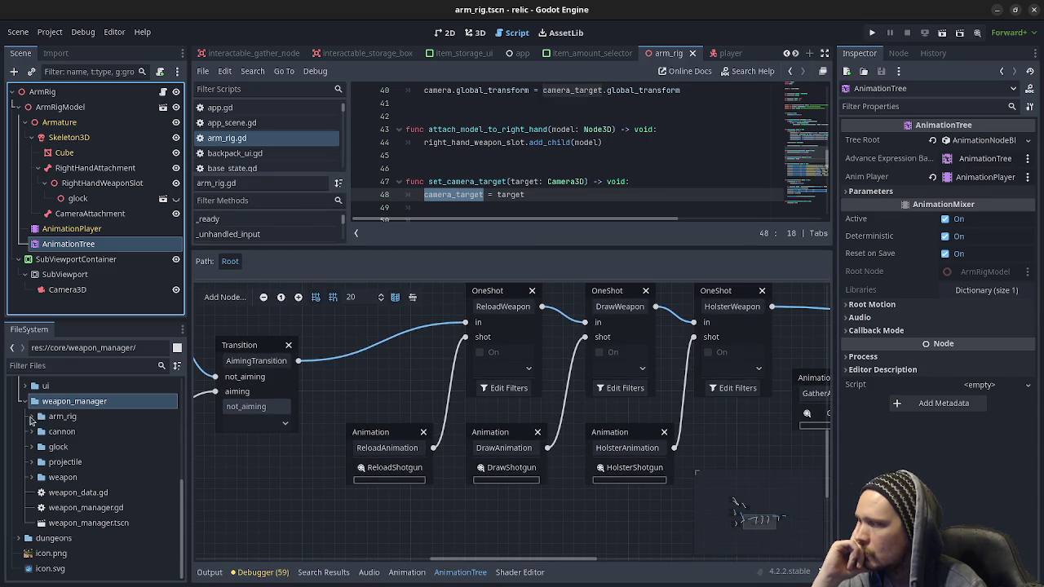
click(31, 417)
scroll(57, 510, down, 2)
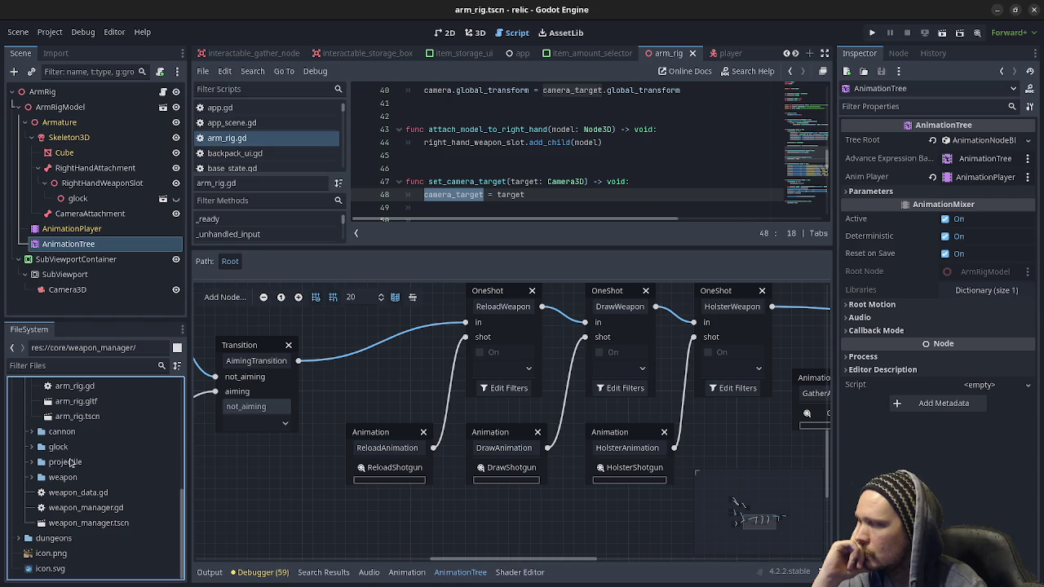
scroll(90, 465, up, 2)
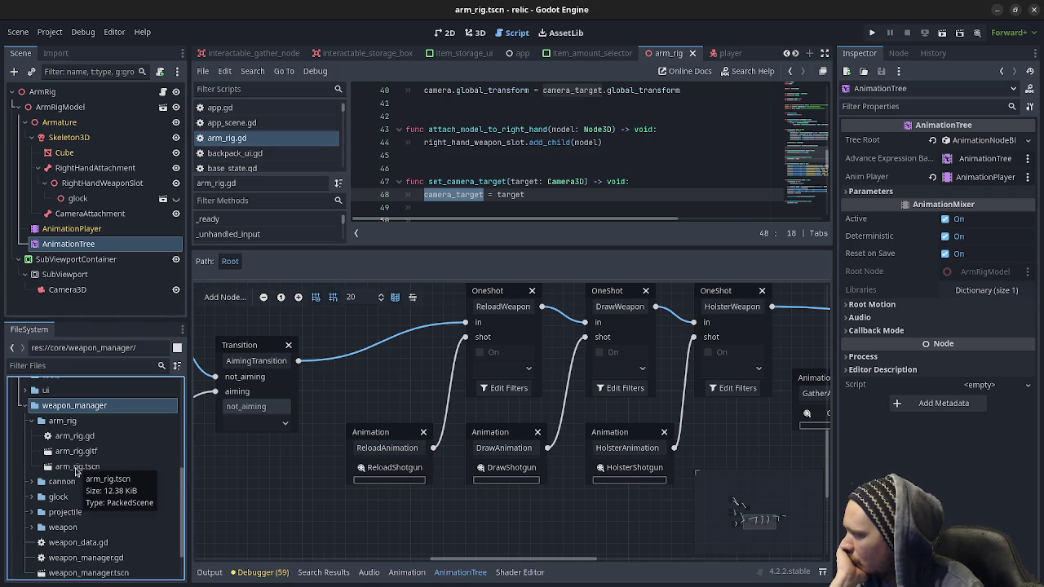
Step: Keep AimGlock as the AnimationPlayer's animation, then select weapon_model on line 62
click(112, 232)
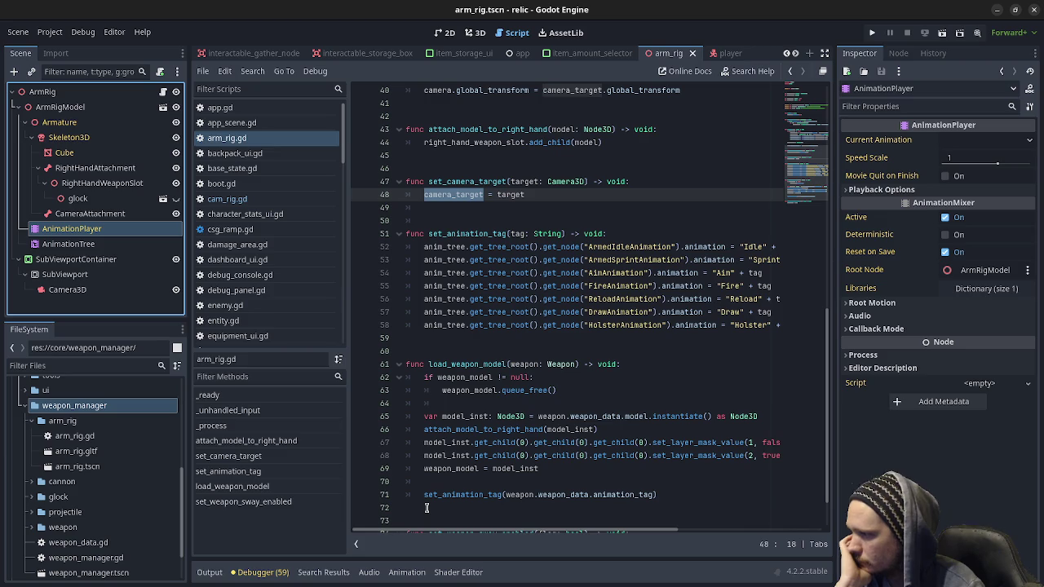
click(406, 572)
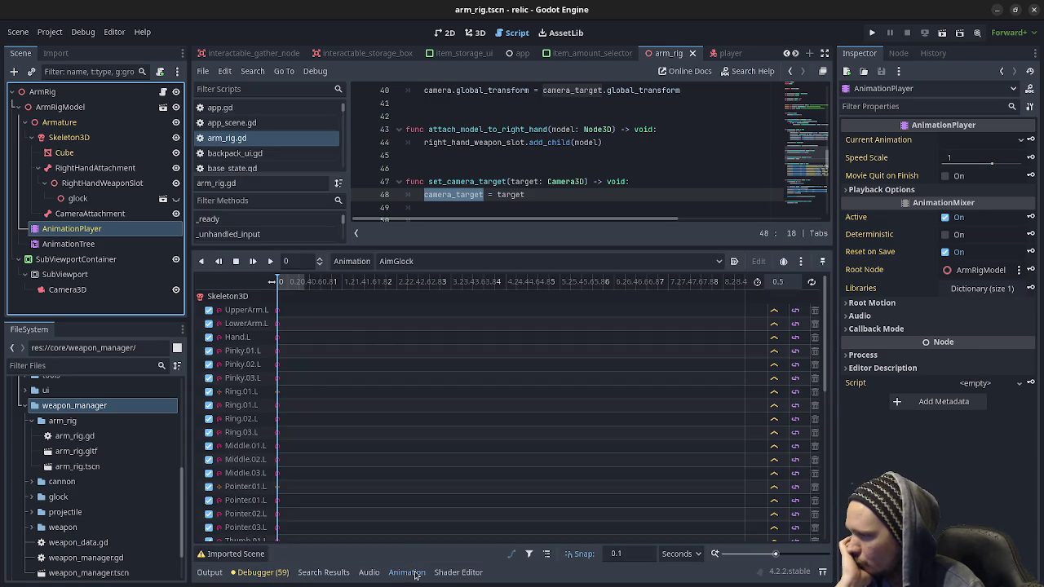
click(401, 263)
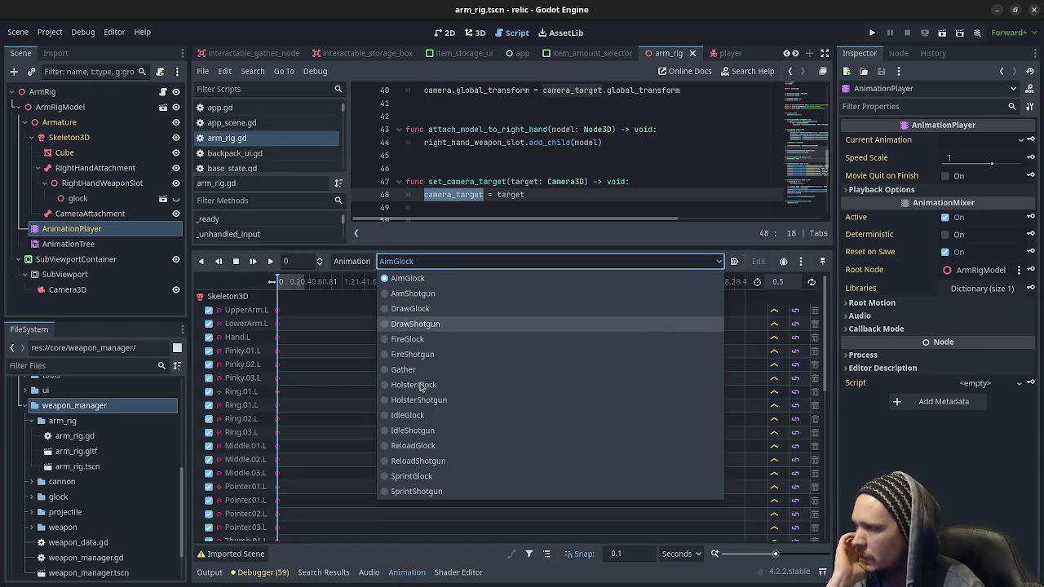
click(452, 239)
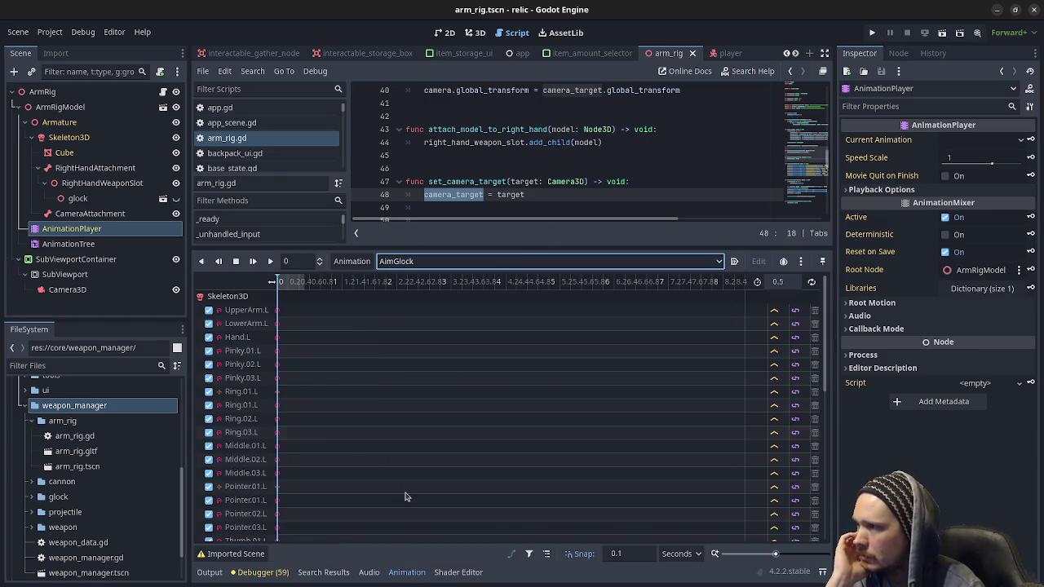
click(404, 572)
scroll(506, 358, down, 2)
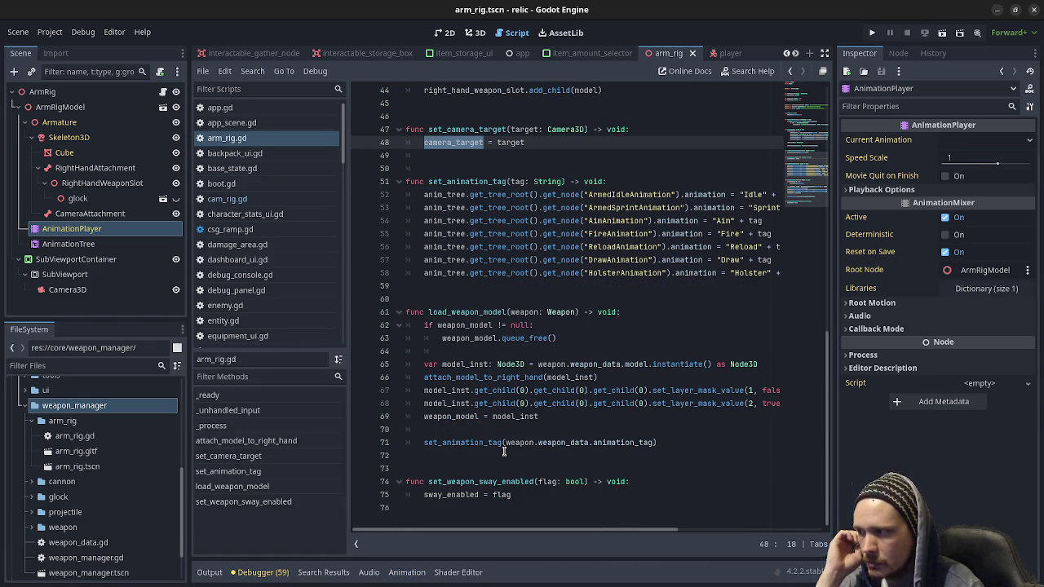
double_click(480, 324)
Step: Select load_weapon_model and start a Find in Files search for it in .gd and .gdshader files
double_click(476, 311)
scroll(506, 310, up, 15)
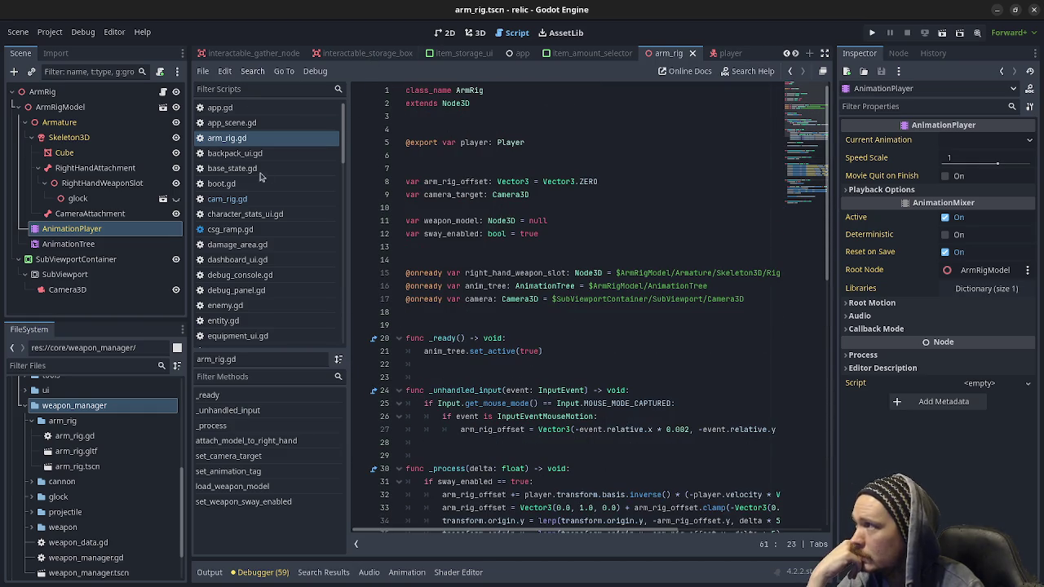
click(252, 71)
click(265, 154)
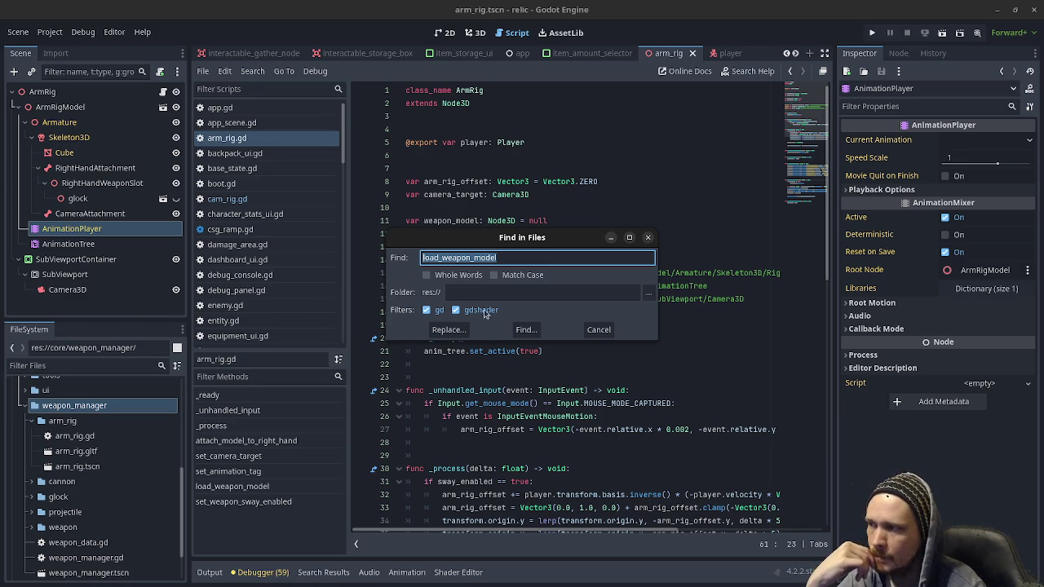
Step: Run the search and jump to the load_weapon_model call in player.gd line 202
click(527, 333)
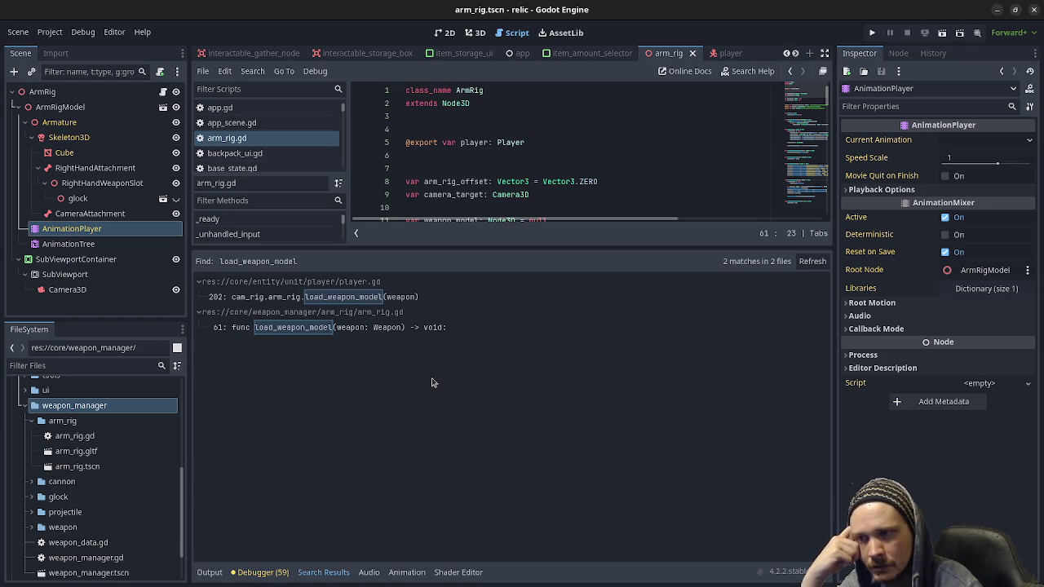
click(307, 298)
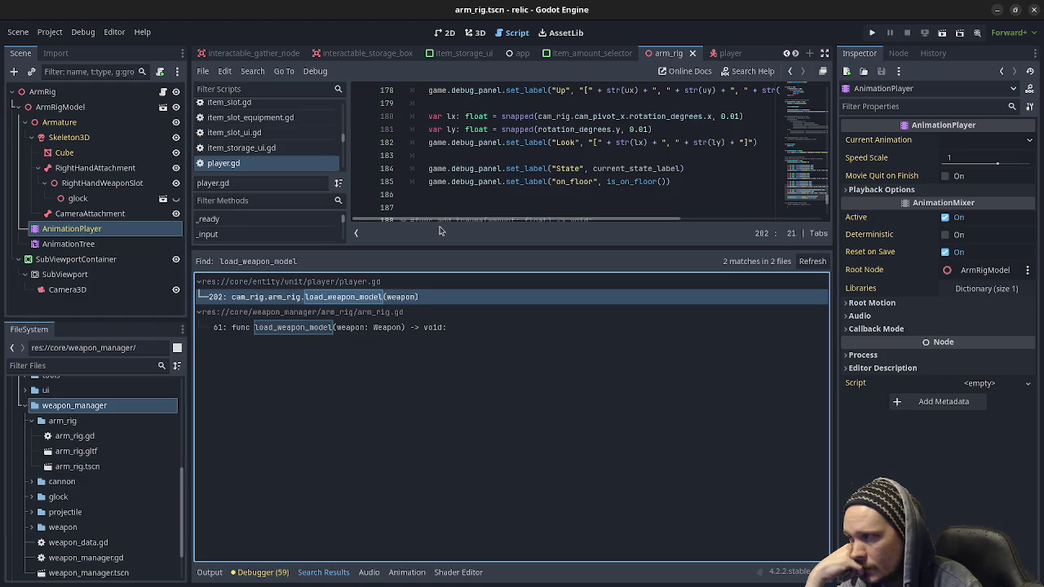
drag(531, 247, 531, 447)
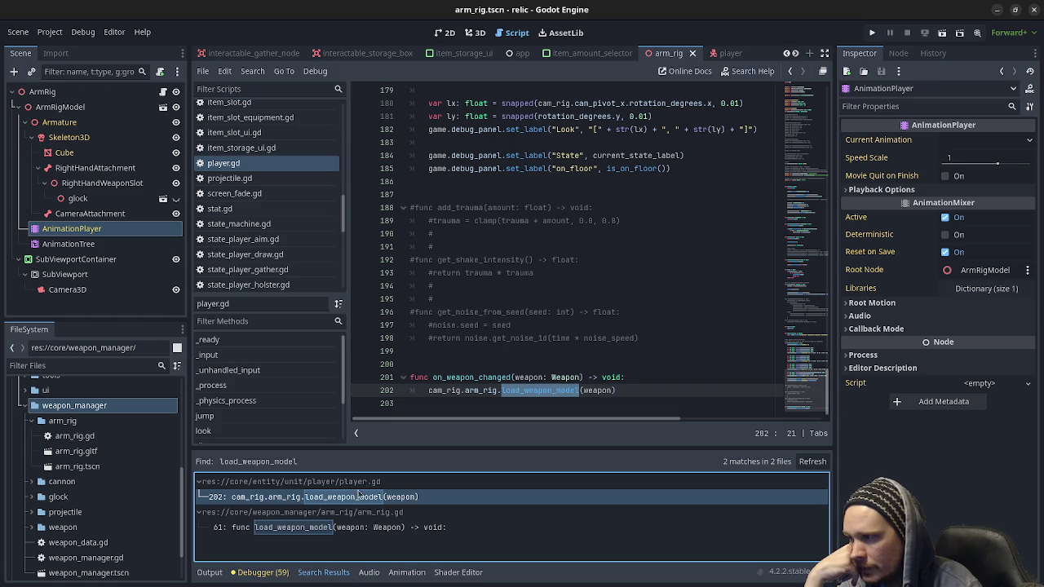
Step: Jump to the load_weapon_model definition in arm_rig.gd line 61 and select weapon_model
click(333, 529)
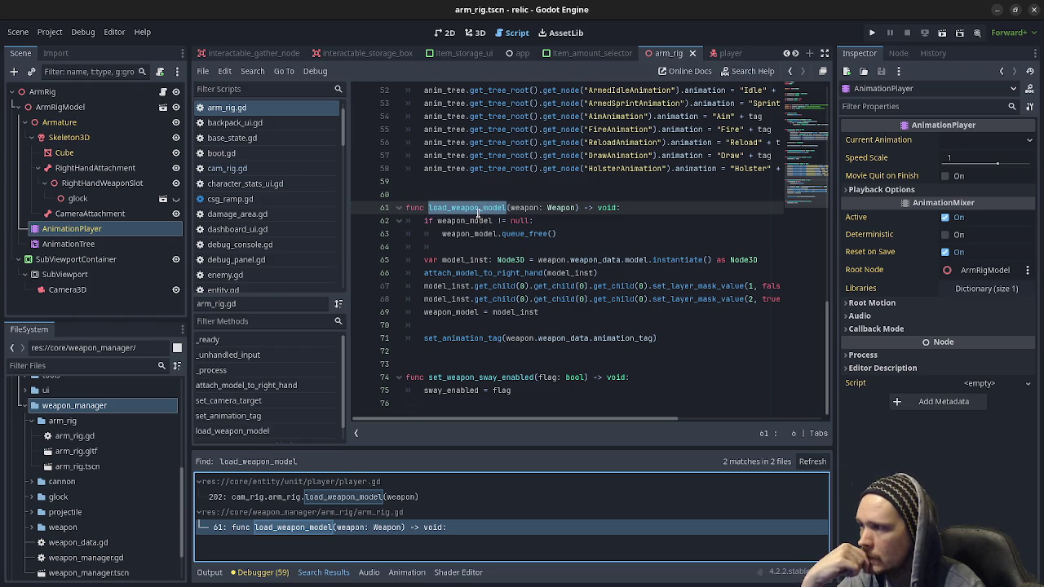
double_click(469, 233)
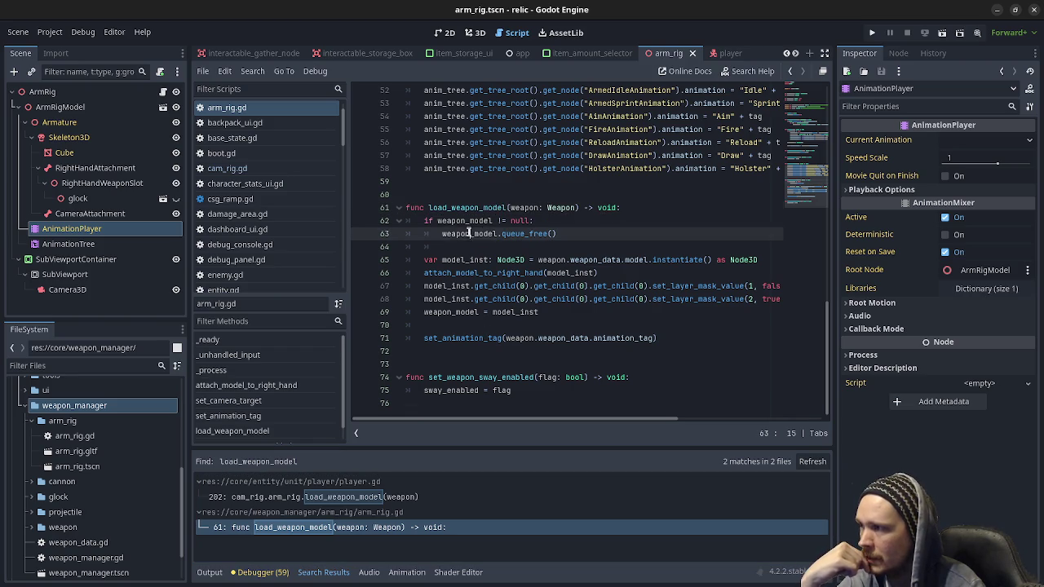
scroll(514, 262, up, 1)
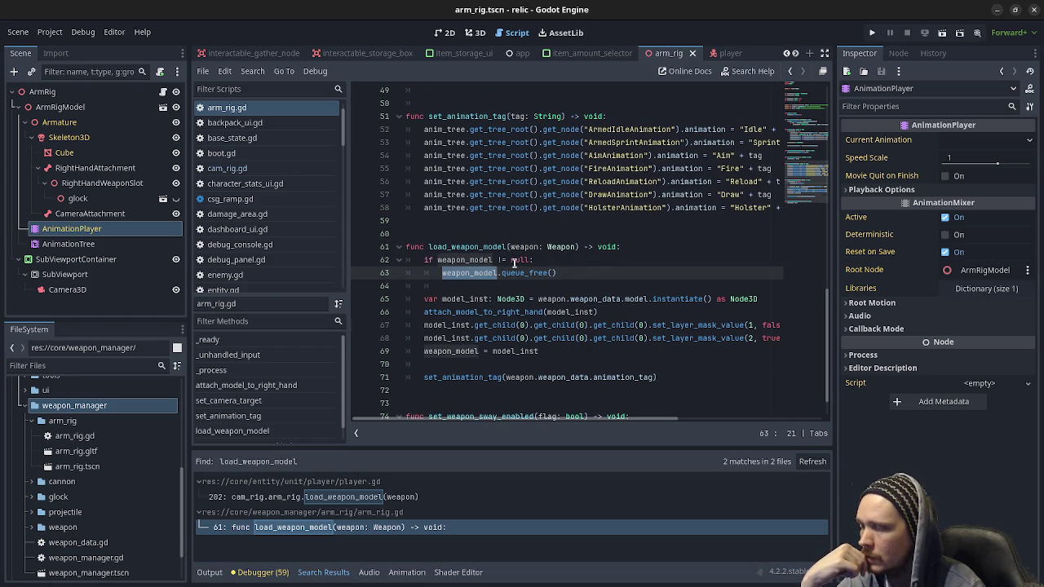
scroll(514, 263, up, 15)
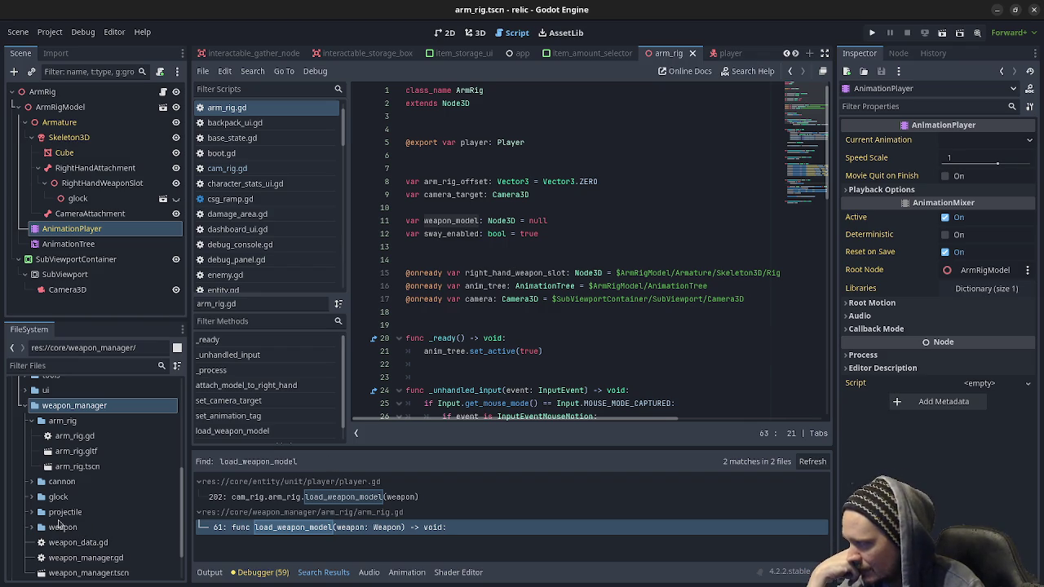
Step: Open the Advanced Import Settings for weapon/glock/glock.gltf
click(33, 527)
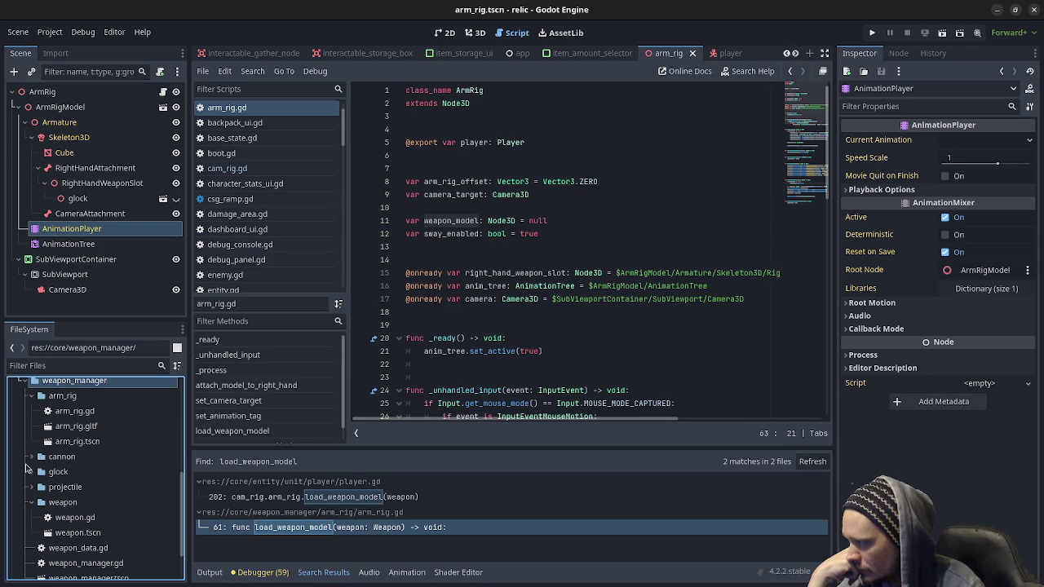
click(30, 472)
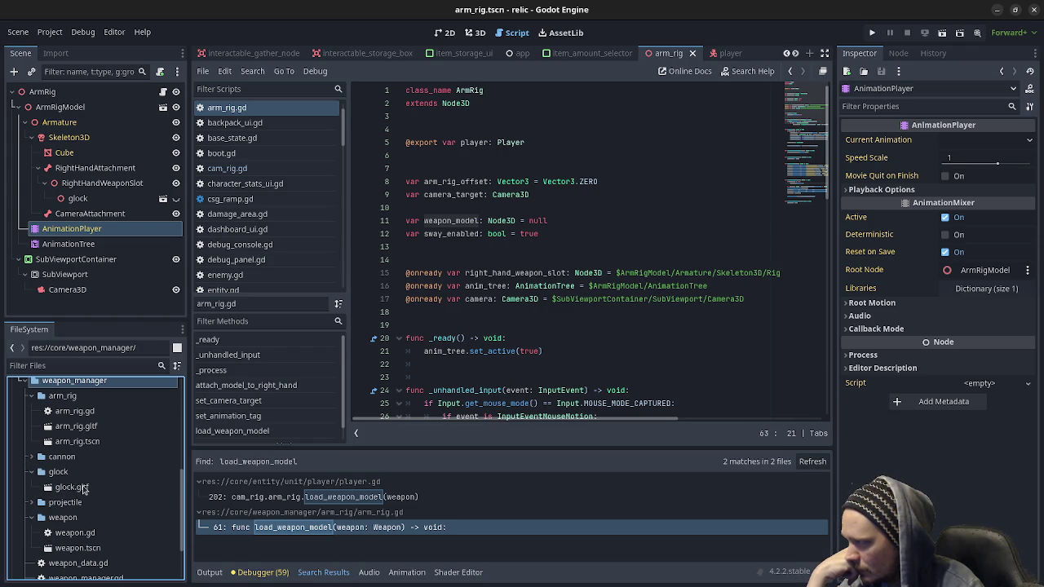
click(83, 488)
double_click(83, 488)
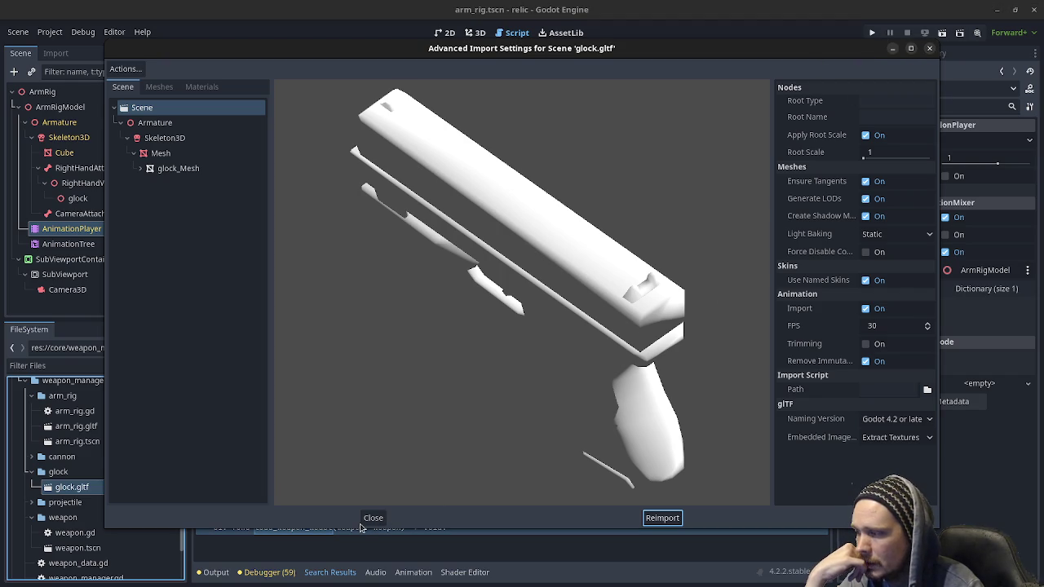
mouse_move(607, 49)
mouse_down()
mouse_move(518, 470)
mouse_move(617, 169)
mouse_move(608, 56)
mouse_up()
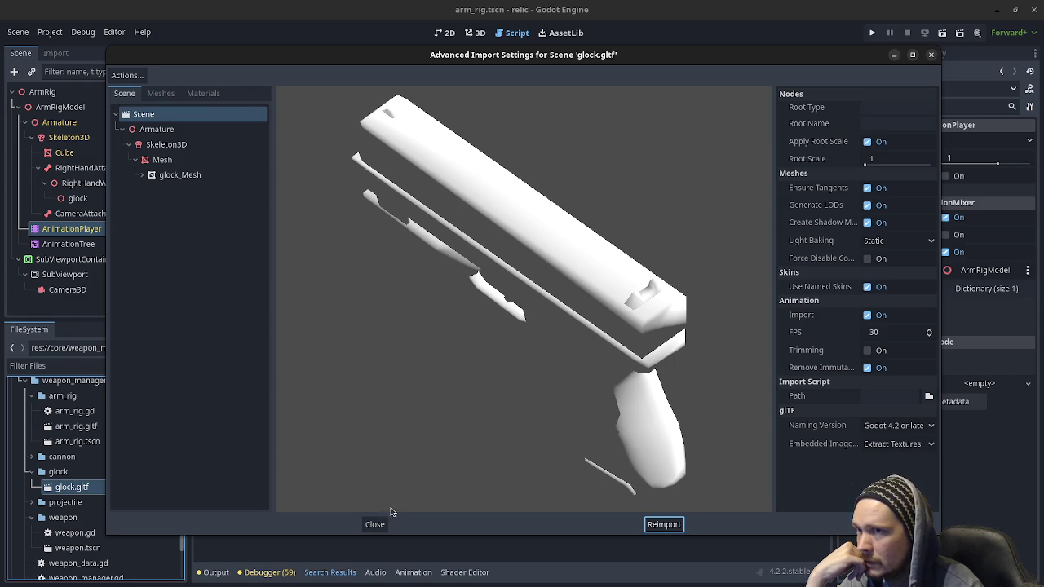
click(377, 527)
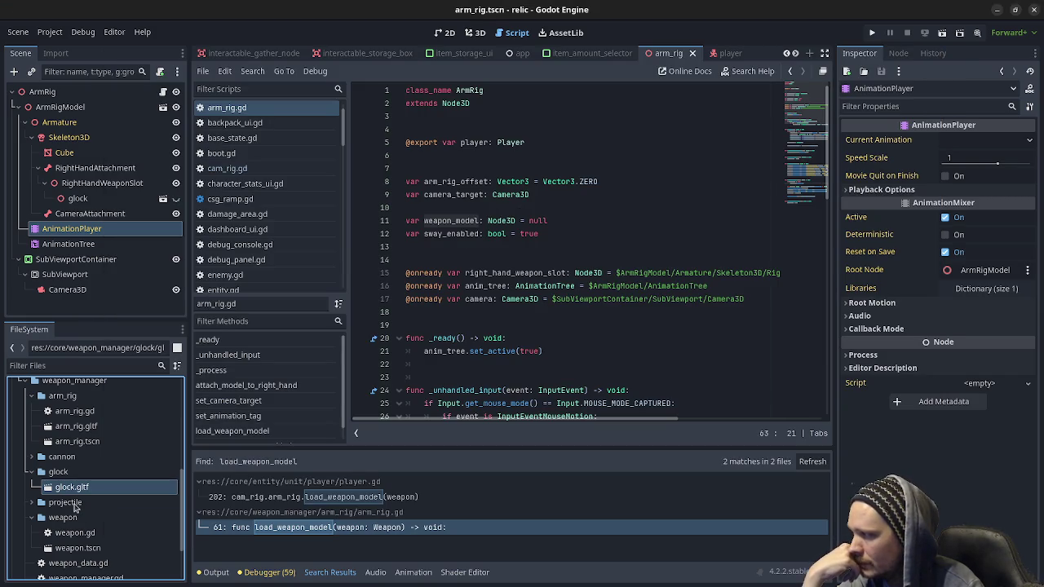
Step: Open a terminal and run xkill to force-close the stuck window
key(super)
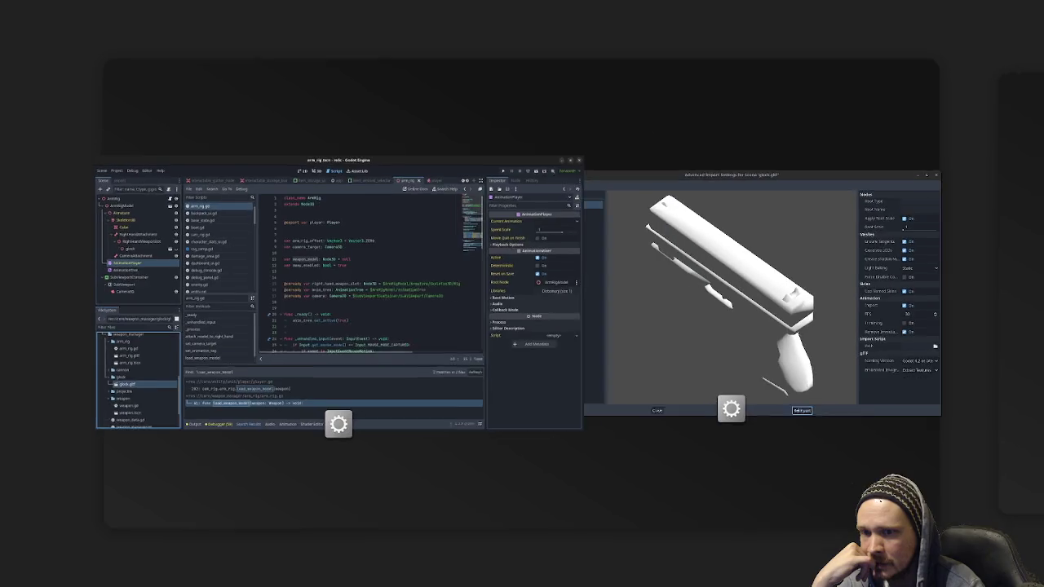
click(897, 212)
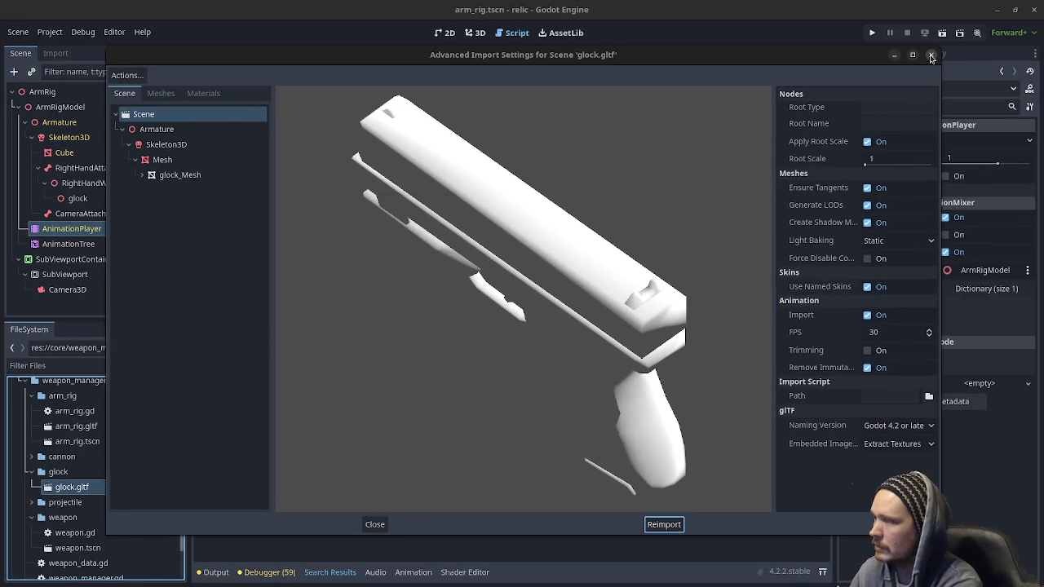
key(ctrl+alt+t)
text(xkill)
key(Return)
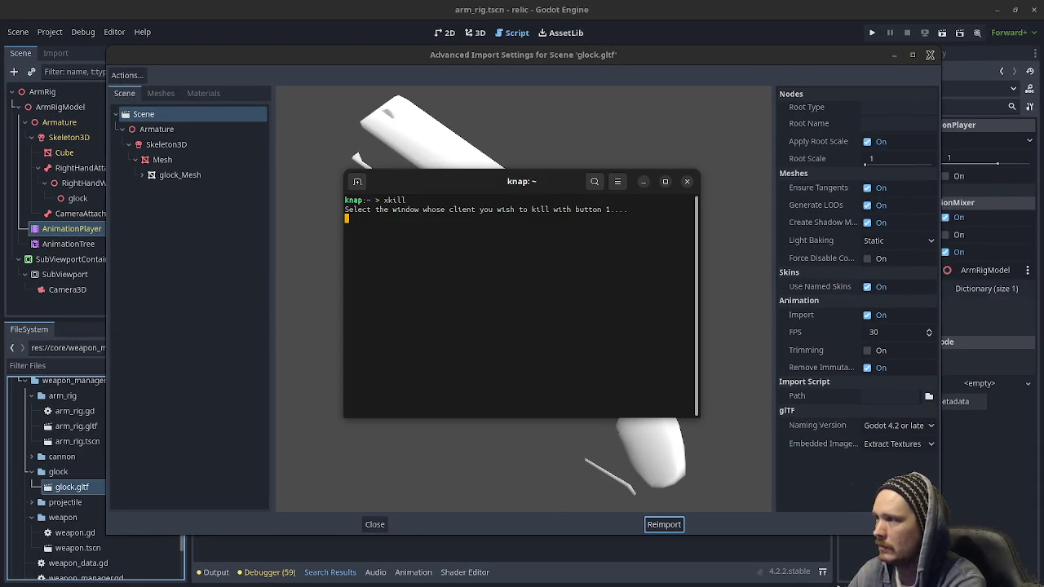
Step: Kill the frozen relic window with xkill, close the terminal, and minimize the fungi and shell editors
click(748, 65)
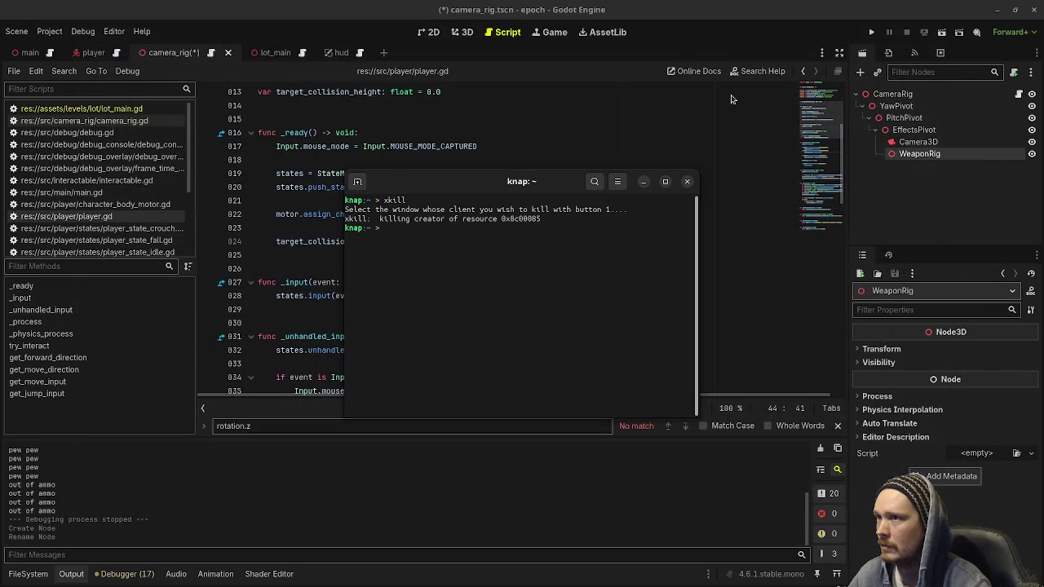
click(687, 181)
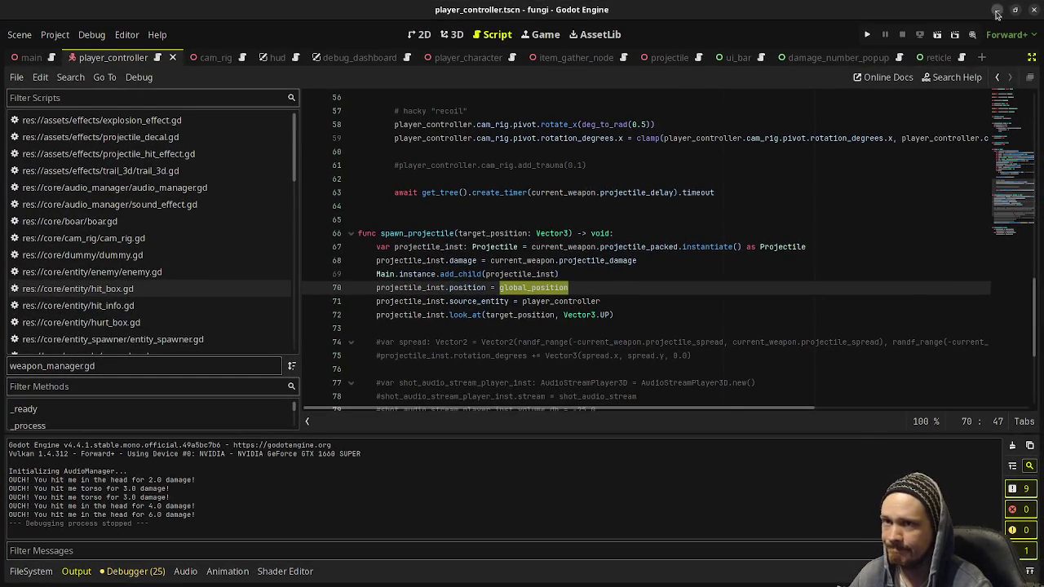
click(997, 12)
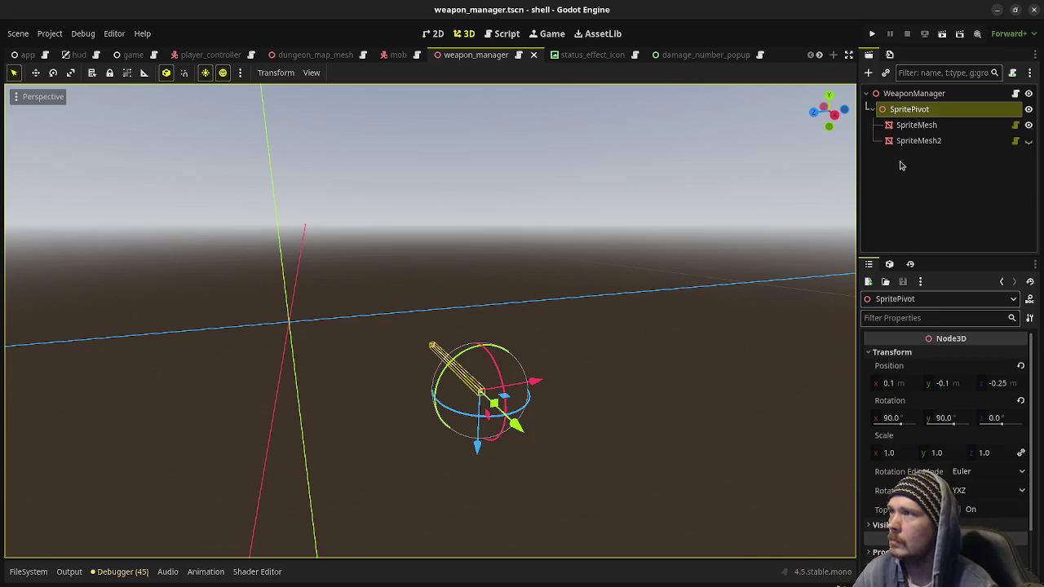
click(997, 10)
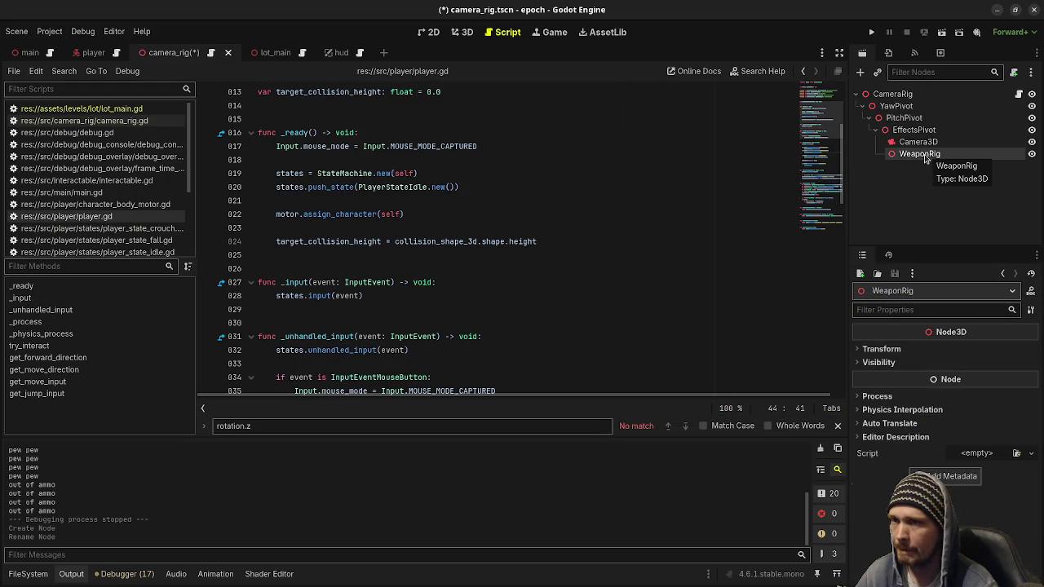
Step: Delete the WeaponRig node from camera_rig and open Create New Node under EffectsPivot
right_click(925, 158)
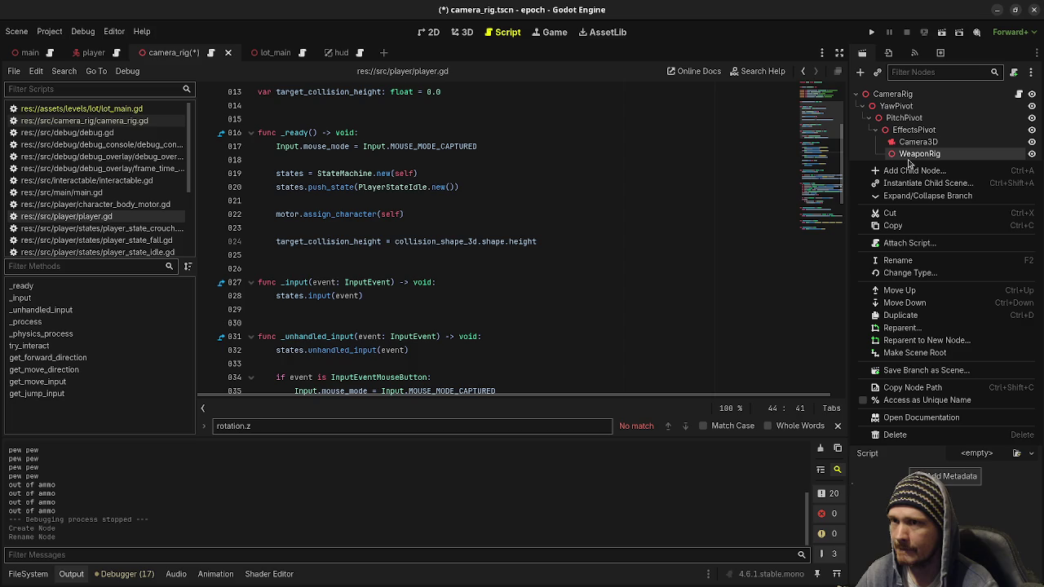
click(914, 433)
key(Return)
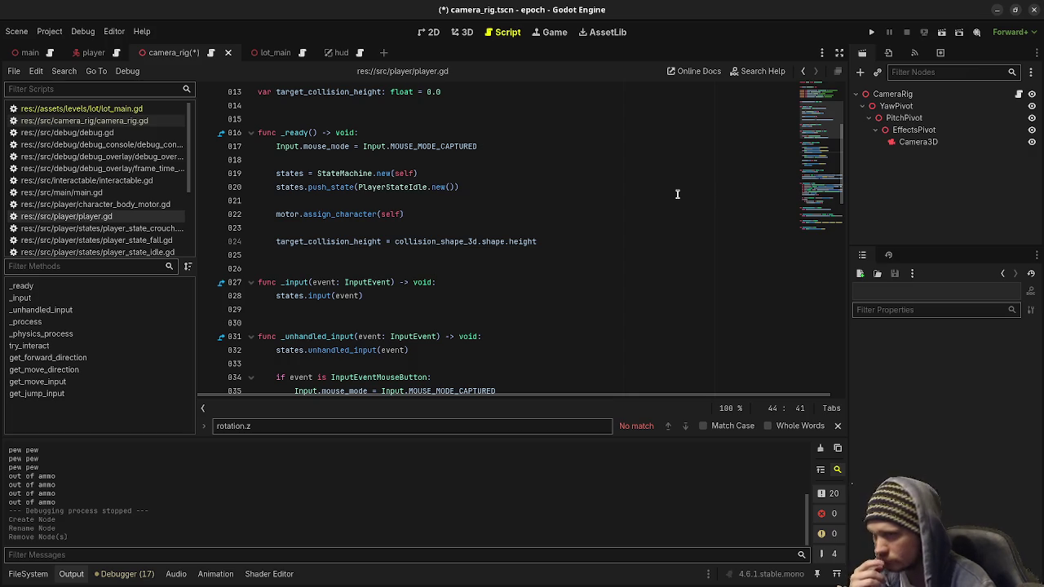
click(915, 130)
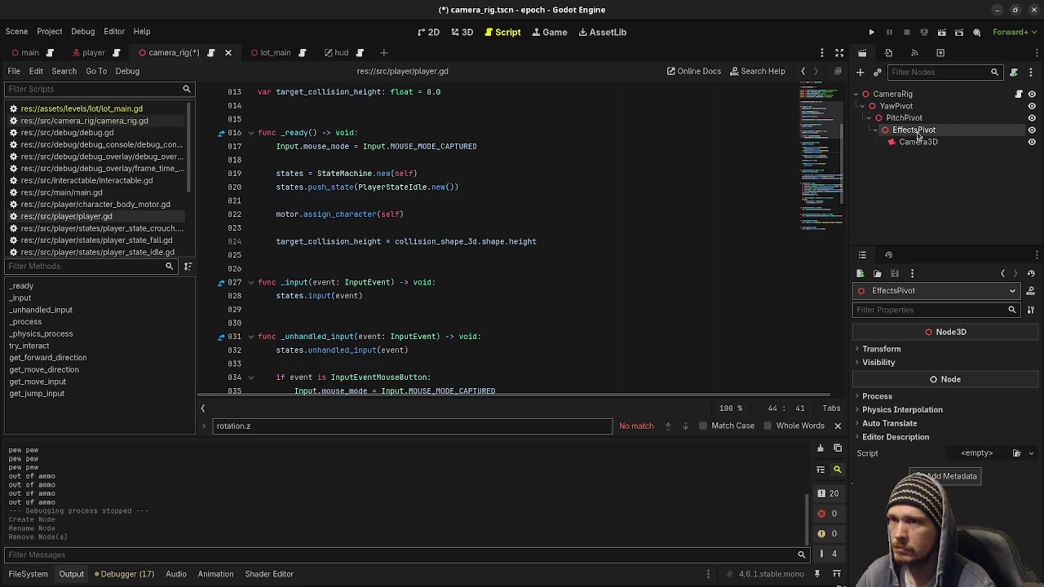
key(ctrl+a)
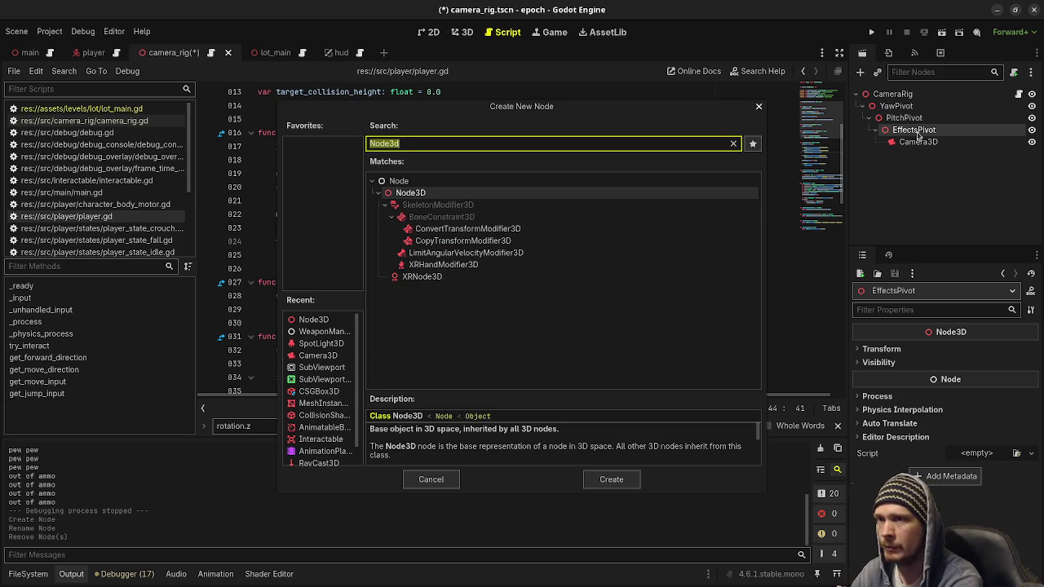
Step: Create a Node3D under EffectsPivot and name it WeaponPivot
key(Return)
key(F2)
text(WeaponPivot)
key(Return)
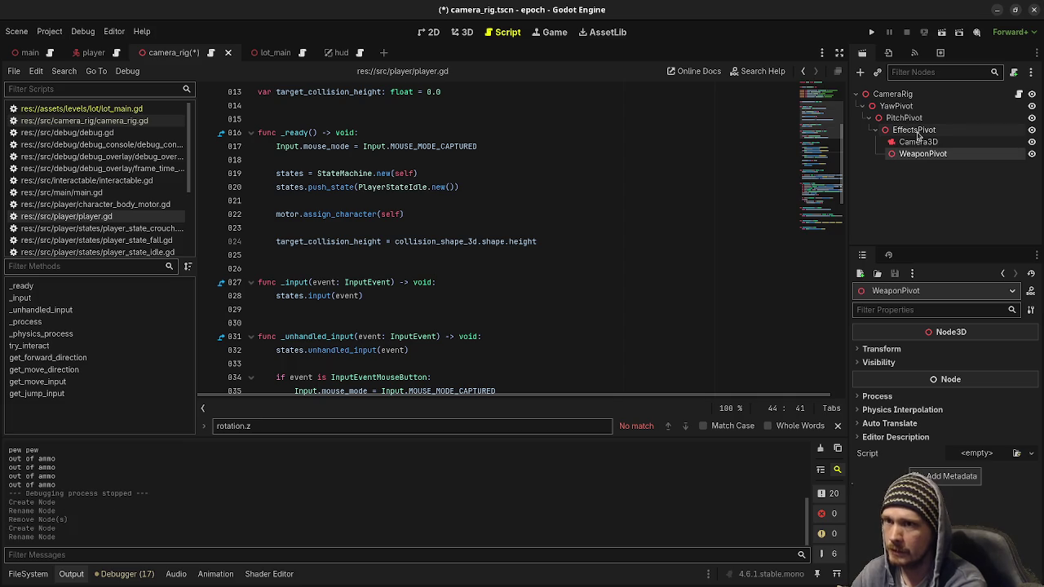
Step: Cancel the extra Create New Node dialog and open the camera_rig.gd script
key(ctrl+a)
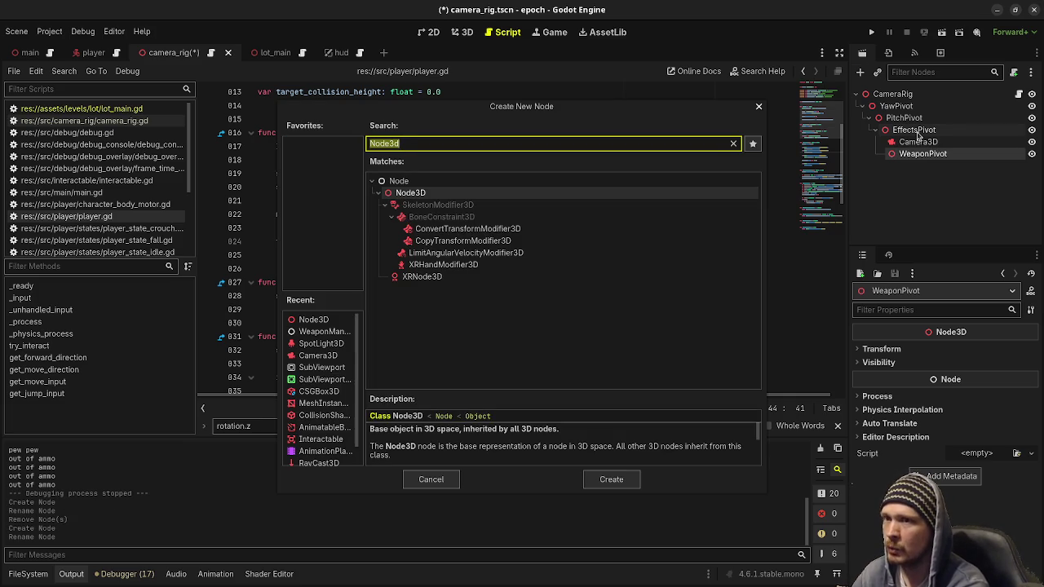
click(440, 481)
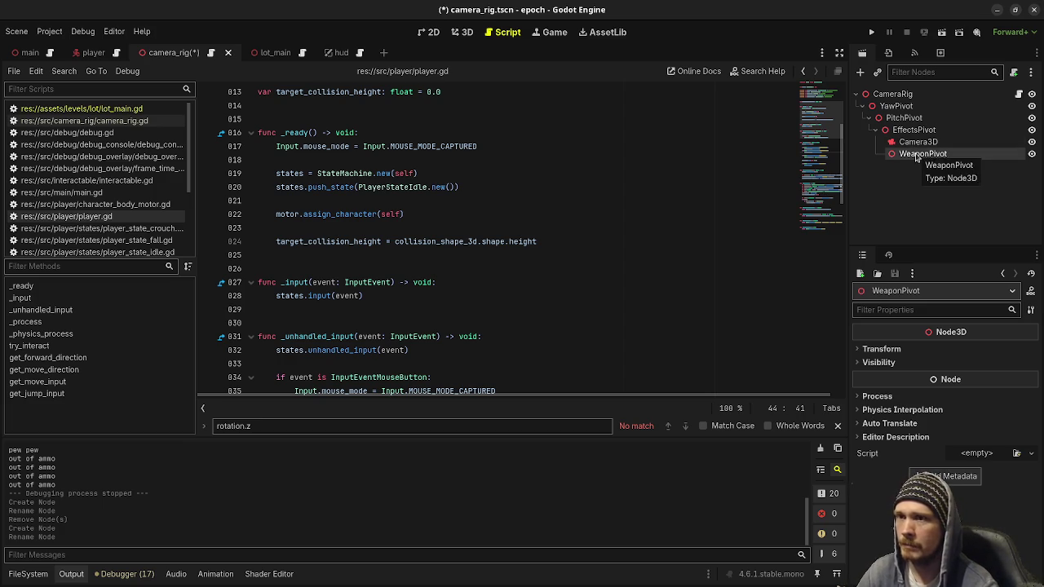
click(1018, 93)
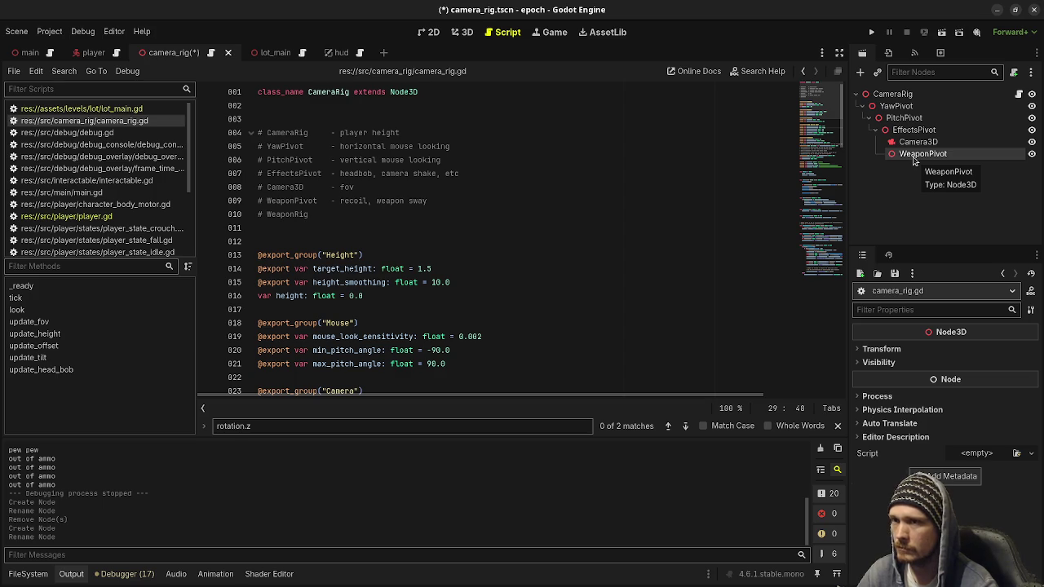
right_click(922, 155)
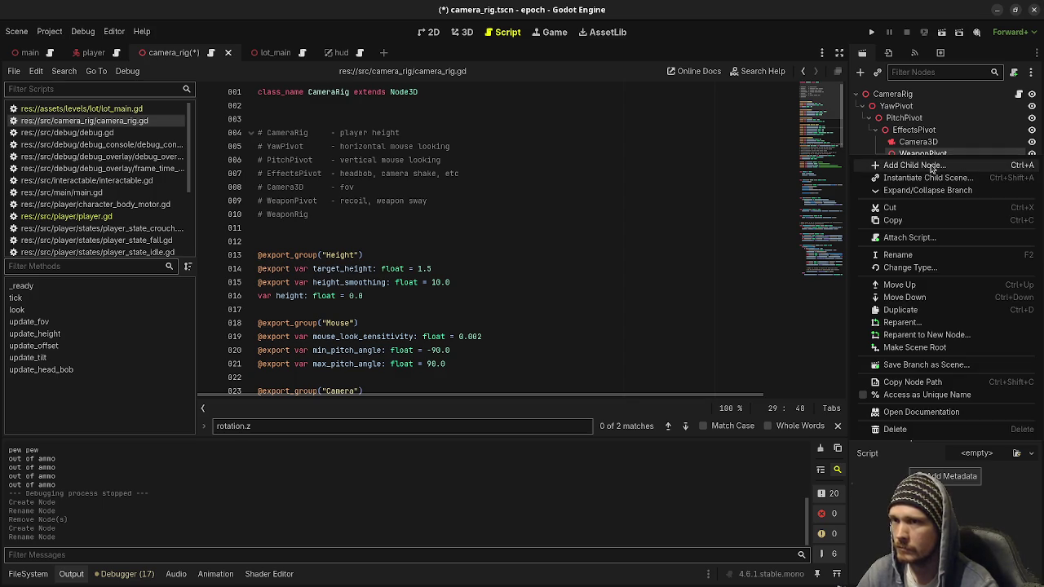
Step: Add a Node3D named WeaponOffset under WeaponPivot and save the camera_rig scene
click(913, 165)
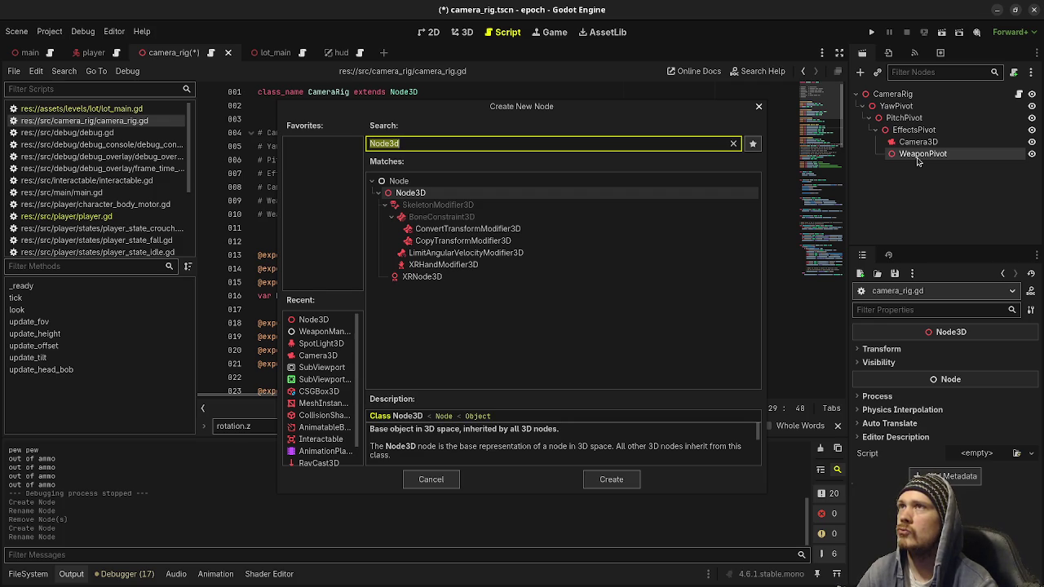
key(Return)
key(F2)
text(WeaponOffset)
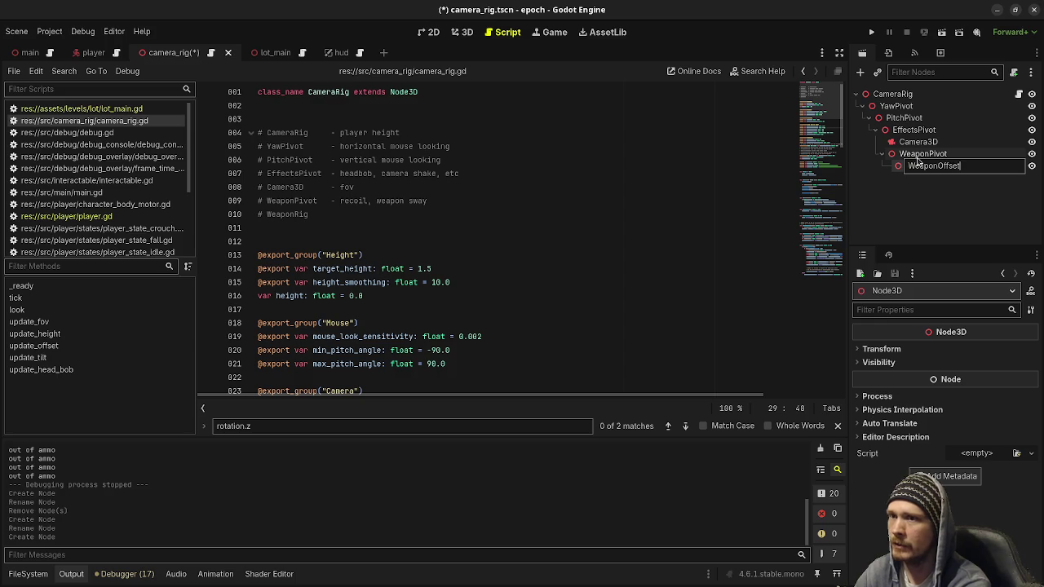
key(Return)
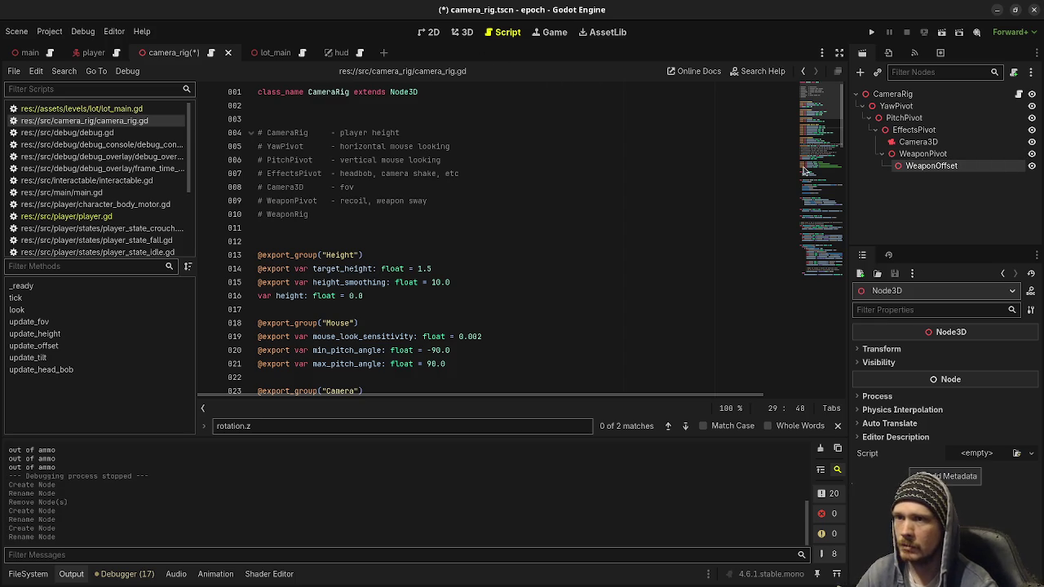
key(ctrl+s)
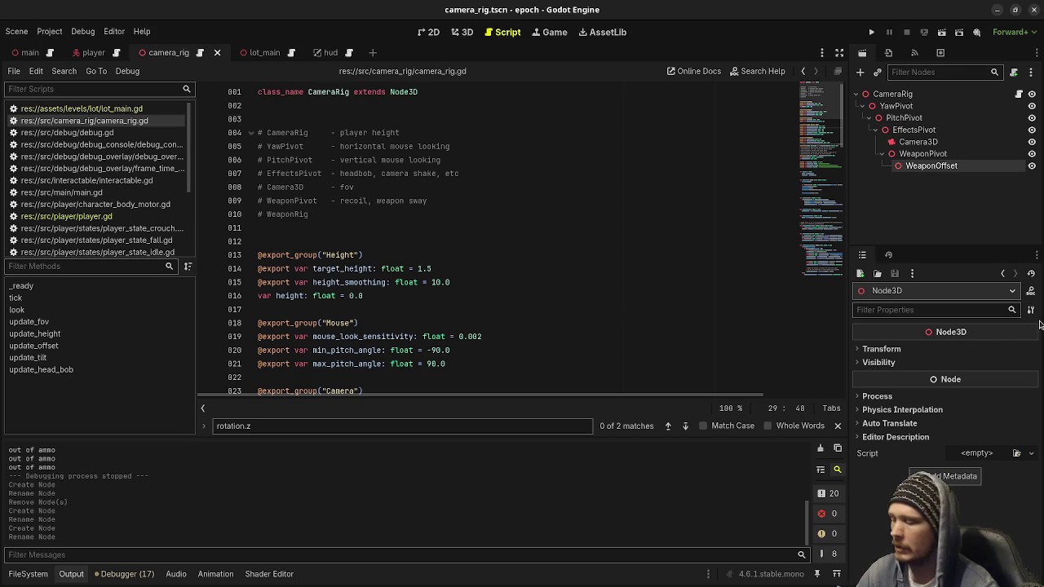
Step: Cycle through the window overview and return to the epoch editor
key(super)
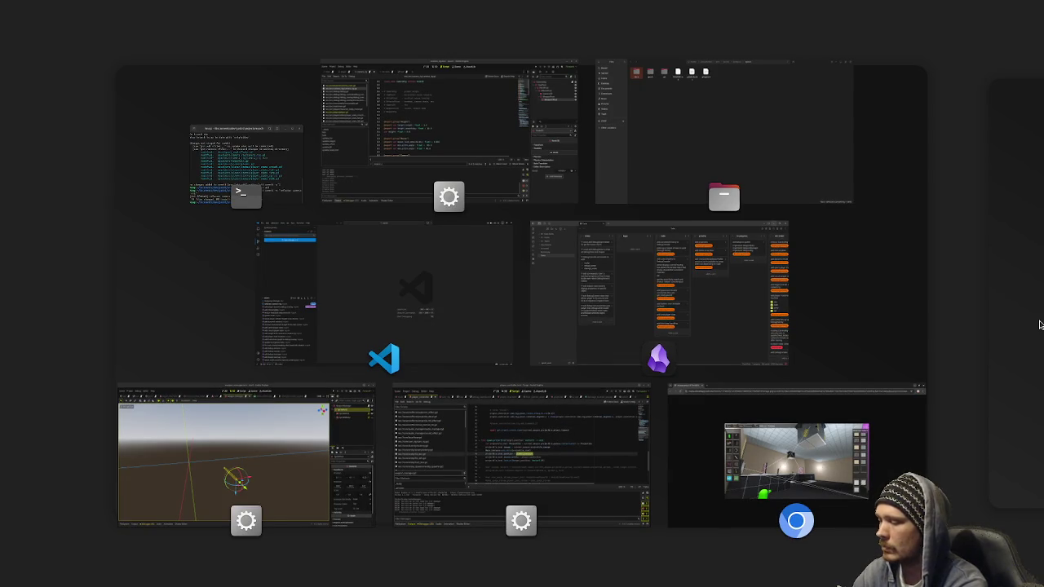
key(super)
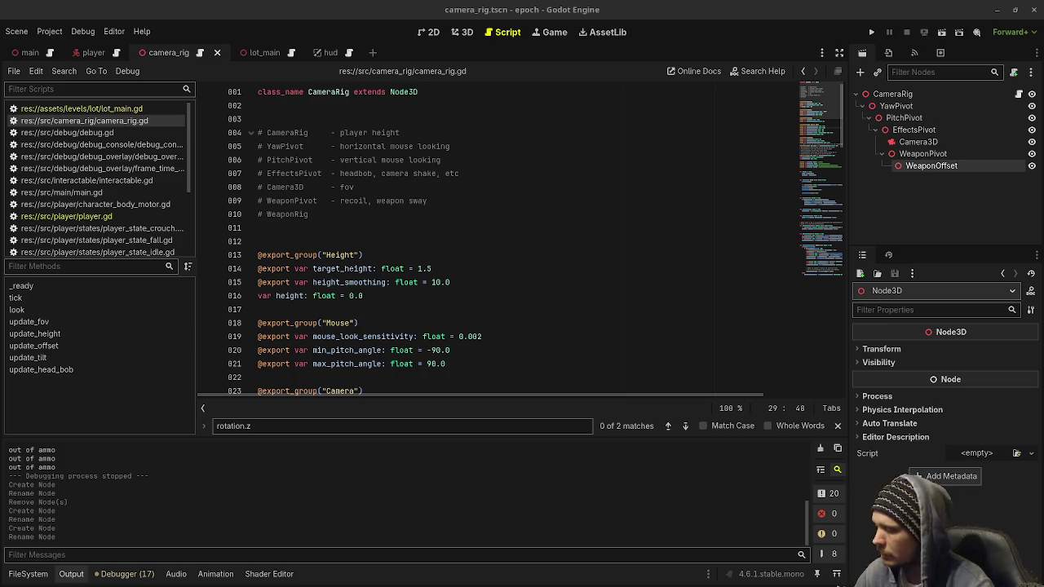
key(super)
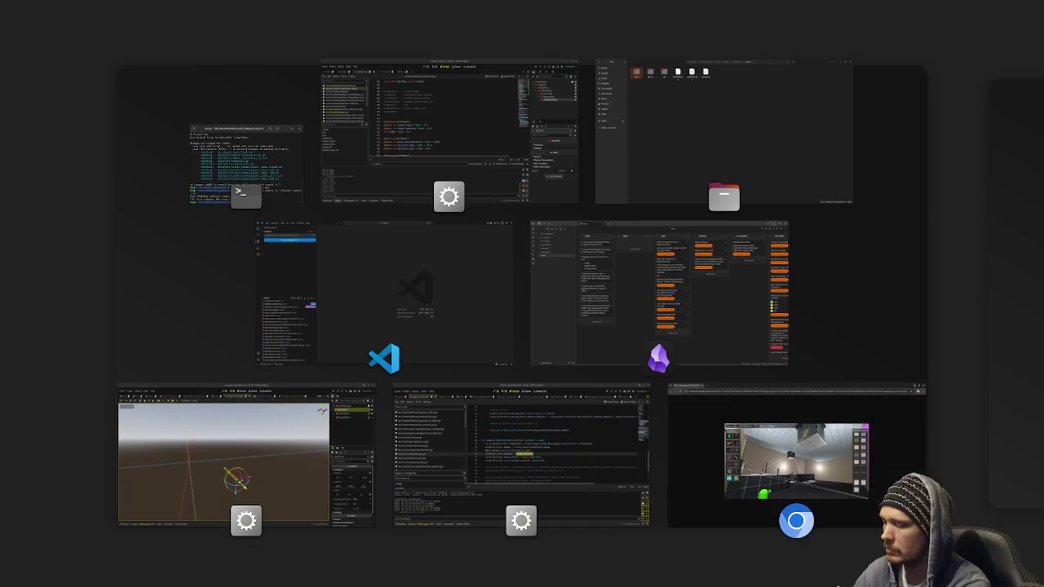
key(super)
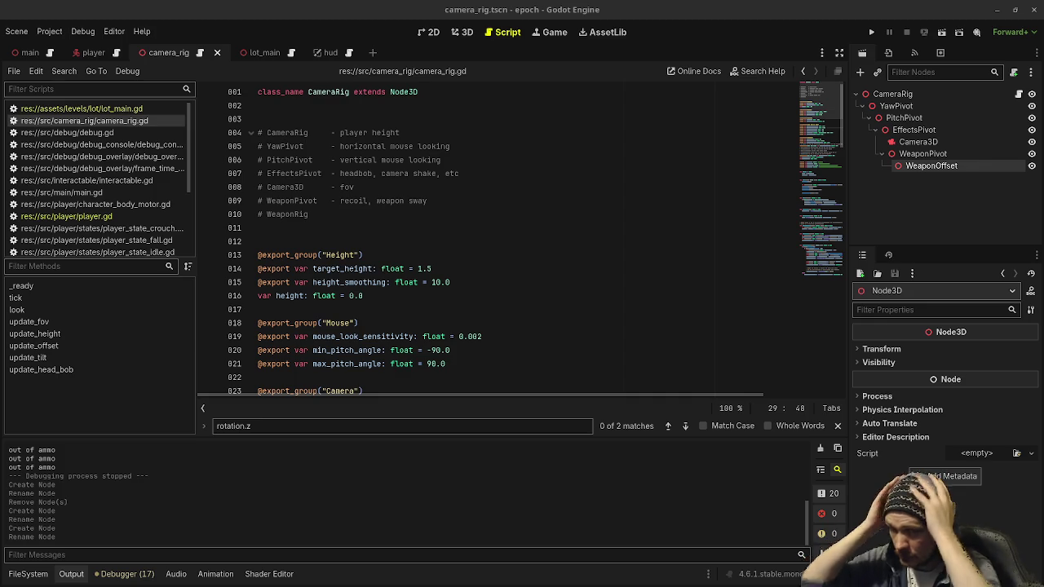
Step: Press F5 and dismiss the 'Files have been modified outside Godot' notice
key(F5)
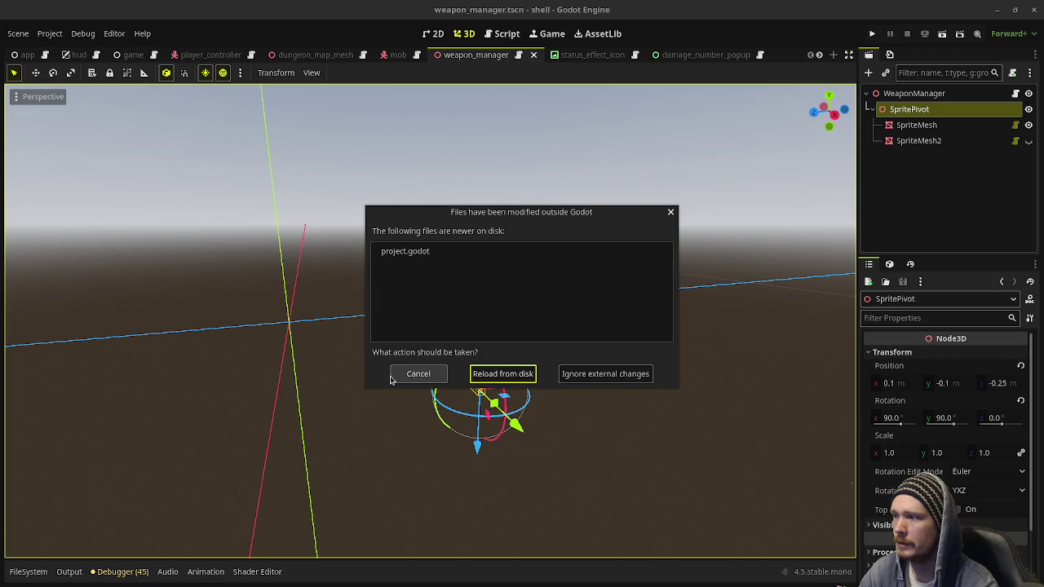
click(417, 374)
click(1035, 10)
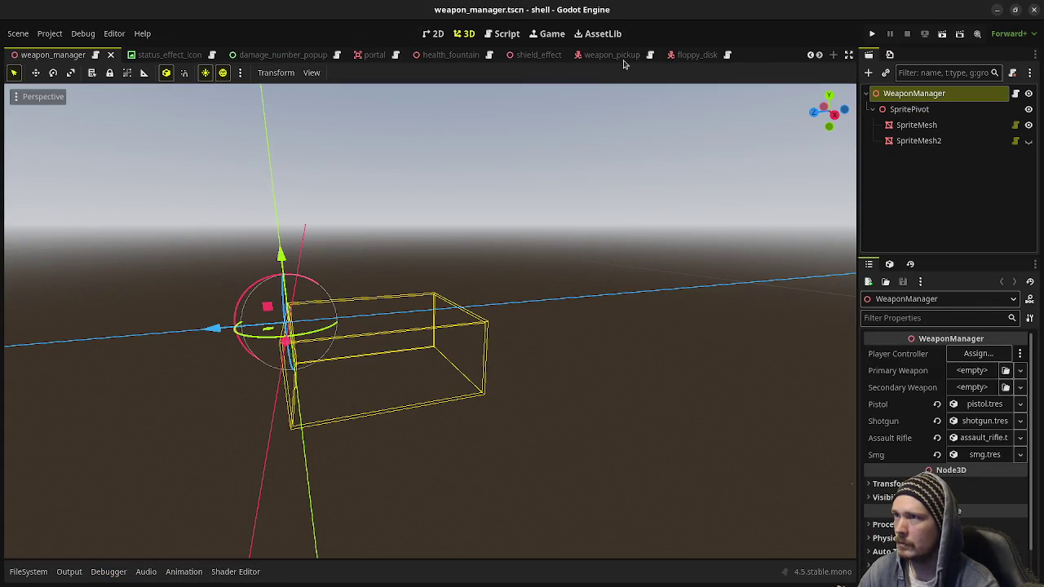
Step: Open SpriteMesh's sprite_mesh.gd script and select all of its code for copying
click(1016, 125)
click(497, 296)
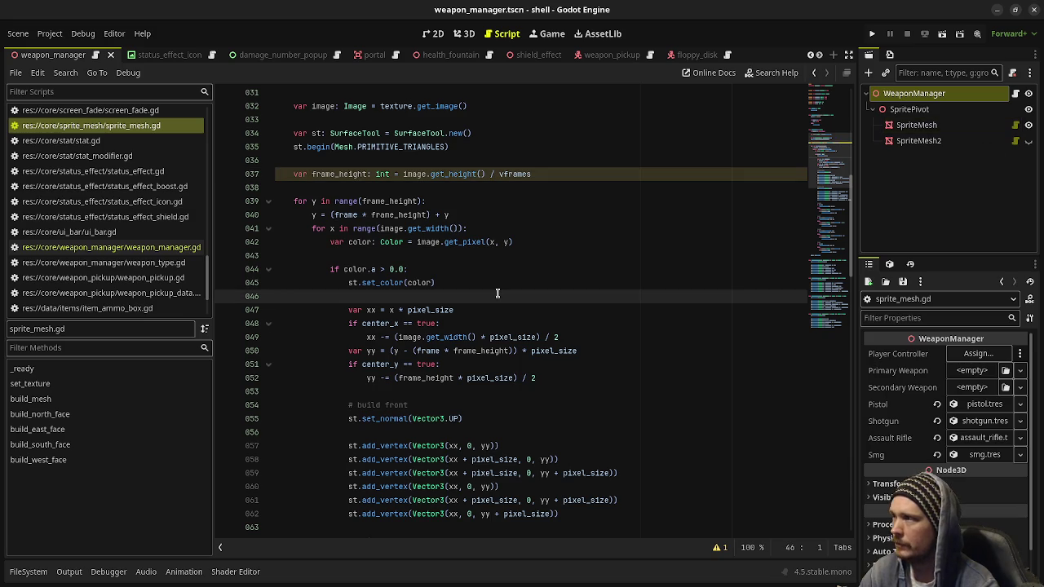
key(ctrl+a)
Step: Locate the core/sprite_mesh folder in FileSystem, then minimize the shell editor window
click(28, 571)
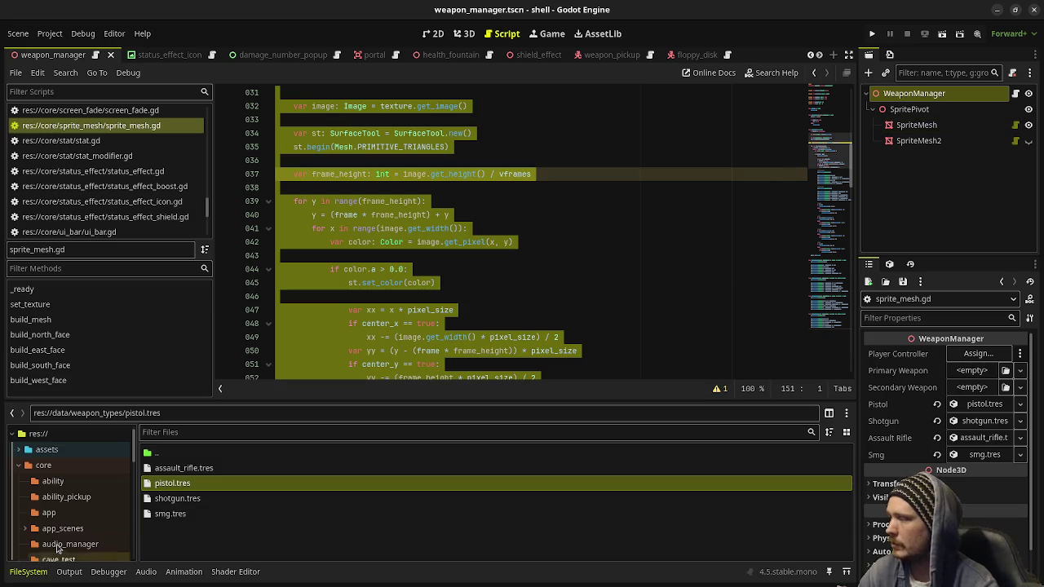
scroll(57, 494, down, 5)
scroll(57, 496, down, 5)
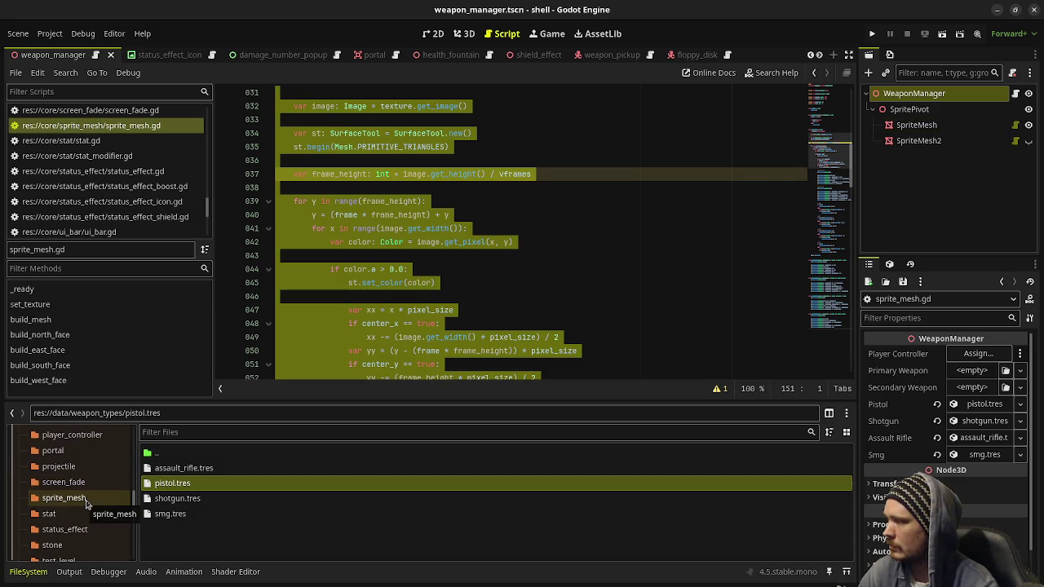
click(59, 498)
scroll(74, 498, up, 5)
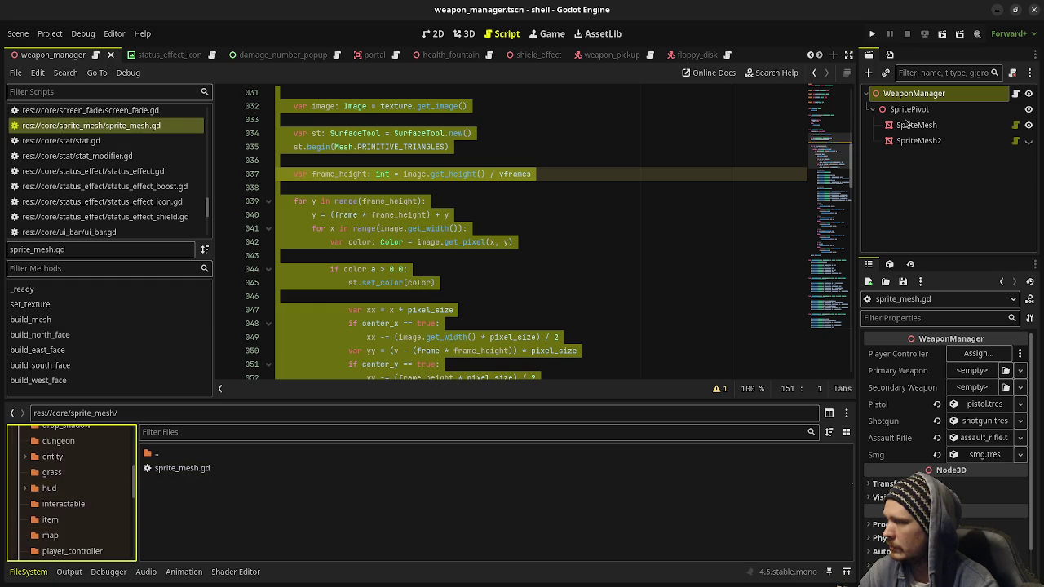
click(998, 11)
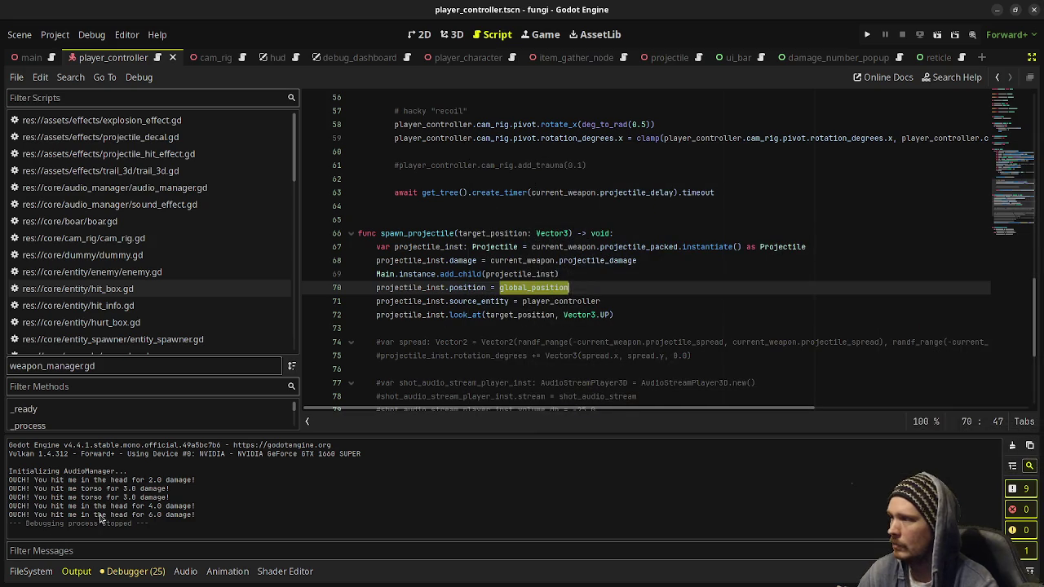
Step: Create a 'sprite_mesh' folder inside res://src in the epoch project and open it
click(999, 10)
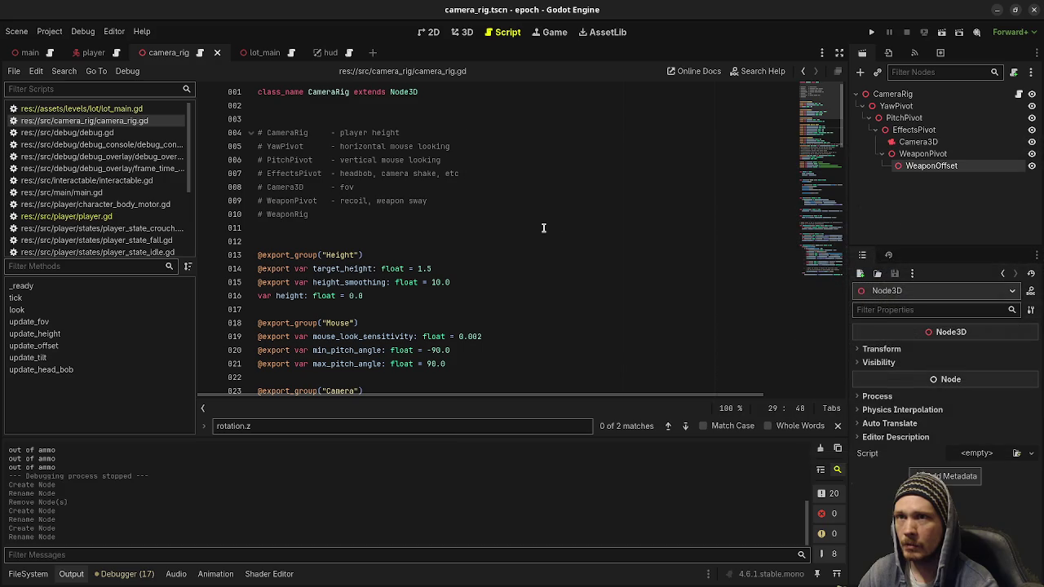
click(28, 573)
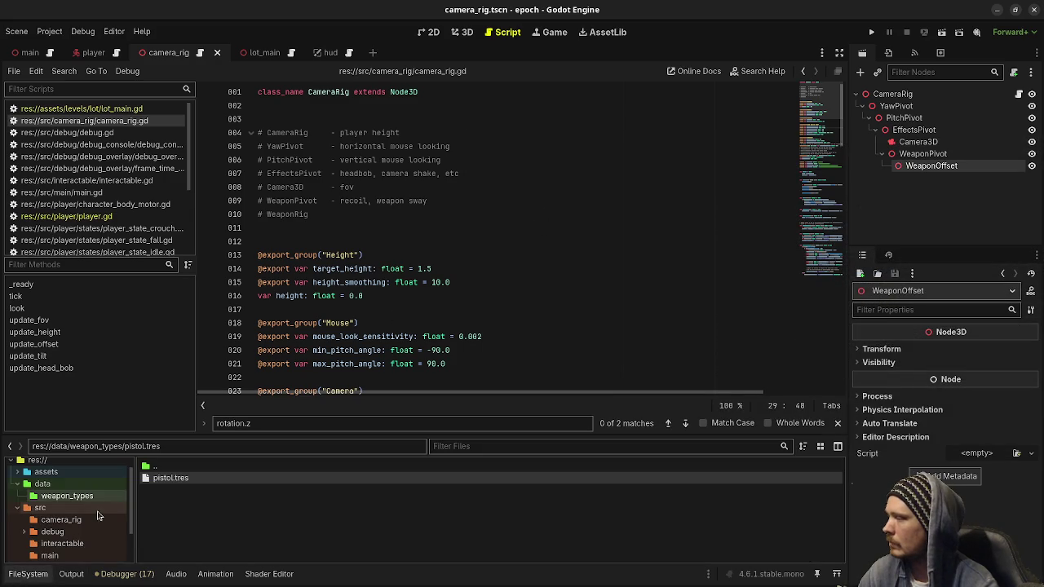
click(40, 507)
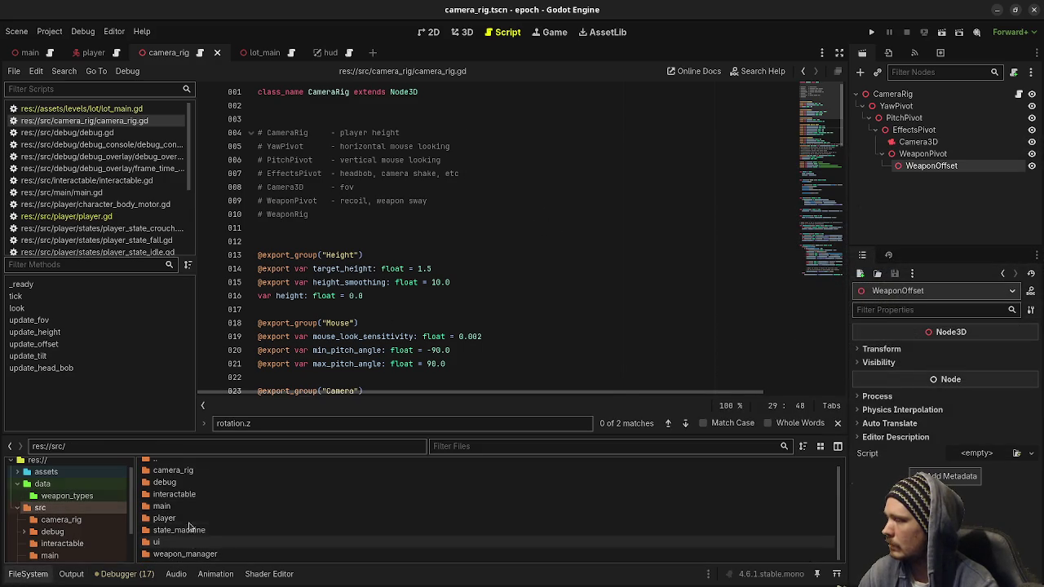
scroll(155, 513, up, 1)
right_click(71, 512)
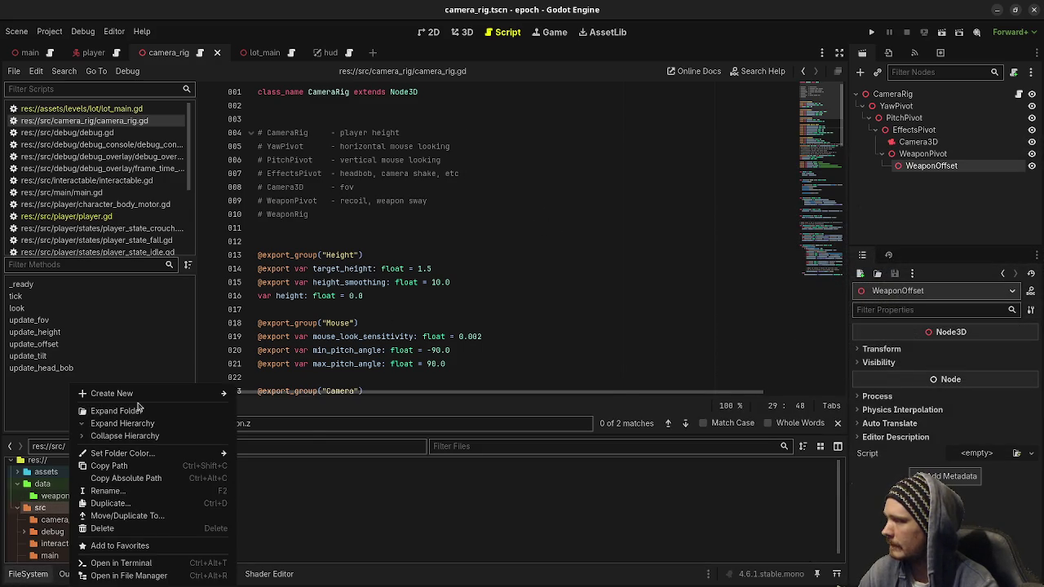
mouse_move(188, 393)
click(255, 394)
text(sprite_mesh)
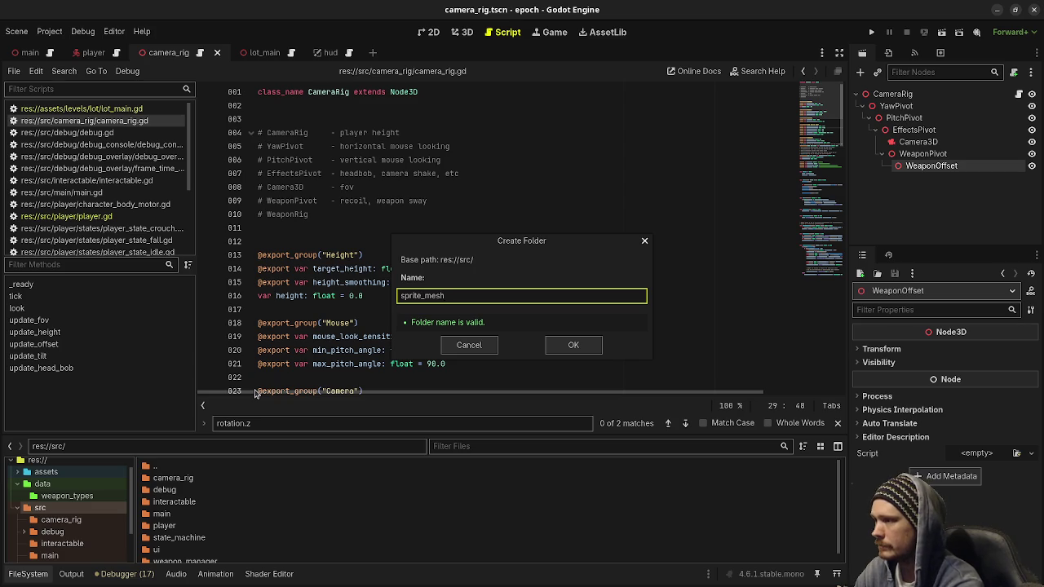
key(Return)
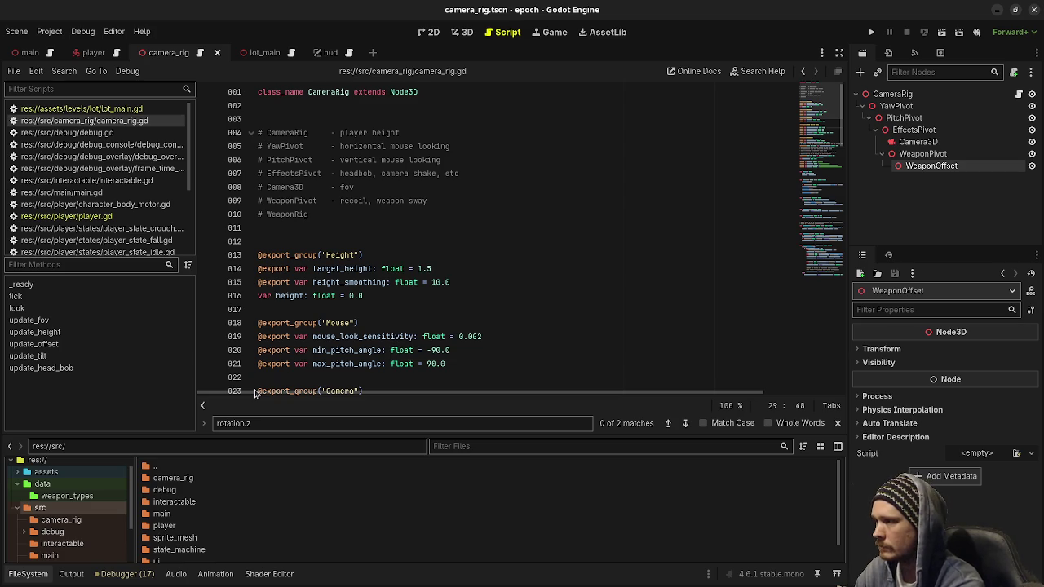
double_click(200, 539)
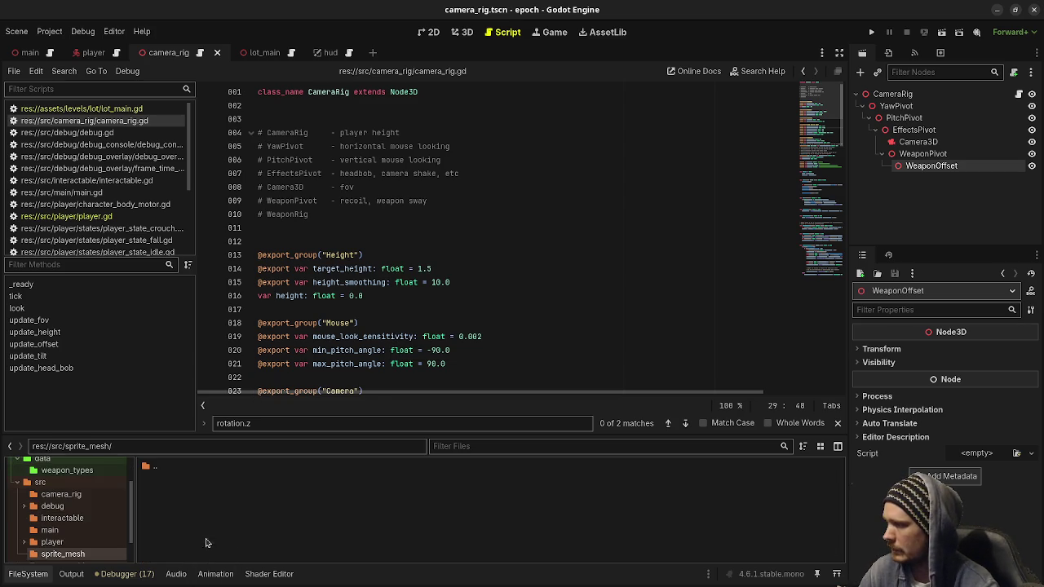
Step: Add a new sprite_mesh.gd script there and replace its template with the copied SpriteMesh code
right_click(204, 501)
click(241, 523)
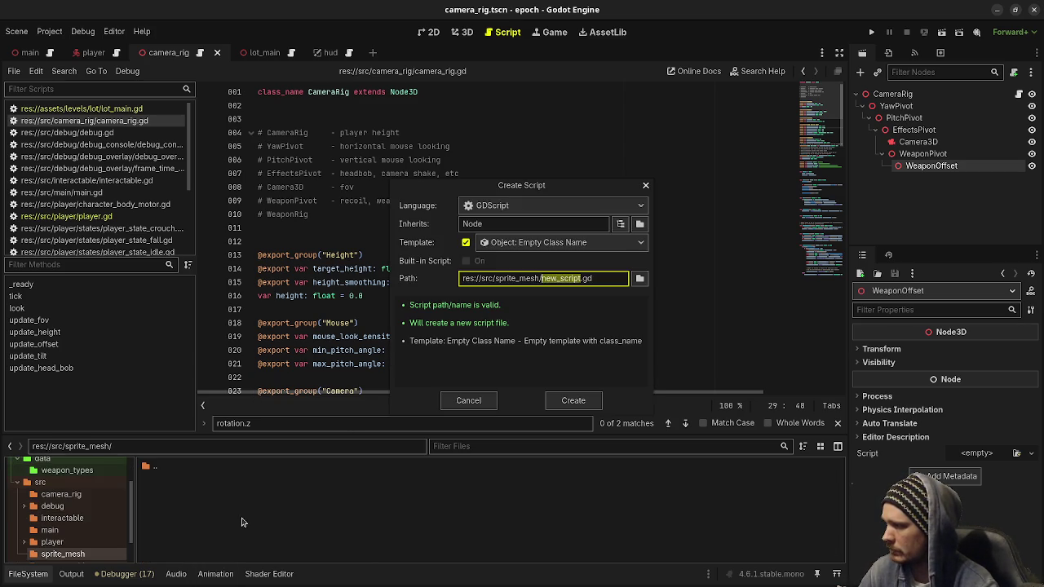
text(sprite_mesh)
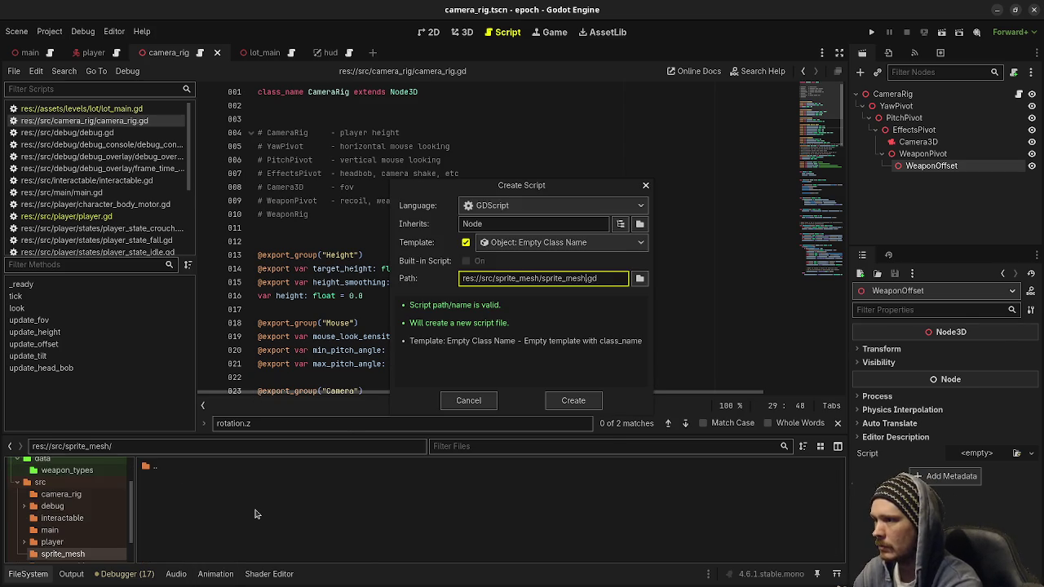
key(Return)
click(343, 254)
click(227, 104)
click(348, 176)
key(ctrl+a)
key(ctrl+v)
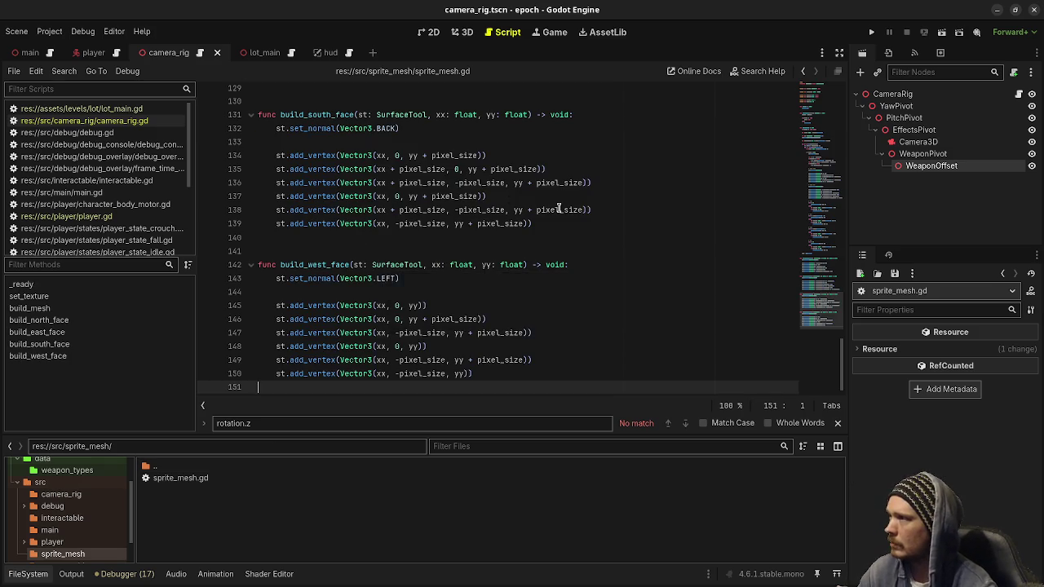
scroll(554, 208, up, 2)
scroll(558, 208, up, 20)
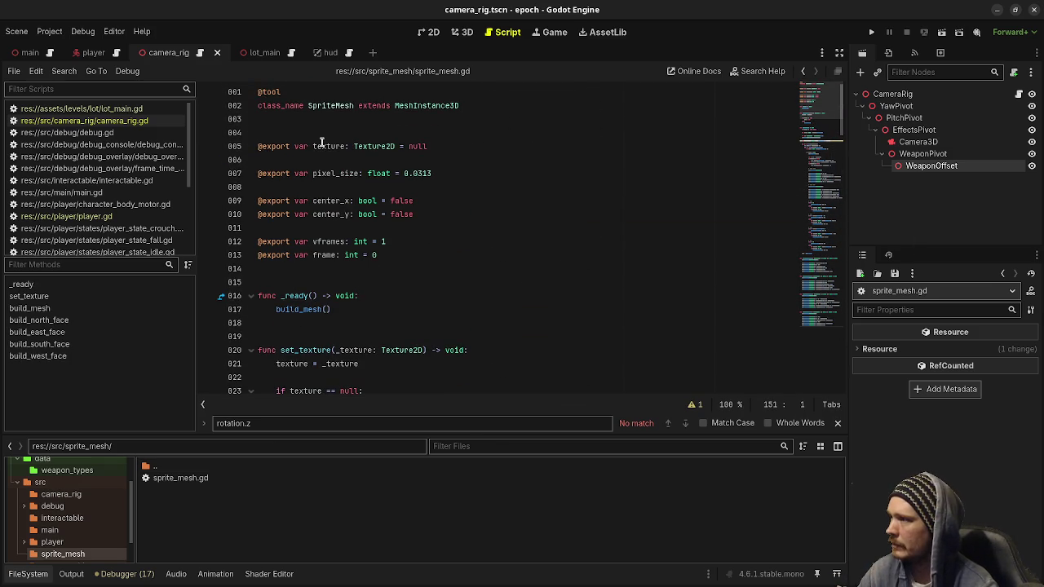
double_click(324, 146)
scroll(302, 336, down, 6)
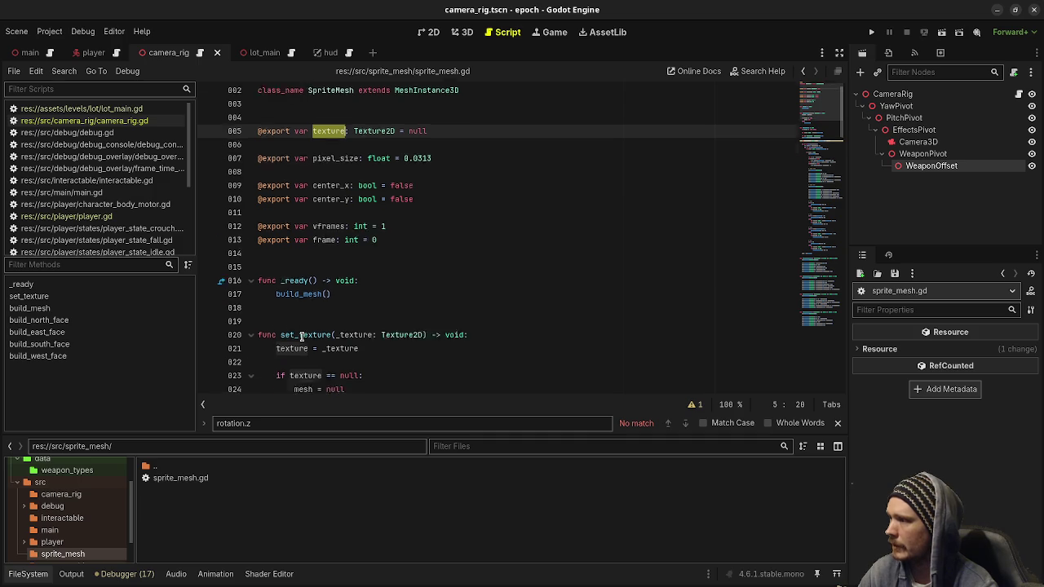
scroll(322, 269, down, 15)
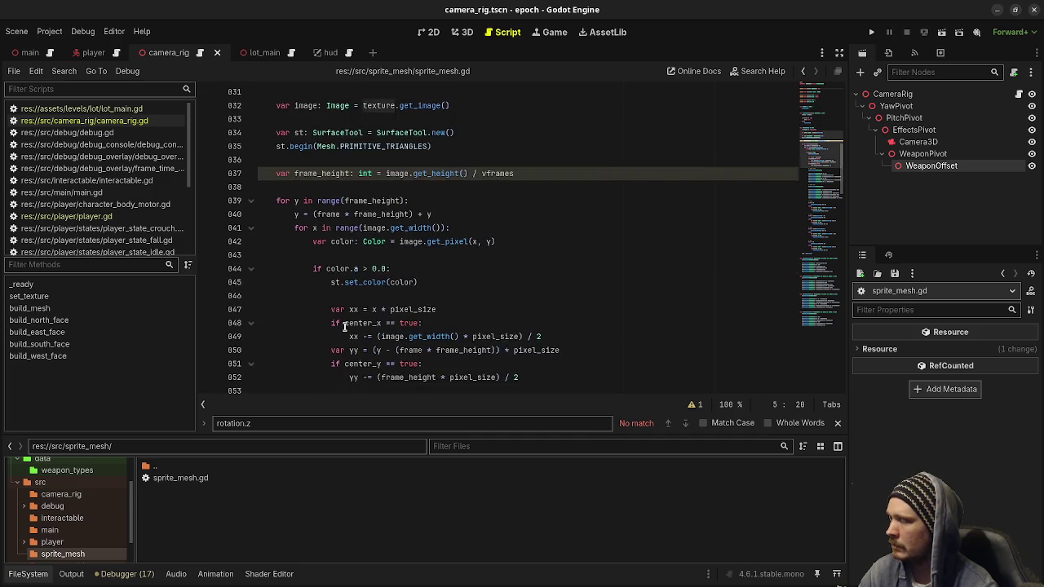
scroll(344, 327, down, 19)
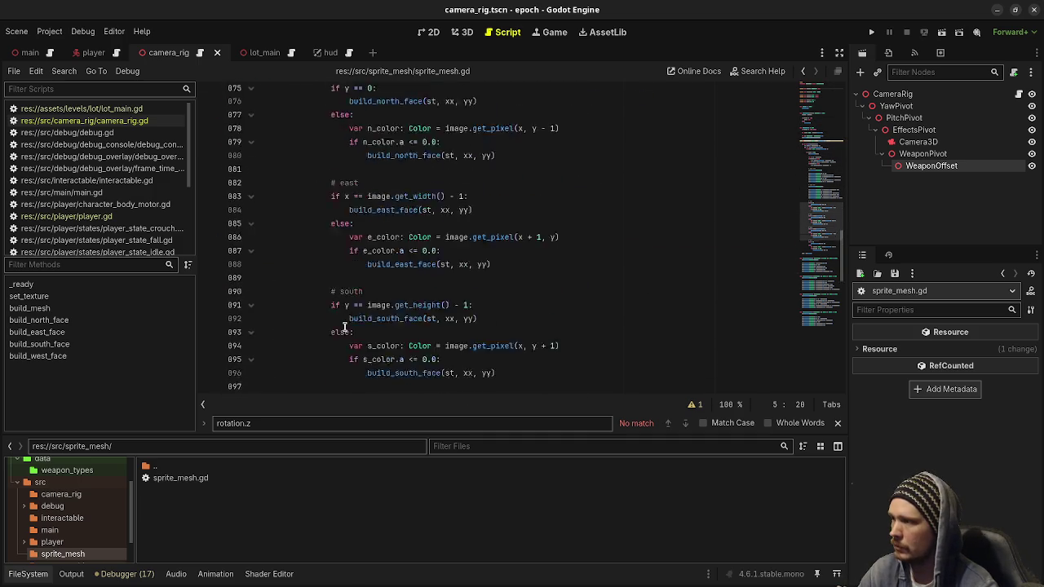
mouse_move(815, 327)
mouse_down()
mouse_move(804, 217)
mouse_move(812, 98)
mouse_up()
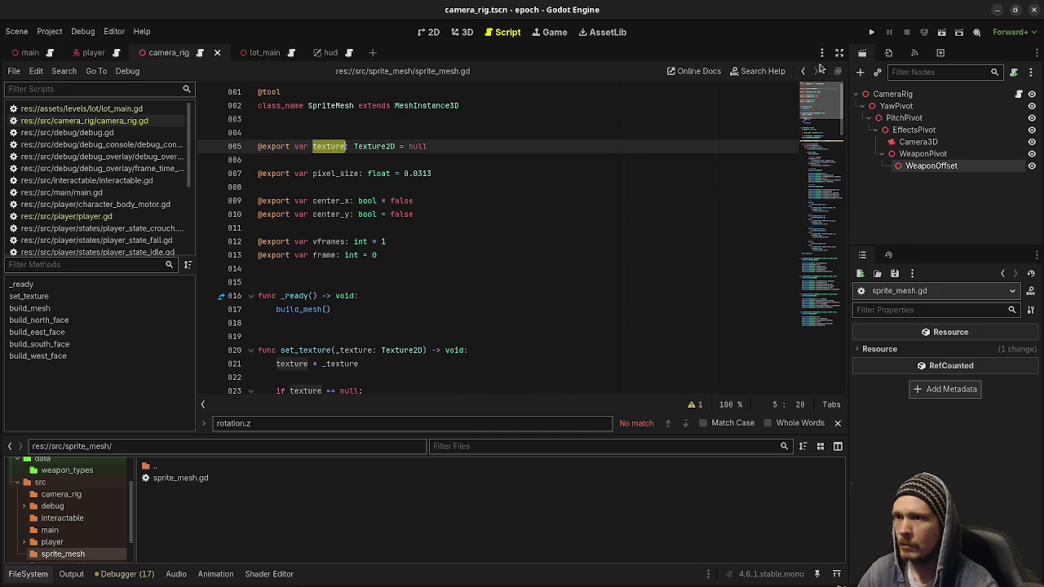
key(ctrl+F2)
Step: Delete the WeaponOffset node from under WeaponPivot
click(922, 153)
click(907, 167)
click(905, 168)
right_click(901, 168)
click(898, 168)
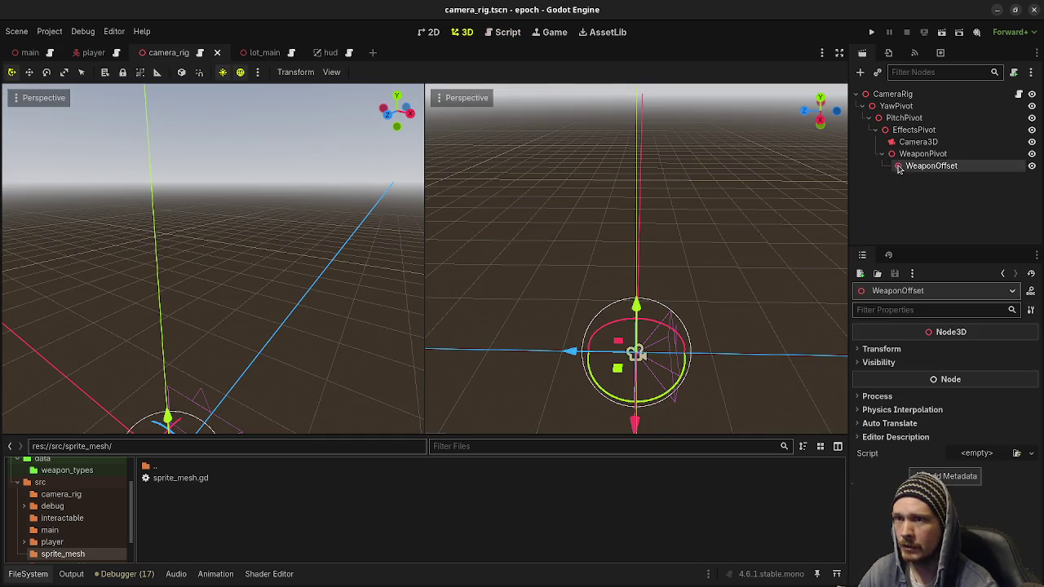
double_click(898, 168)
right_click(897, 168)
click(897, 440)
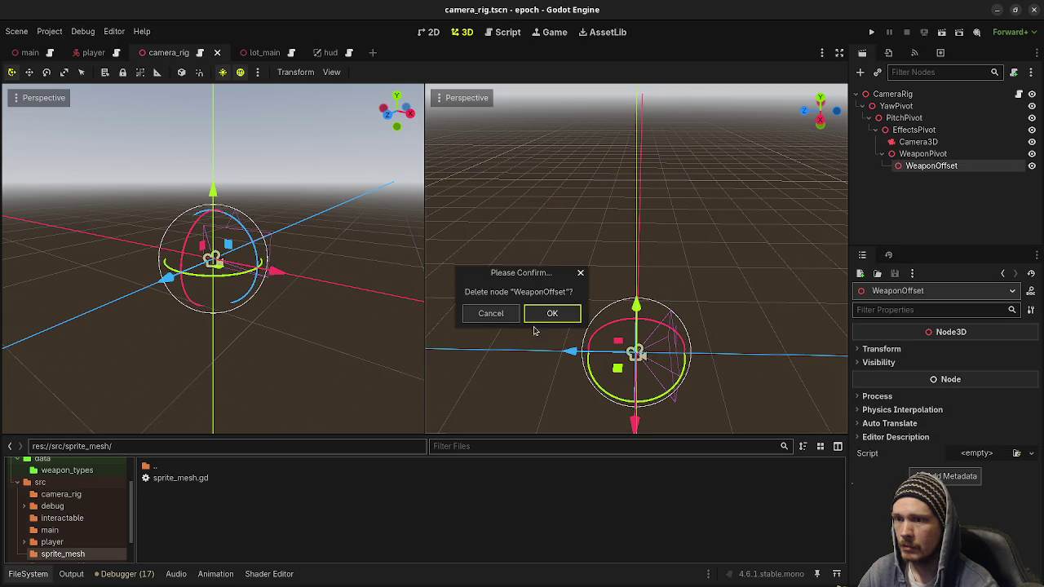
click(551, 314)
Step: Add a SpriteMesh child node to WeaponPivot and save the camera rig scene
click(921, 154)
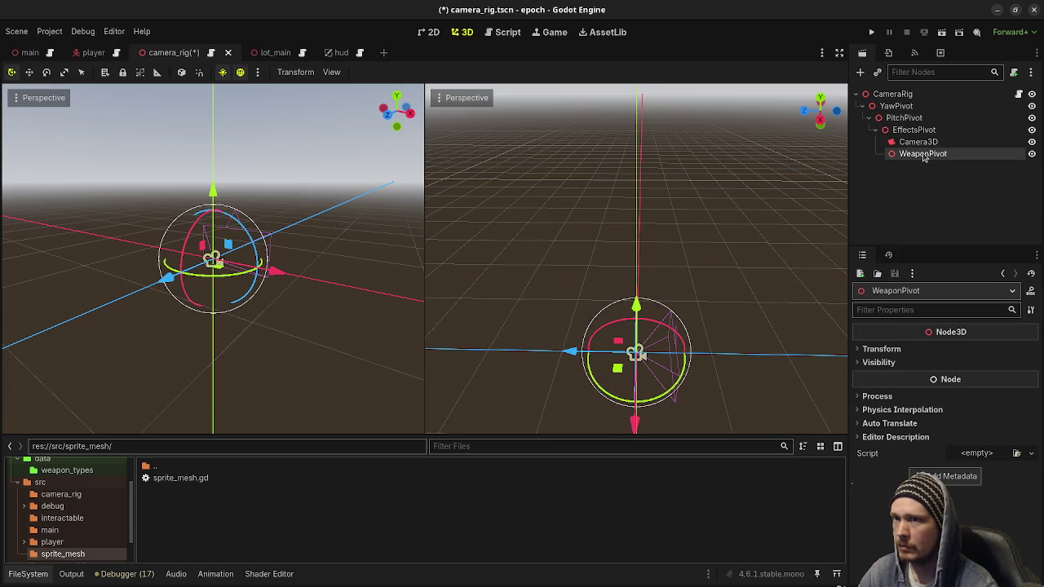
key(ctrl+a)
text(sprite)
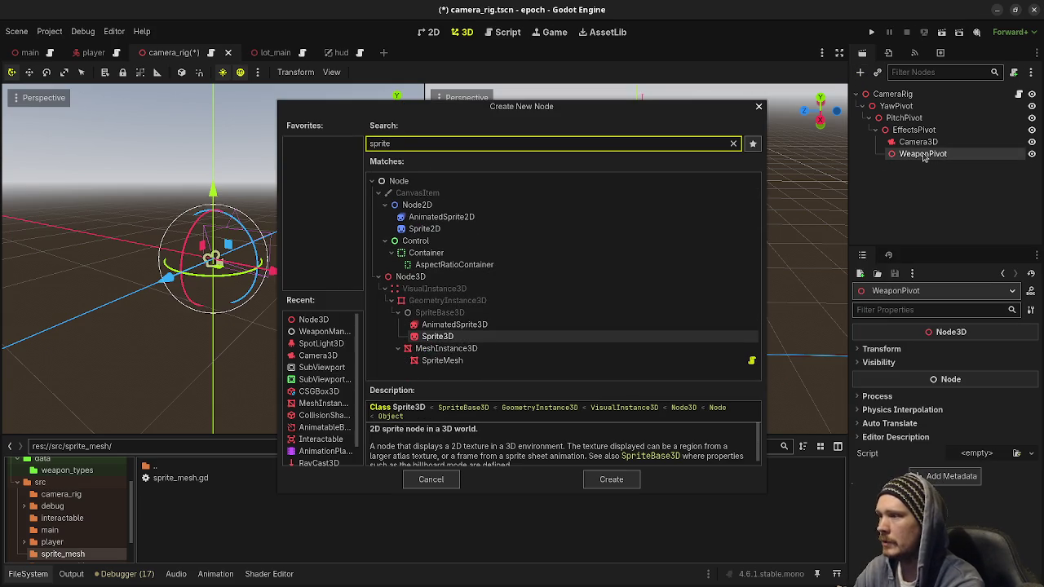
text(_mesh)
key(Return)
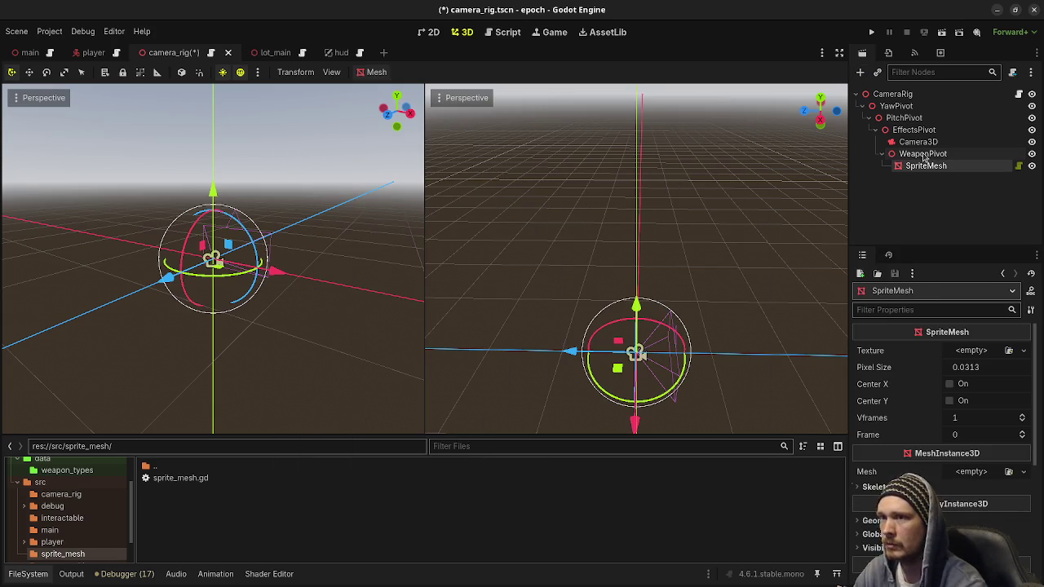
key(ctrl+s)
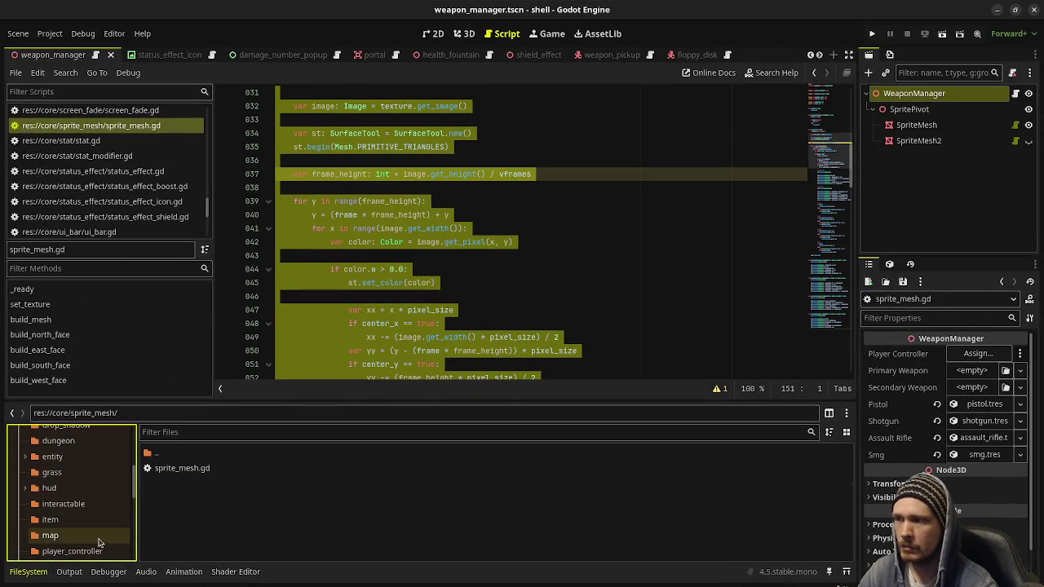
Step: Open res://assets, select pistol.png and reveal it in the system file manager
scroll(54, 538, down, 3)
scroll(54, 534, down, 5)
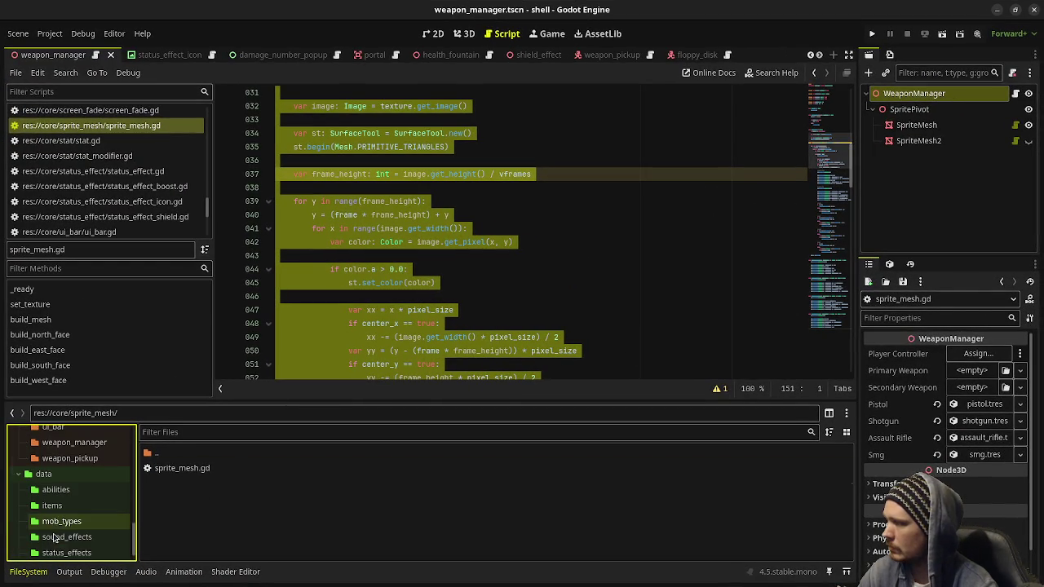
scroll(55, 514, up, 10)
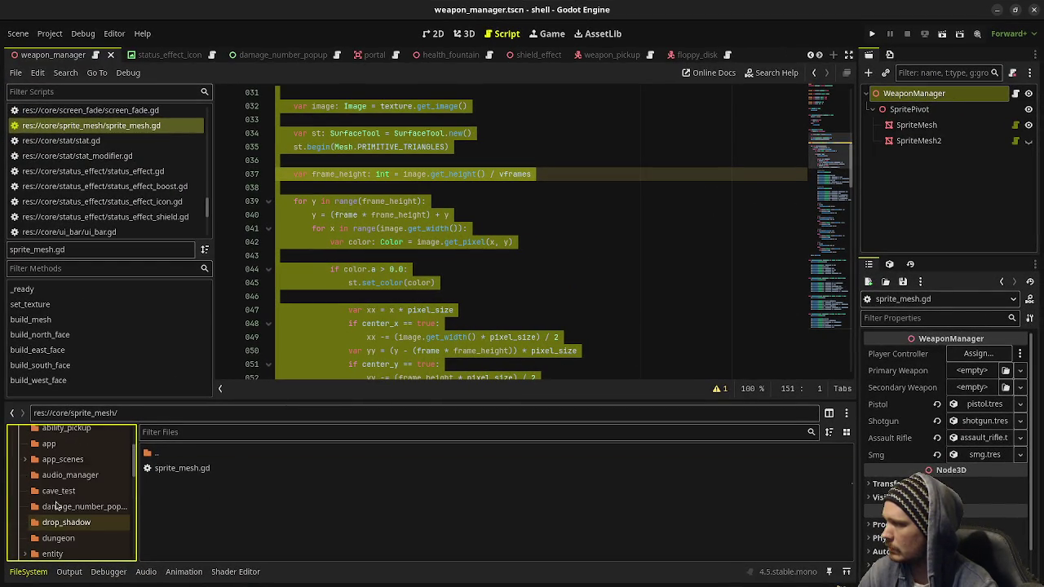
click(55, 467)
scroll(200, 473, down, 3)
scroll(202, 477, down, 2)
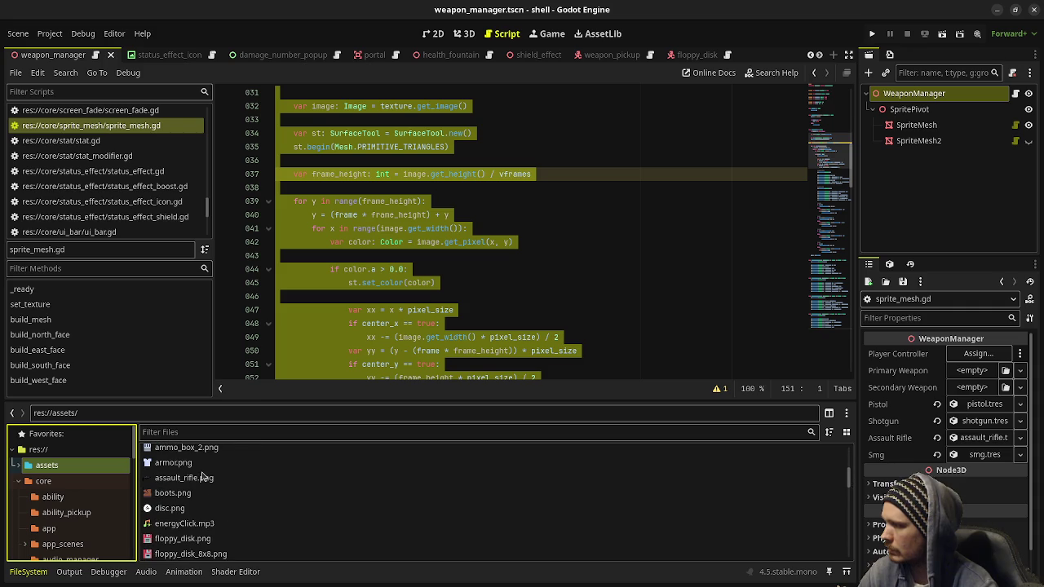
scroll(192, 481, down, 5)
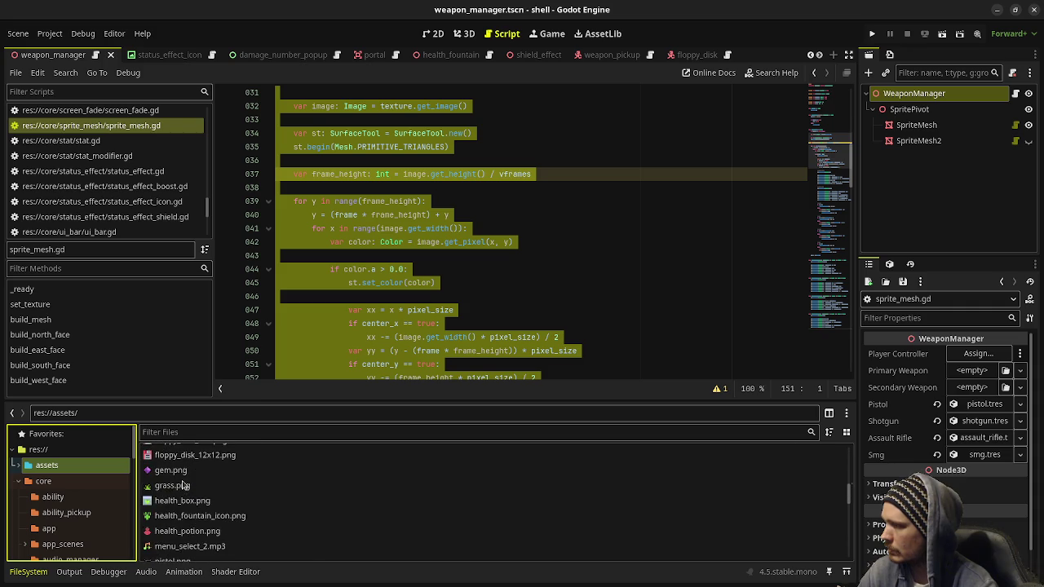
scroll(183, 486, down, 1)
click(184, 491)
right_click(185, 491)
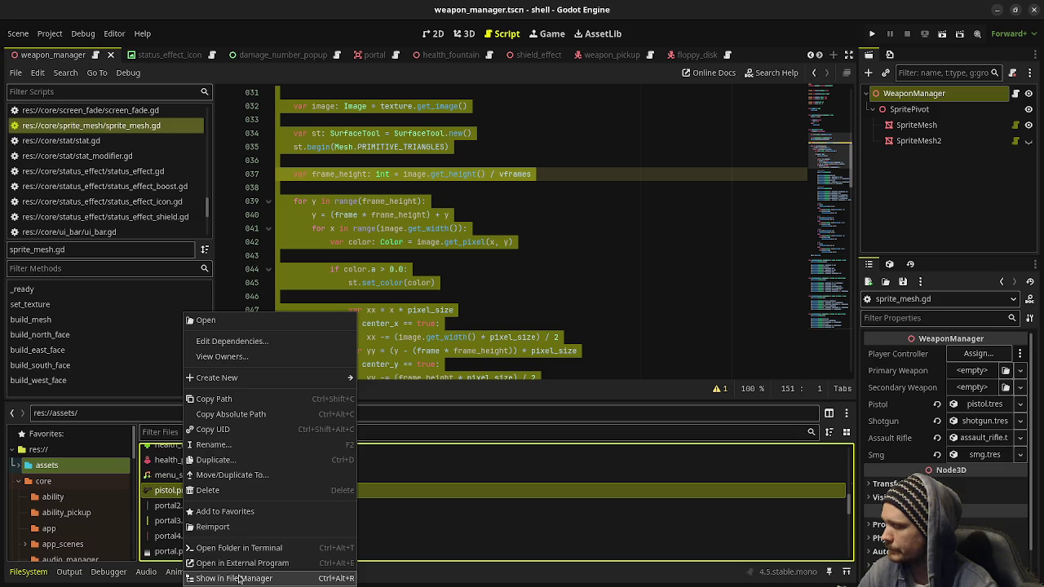
click(245, 578)
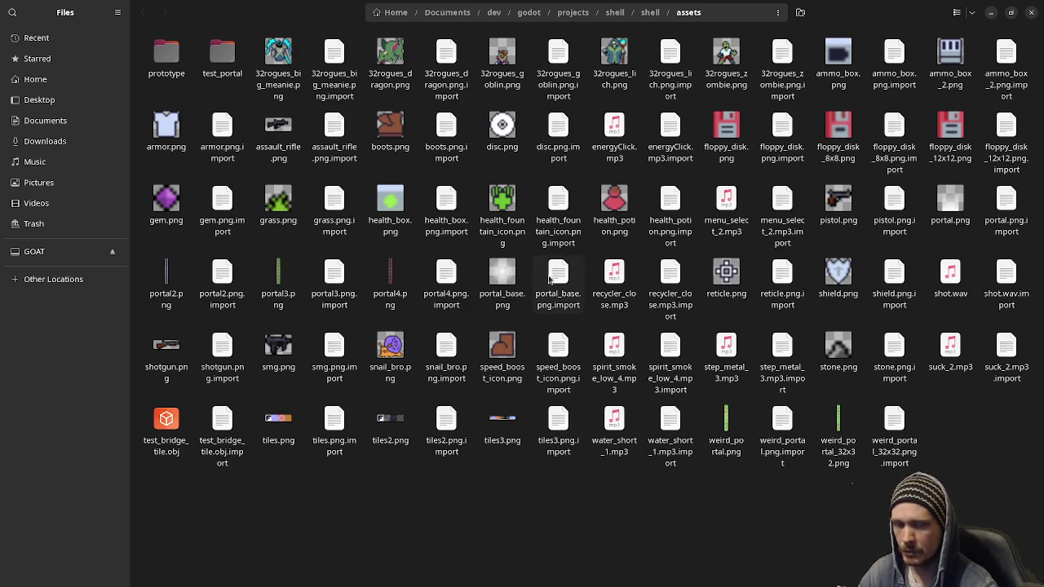
Step: Copy pistol.png in Files, then minimize both Files and the shell Godot editor
click(842, 210)
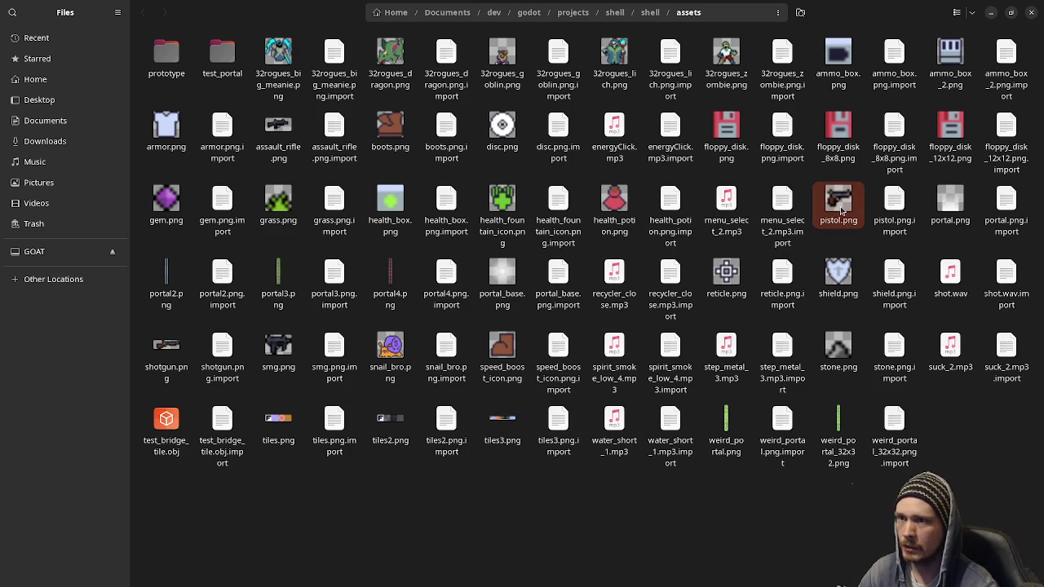
right_click(833, 209)
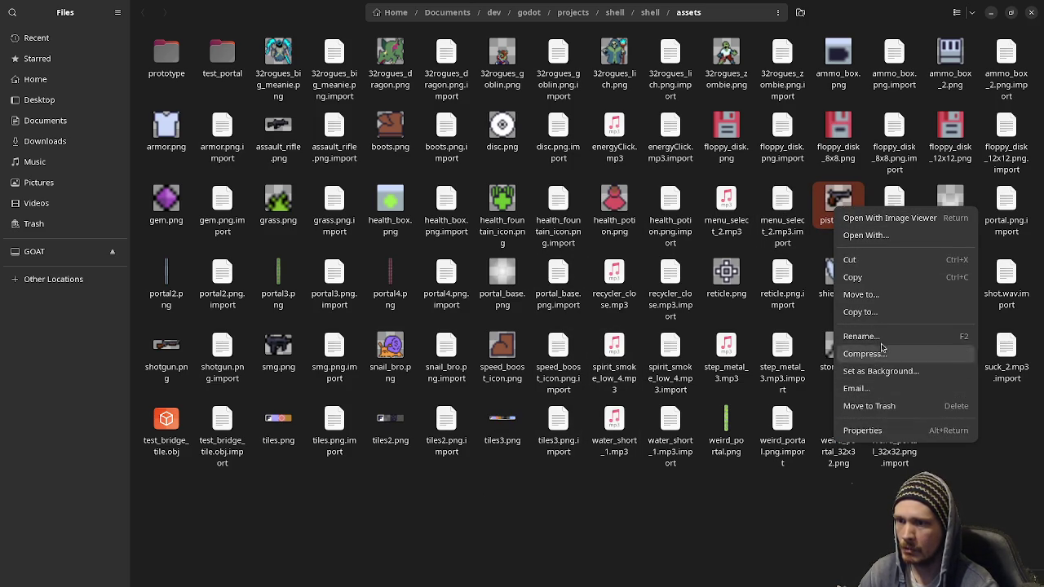
click(881, 277)
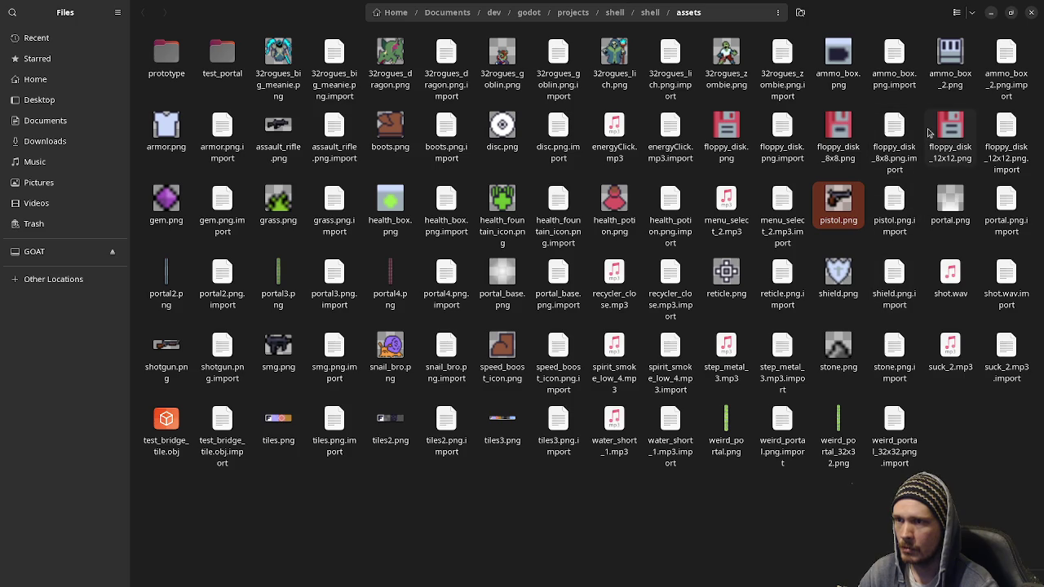
click(991, 13)
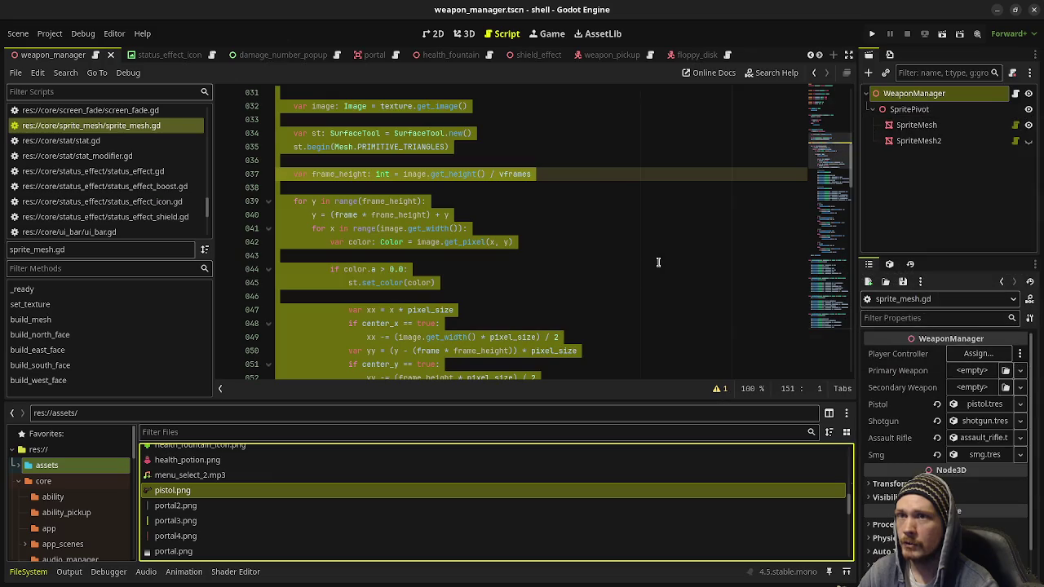
click(996, 11)
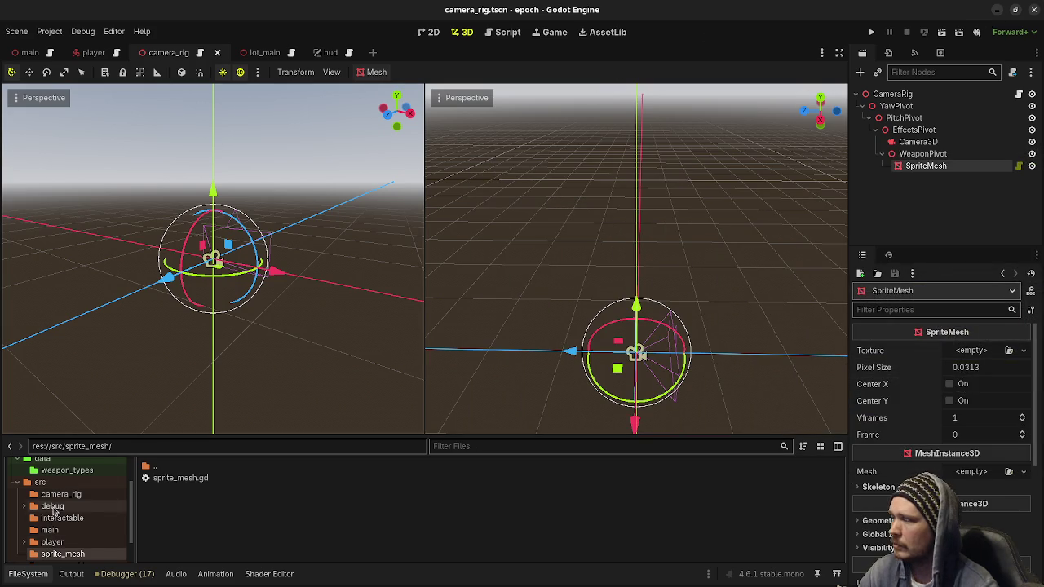
Step: Make a new 'textures' folder inside the epoch project's res://assets and open it
scroll(65, 506, up, 3)
click(46, 484)
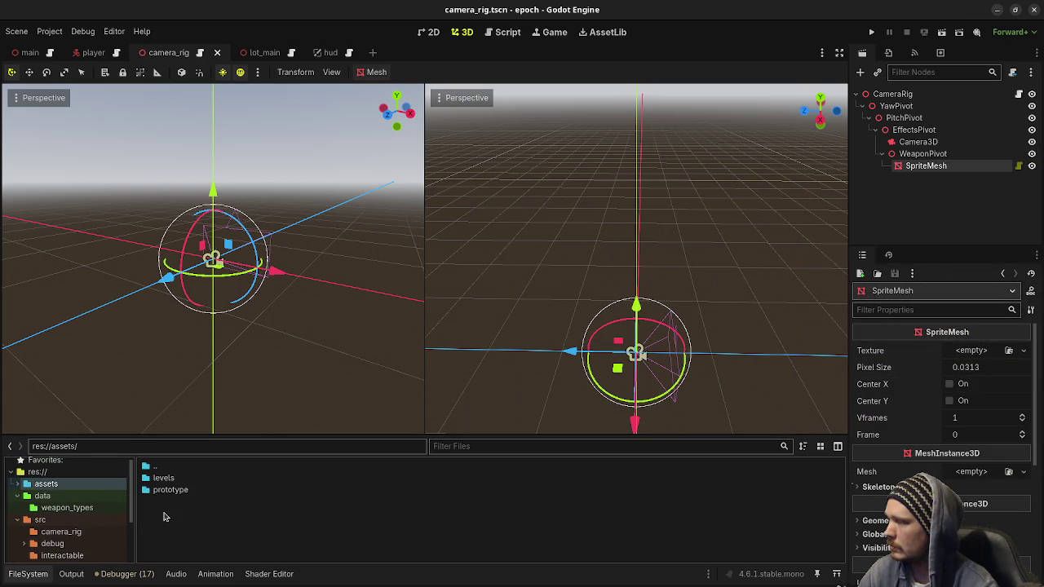
right_click(168, 514)
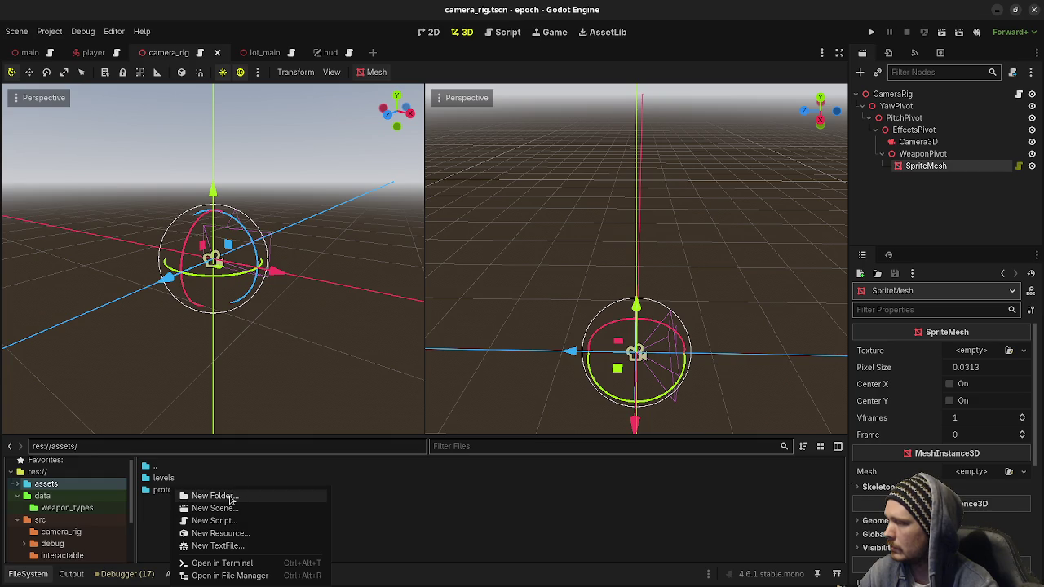
click(212, 496)
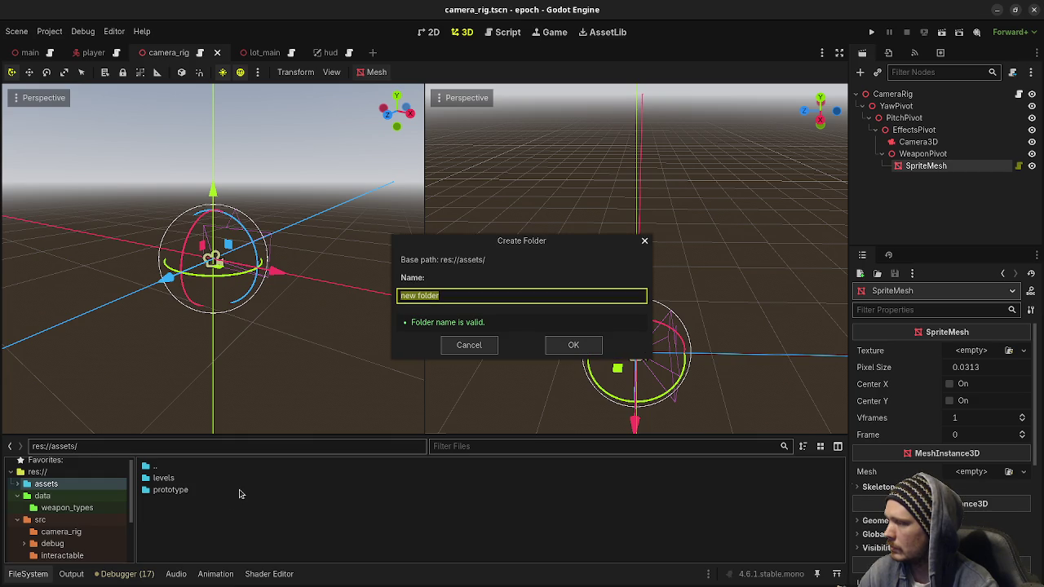
text(textures)
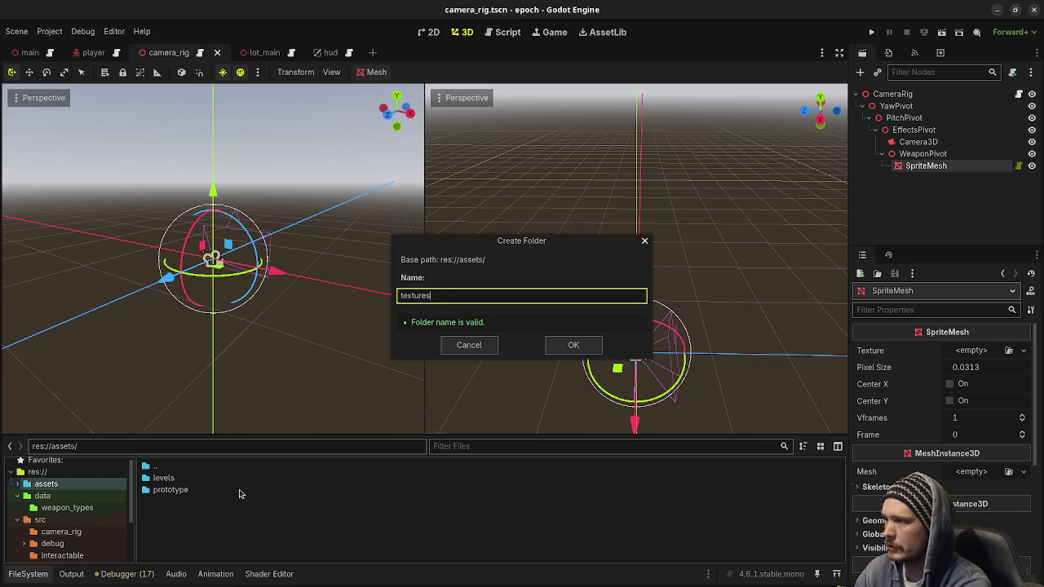
key(Return)
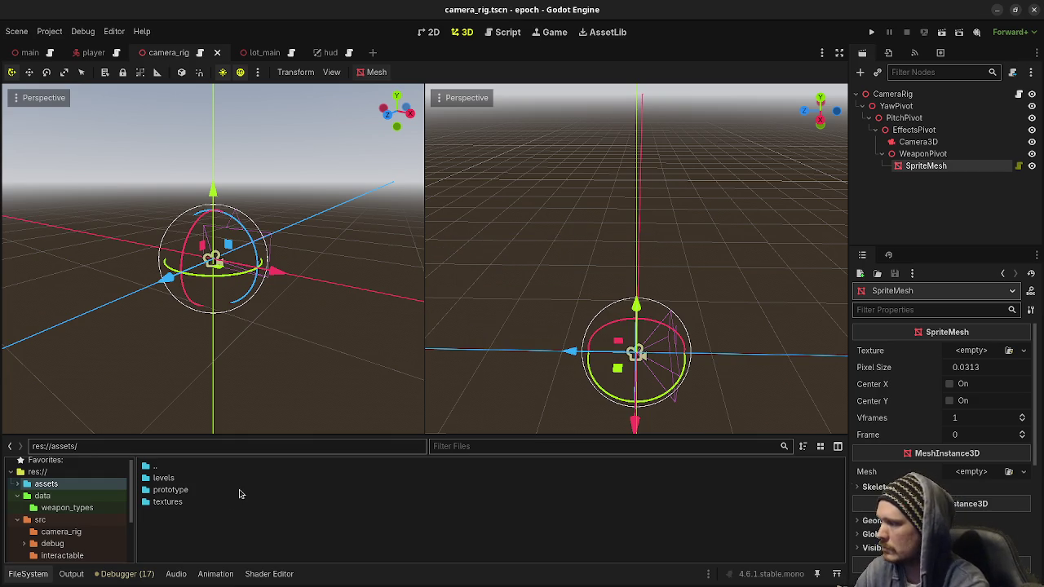
double_click(176, 510)
right_click(186, 511)
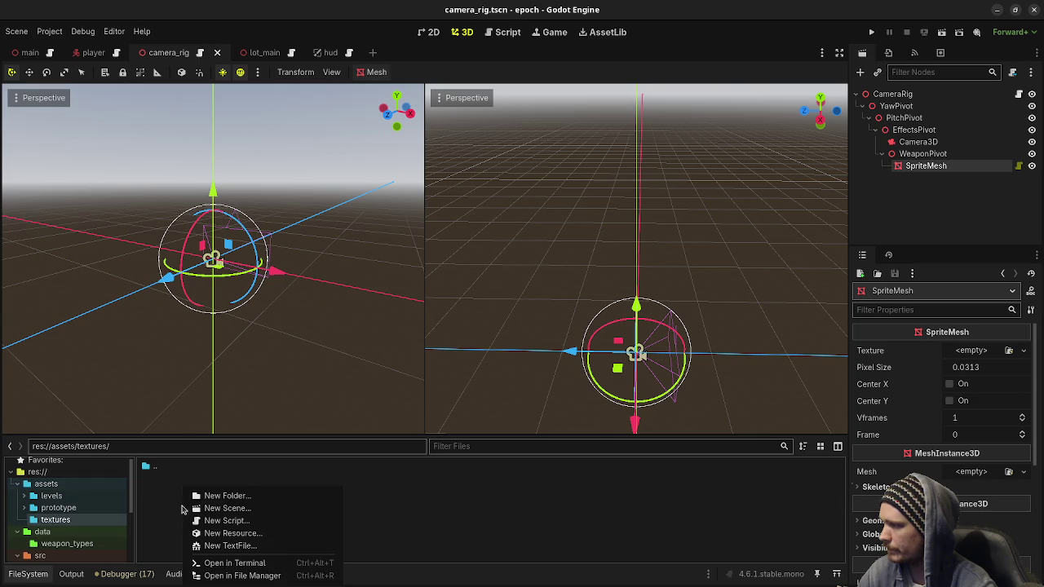
Step: Open the textures folder in Files, paste pistol.png into it, and minimize Files
click(248, 575)
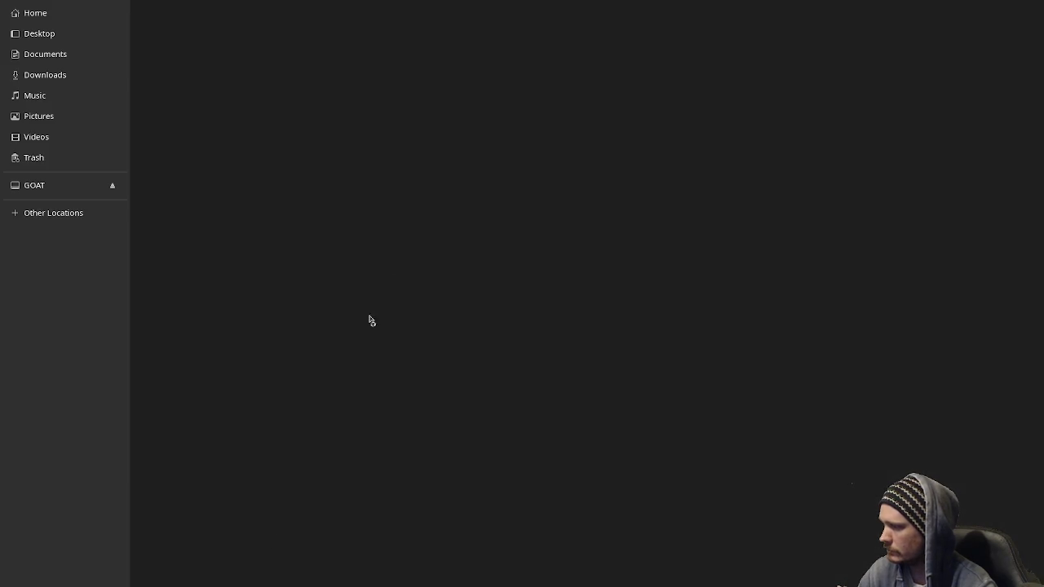
right_click(433, 232)
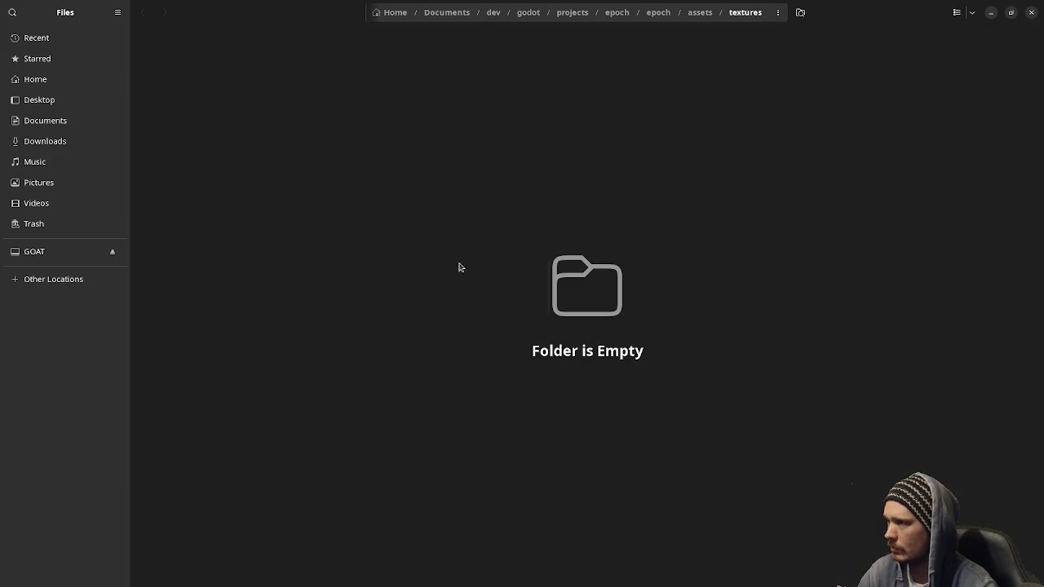
click(470, 281)
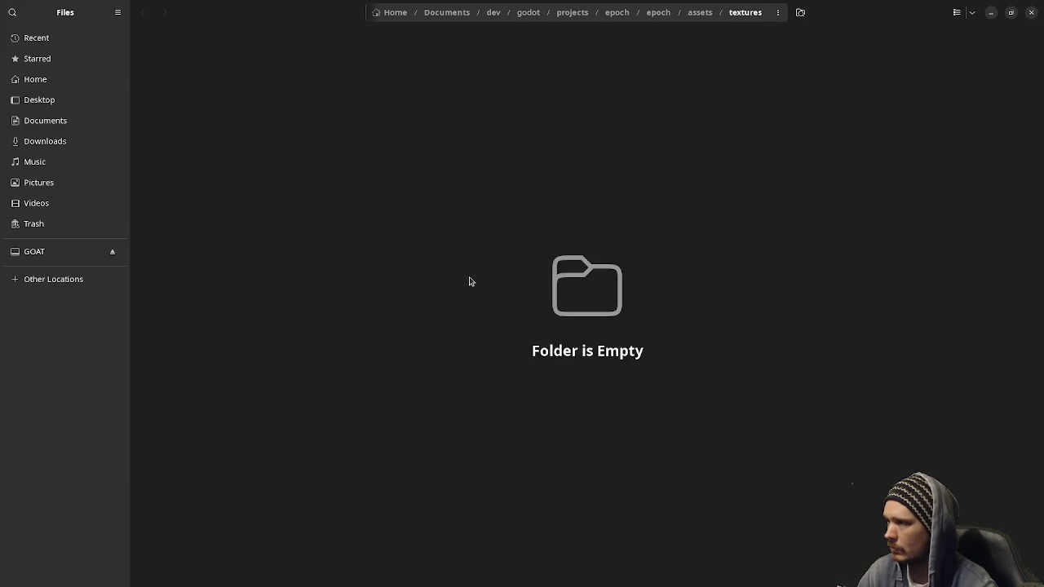
click(991, 12)
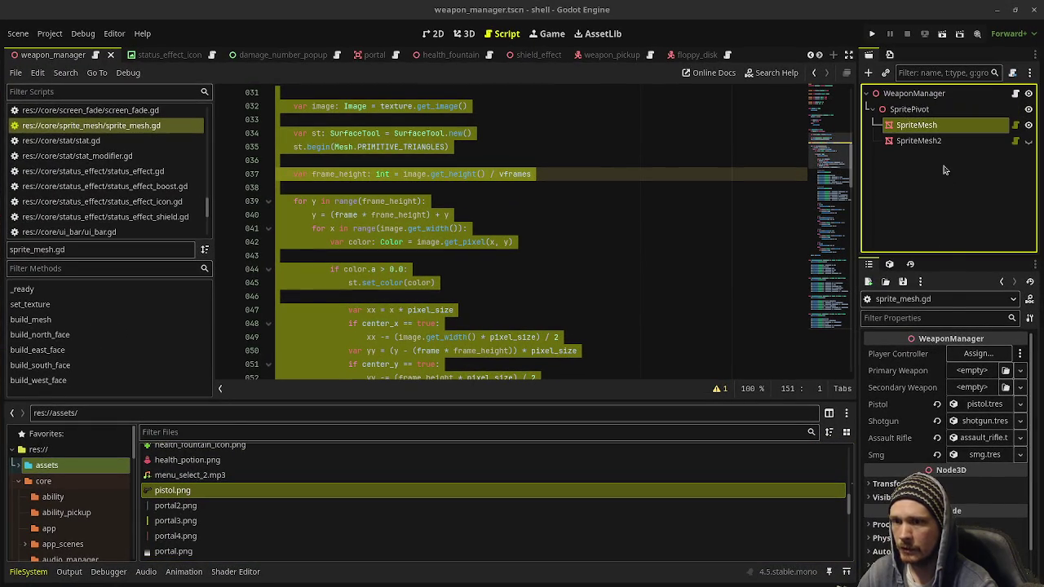
Step: Check the reference pixel size on the shell project's SpriteMesh, then return to epoch
double_click(912, 128)
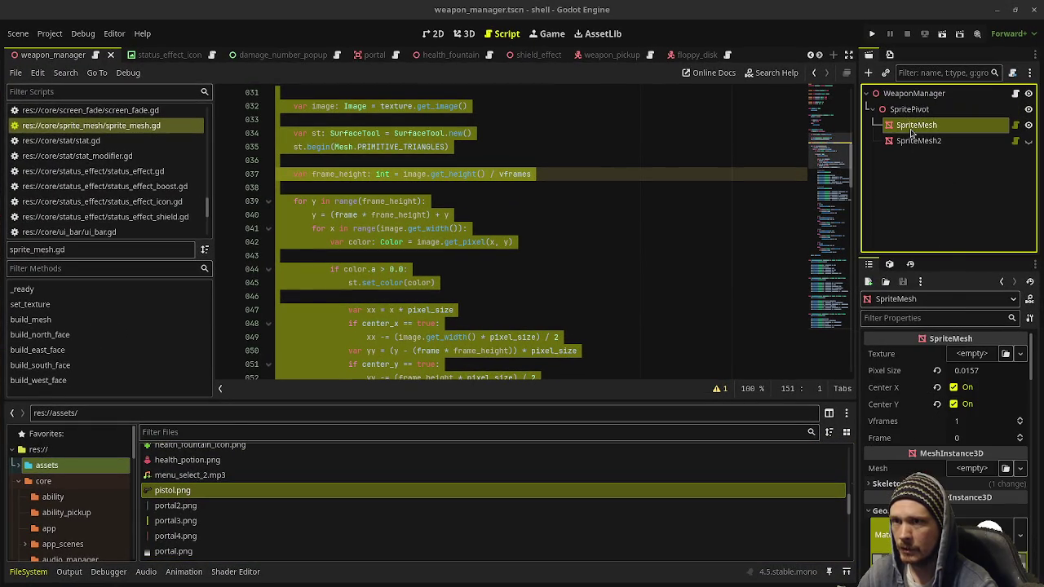
click(972, 372)
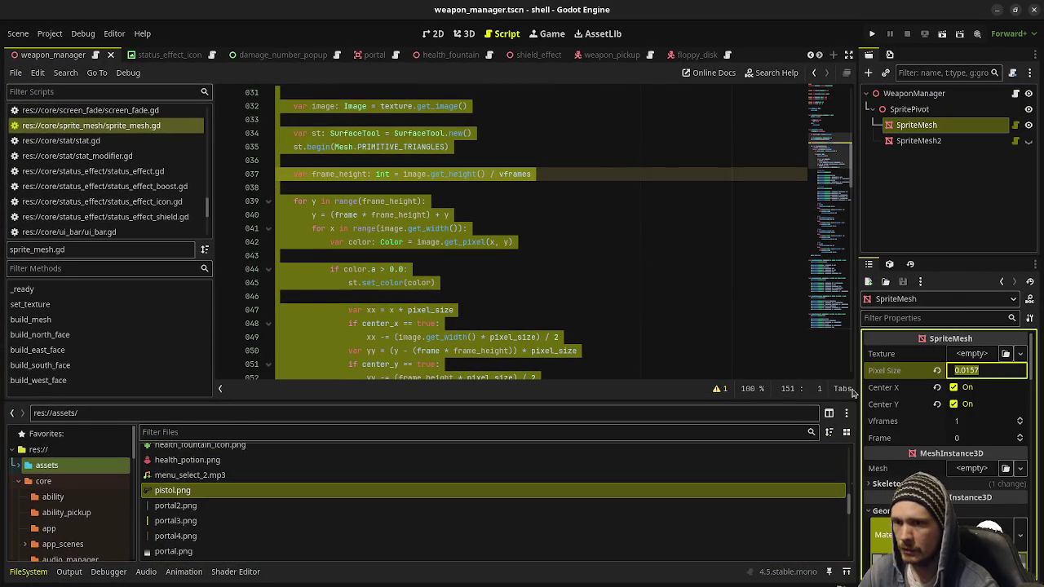
click(999, 9)
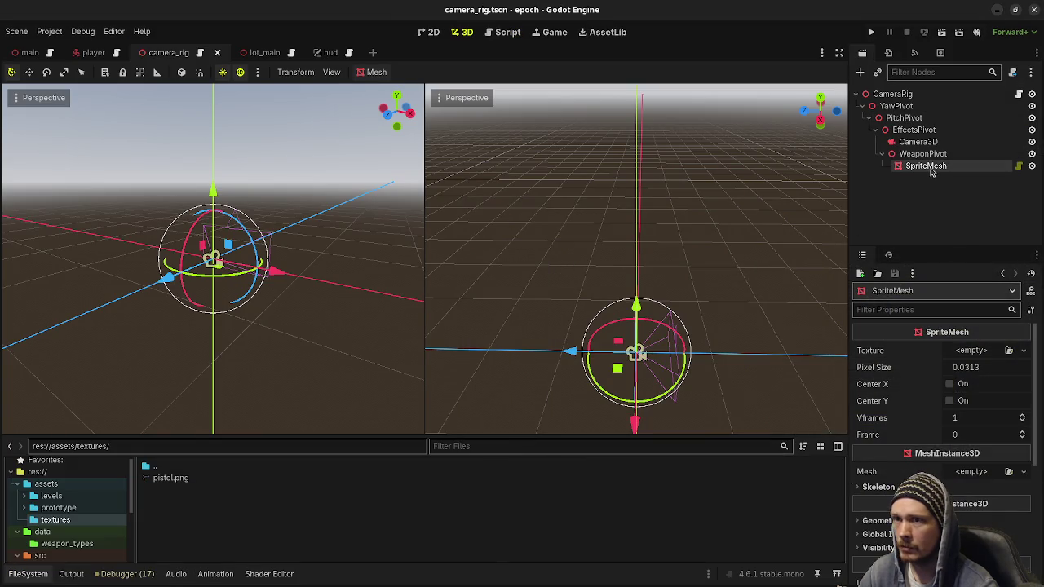
Step: Give SpriteMesh pixel size 0.0157, Center X and Y on, pistol.png texture; save and run
click(973, 370)
text(0.0157)
click(950, 384)
click(950, 402)
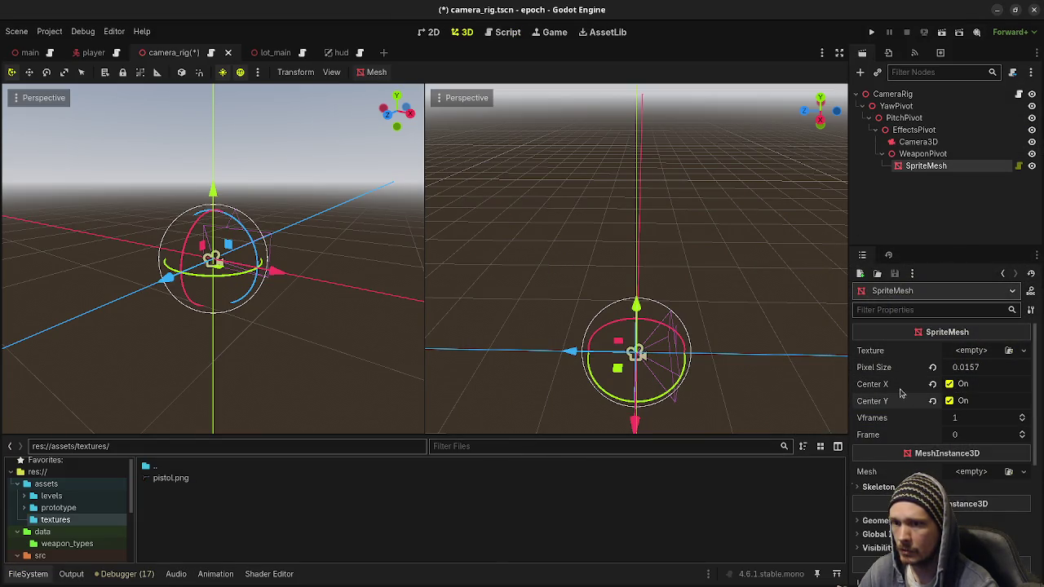
mouse_move(173, 478)
mouse_down()
mouse_move(394, 480)
mouse_move(969, 359)
mouse_up()
key(ctrl+s)
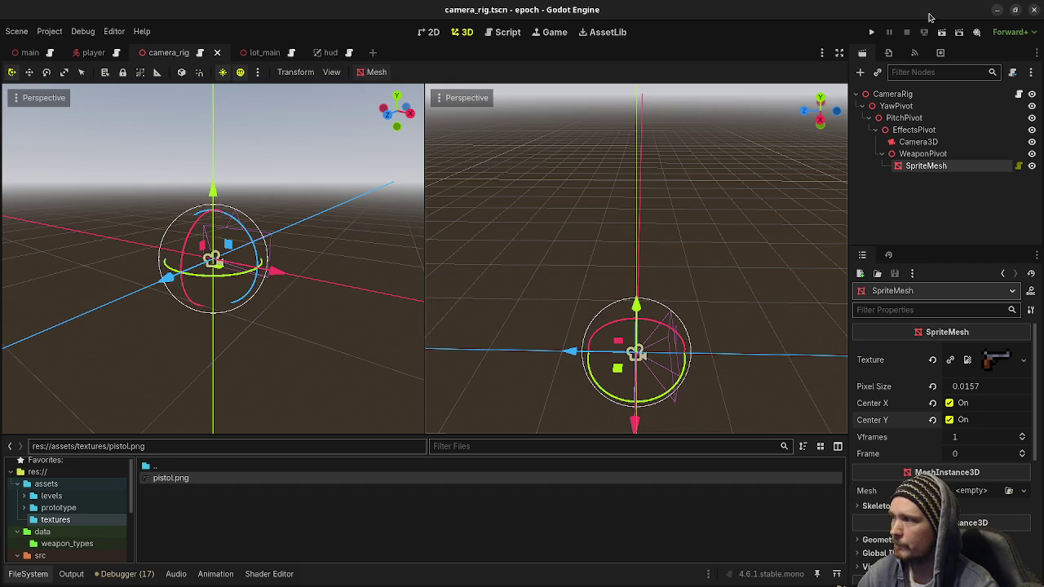
click(874, 31)
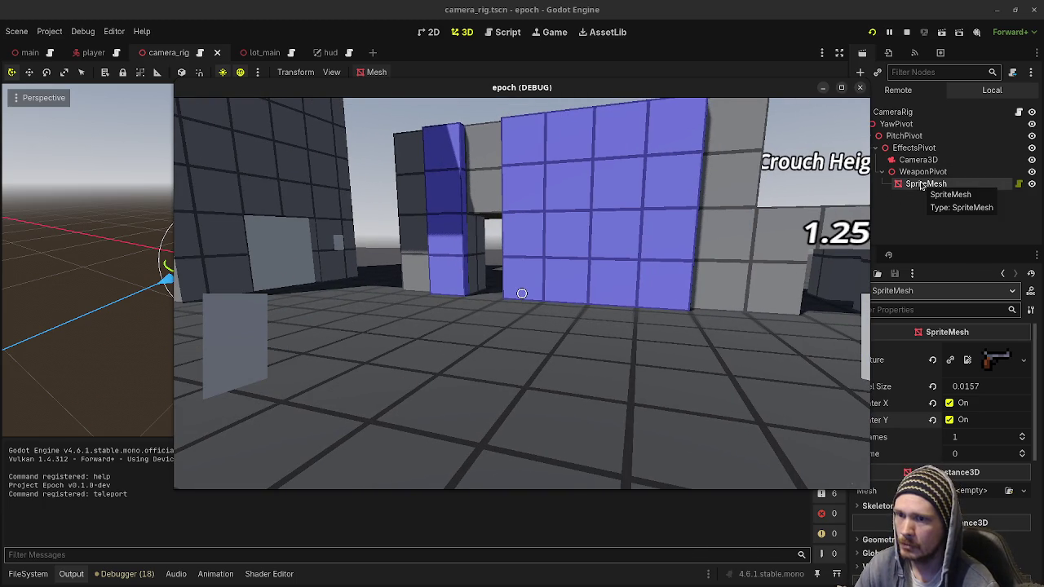
Step: Move the game window aside, focus and orbit the right view on the camera rig, then raise the game window
drag(771, 89, 730, 90)
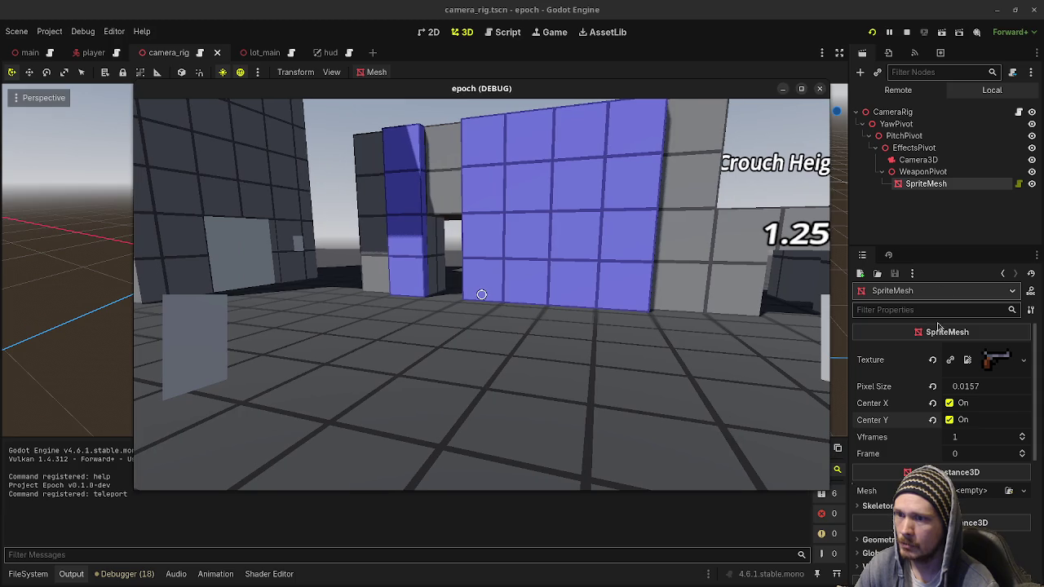
click(927, 184)
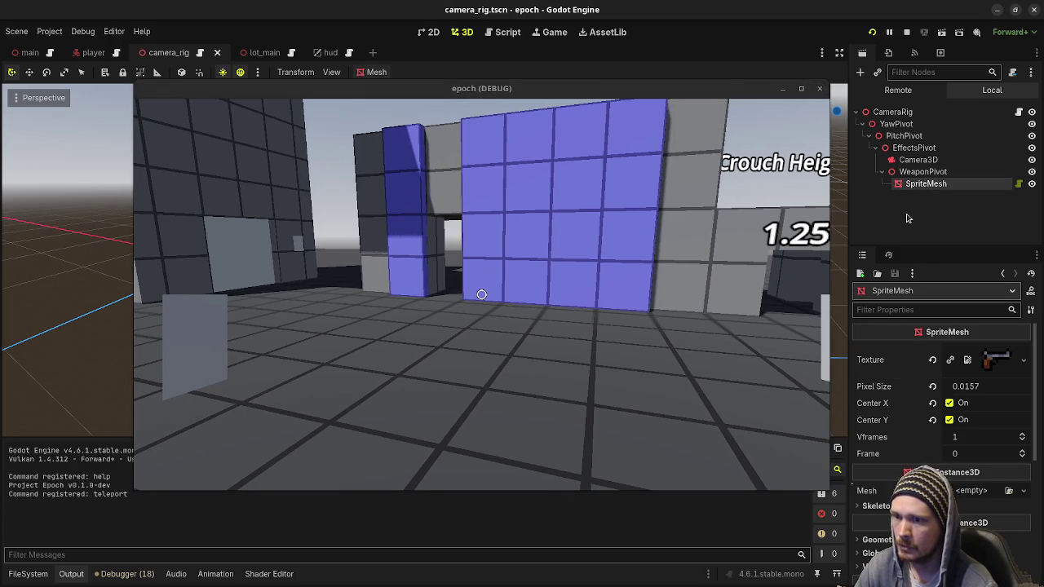
drag(665, 89, 607, 398)
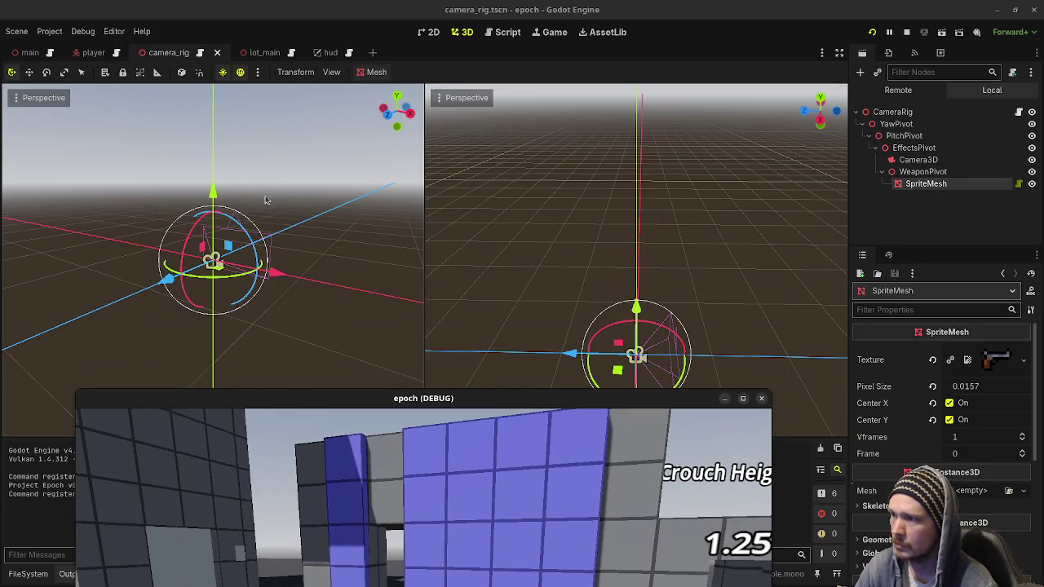
scroll(604, 293, up, 1)
key(f)
mouse_move(685, 312)
mouse_down()
mouse_move(671, 345)
mouse_move(664, 256)
mouse_move(665, 292)
mouse_up()
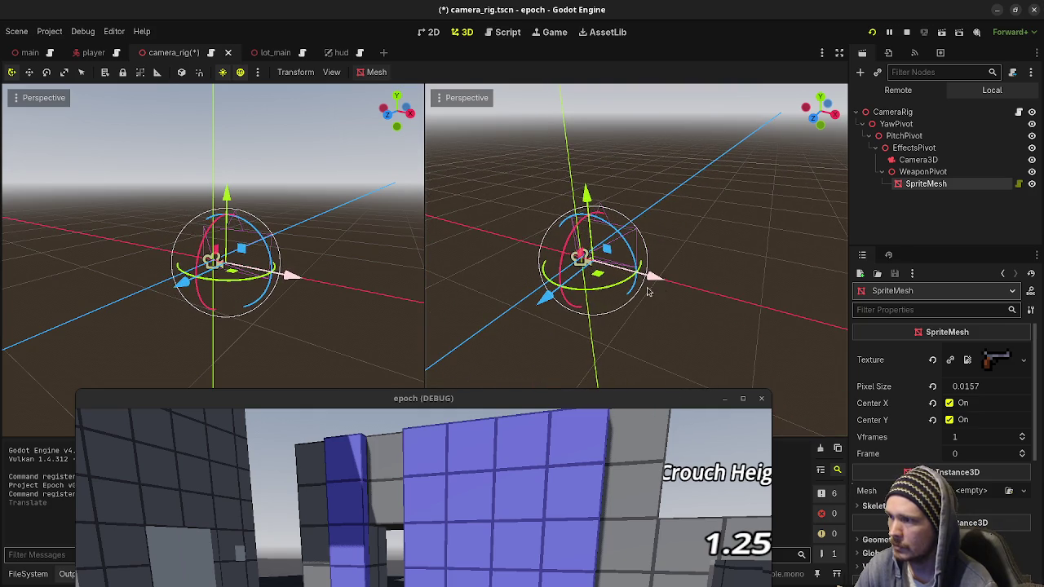
mouse_move(482, 398)
mouse_down()
mouse_move(442, 205)
mouse_move(444, 126)
mouse_up()
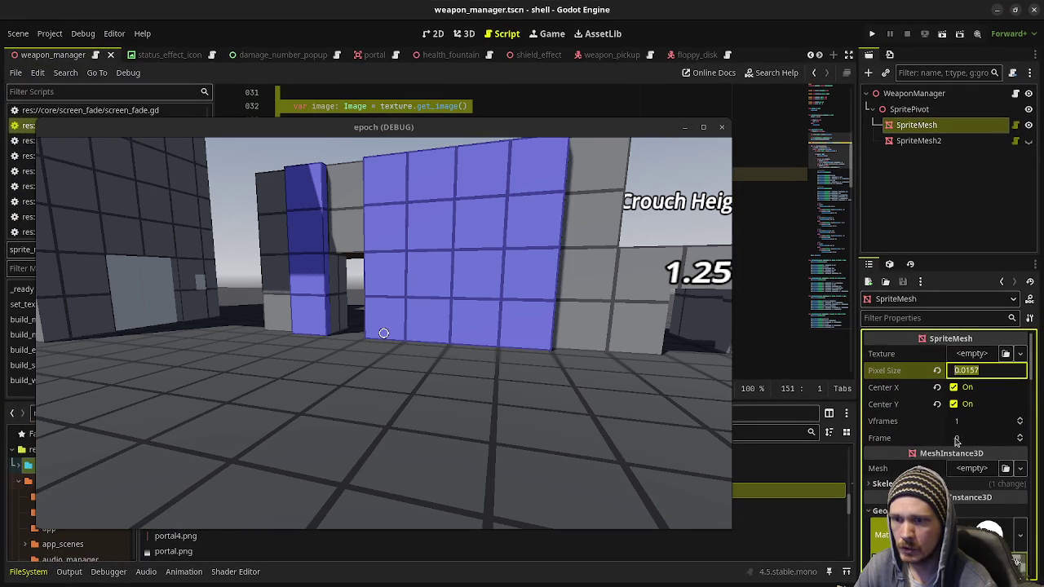
scroll(964, 444, down, 10)
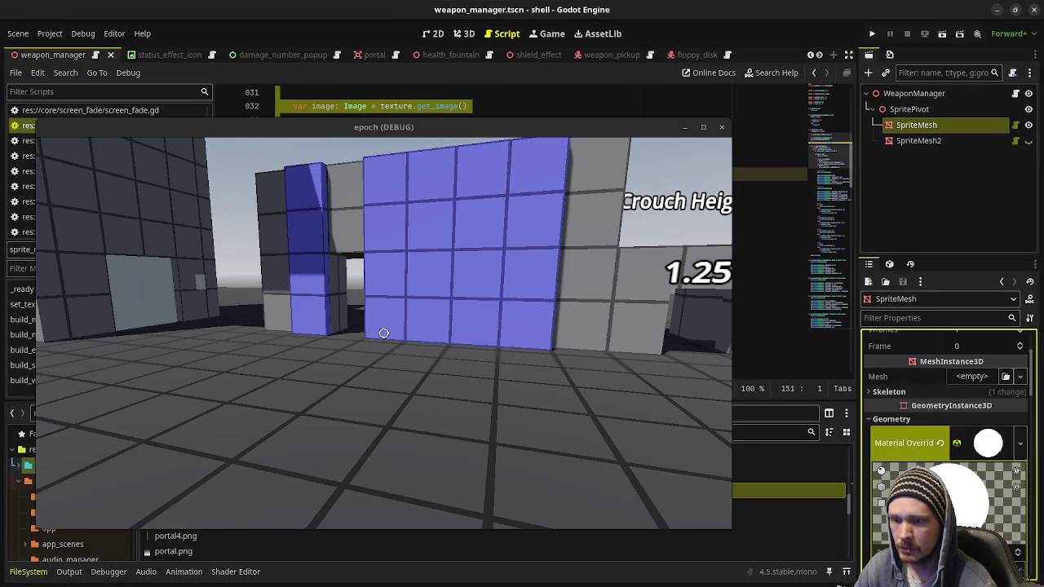
scroll(959, 364, down, 10)
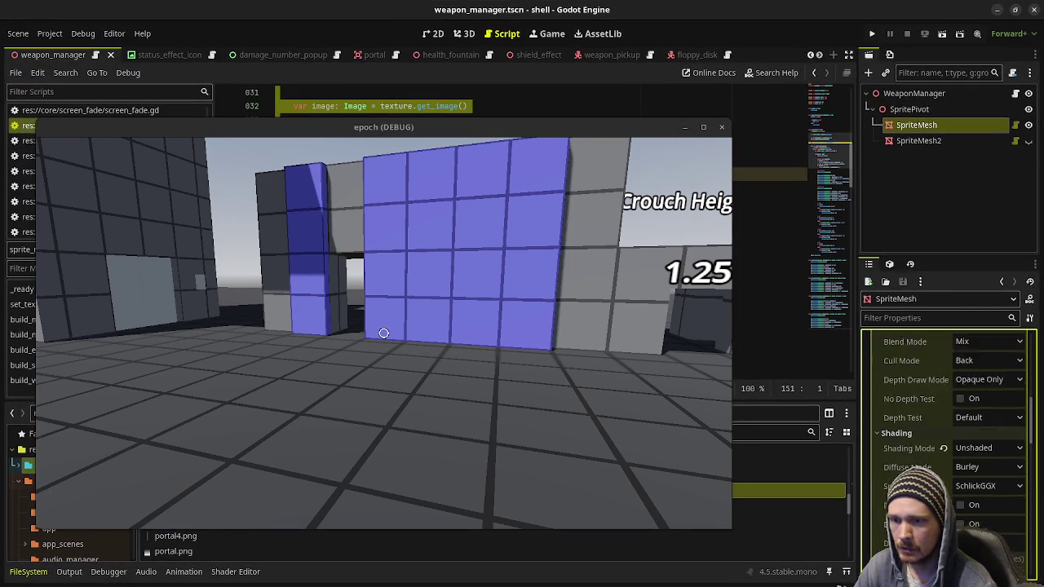
scroll(938, 449, down, 10)
scroll(934, 457, down, 5)
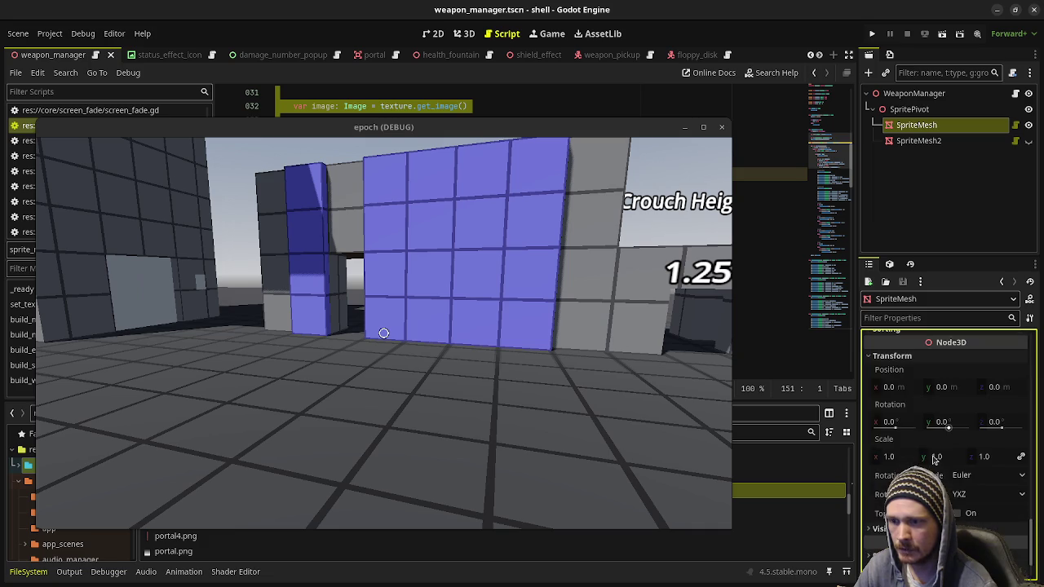
scroll(934, 452, up, 10)
scroll(934, 451, up, 15)
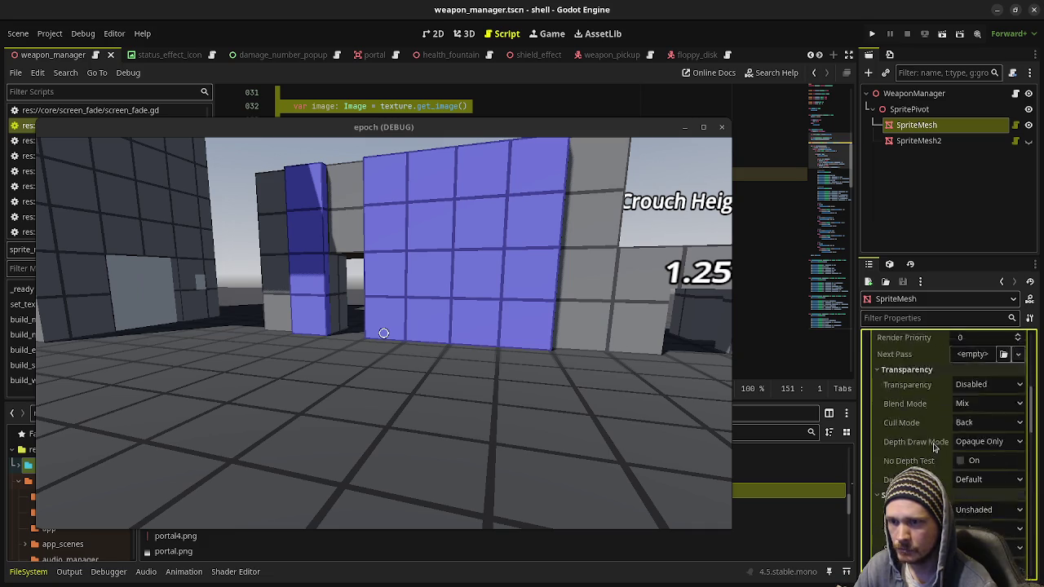
scroll(934, 447, up, 3)
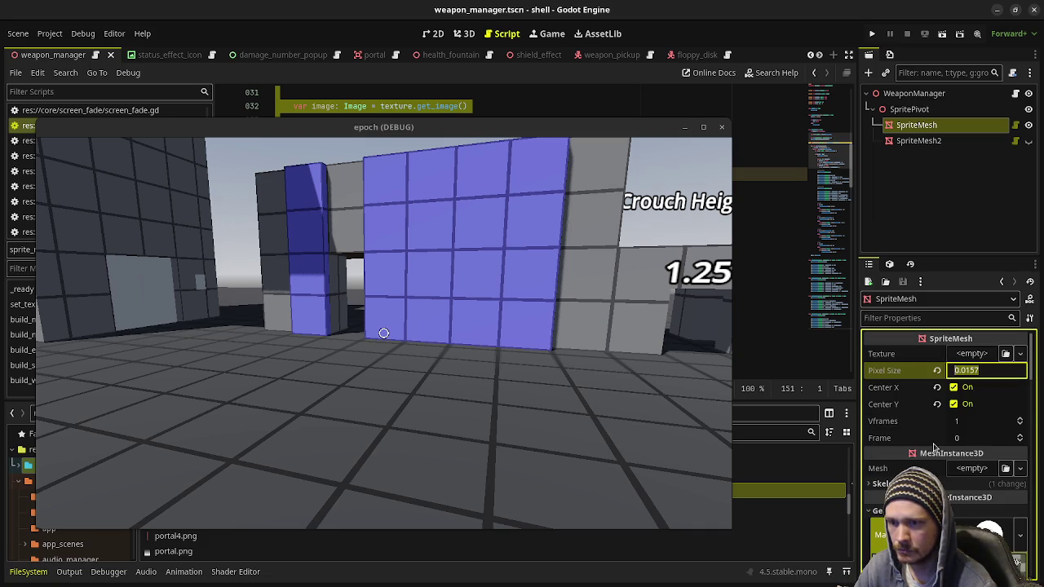
click(916, 371)
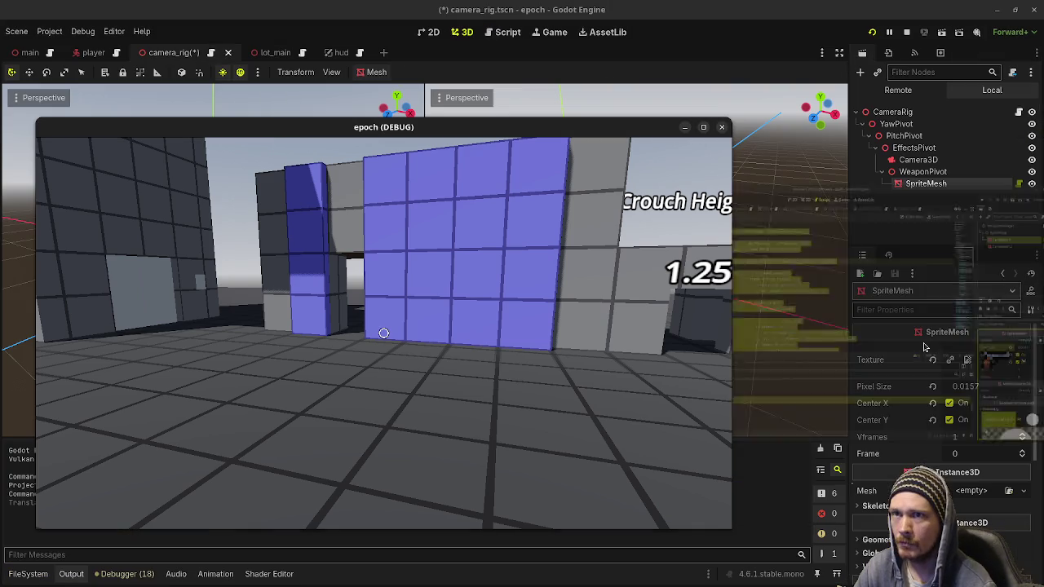
click(997, 10)
click(698, 357)
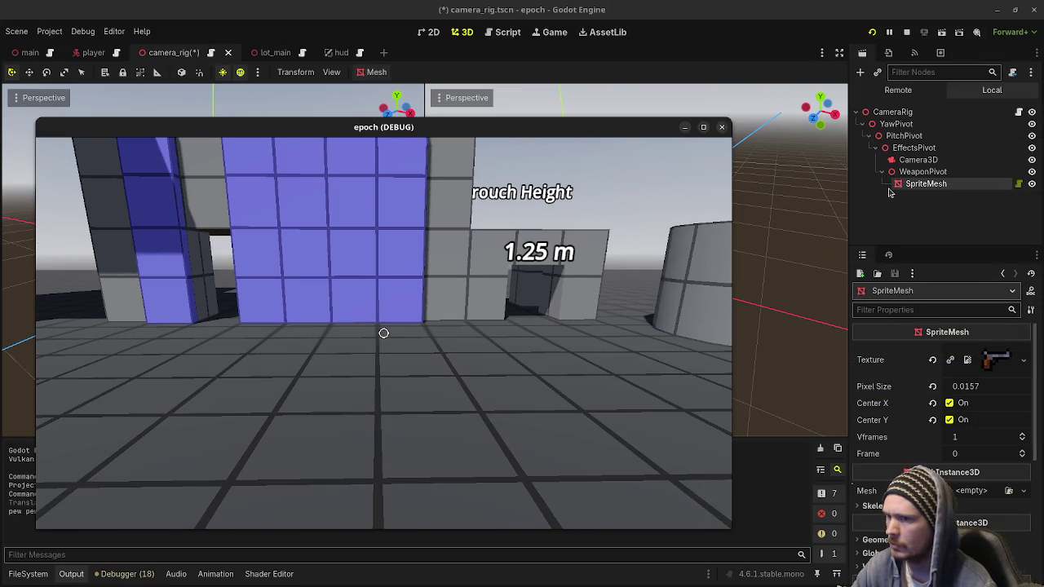
Step: Set the SpriteMesh Transform position z to -0.232, then switch to the shell weapon scene
scroll(928, 408, down, 6)
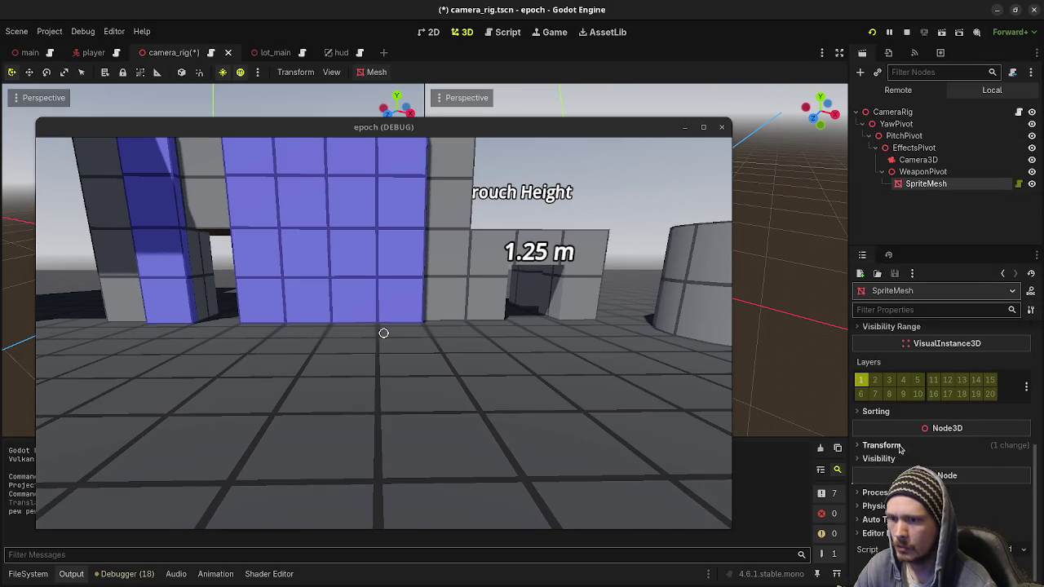
click(883, 445)
drag(1002, 479, 1001, 479)
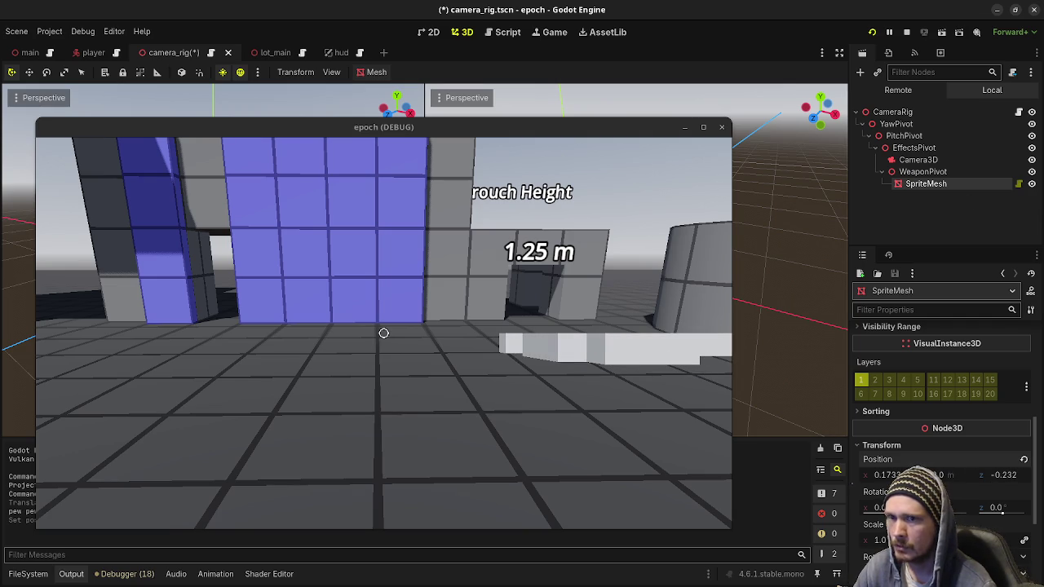
click(918, 109)
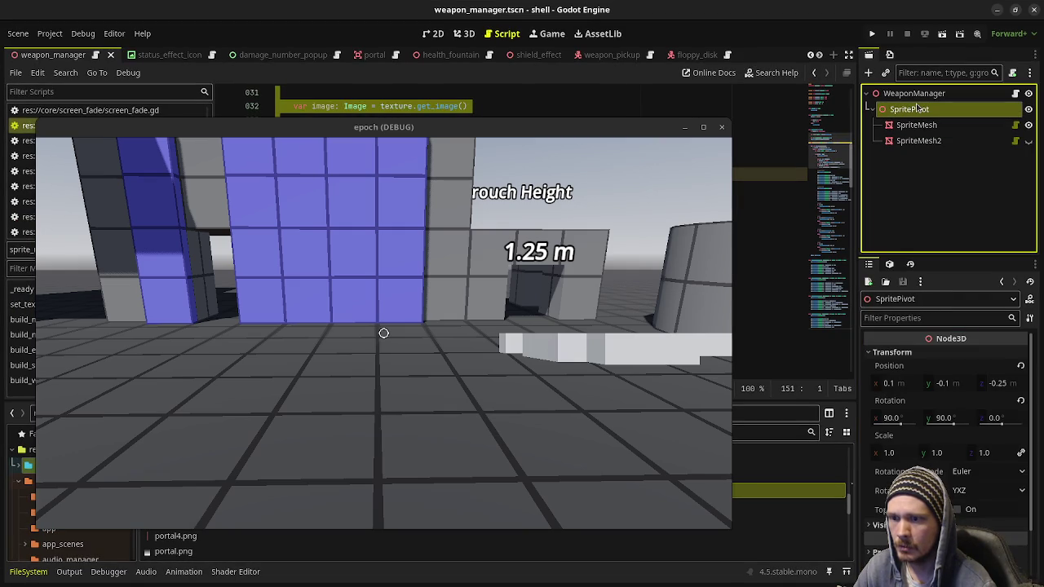
Step: Expand the reference SpriteMesh's material Vertex Color section in the shell project
click(916, 126)
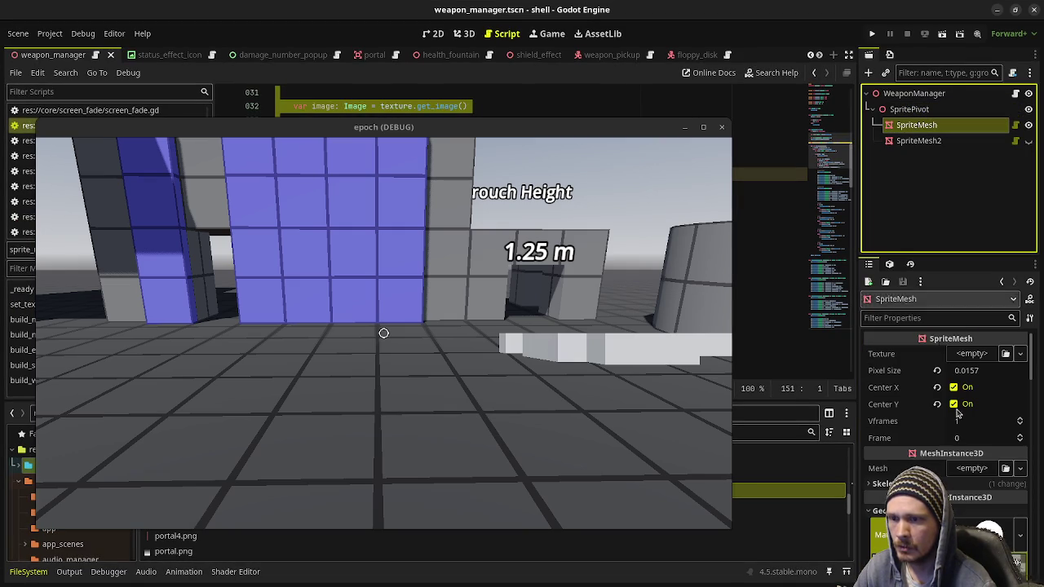
scroll(946, 392, down, 10)
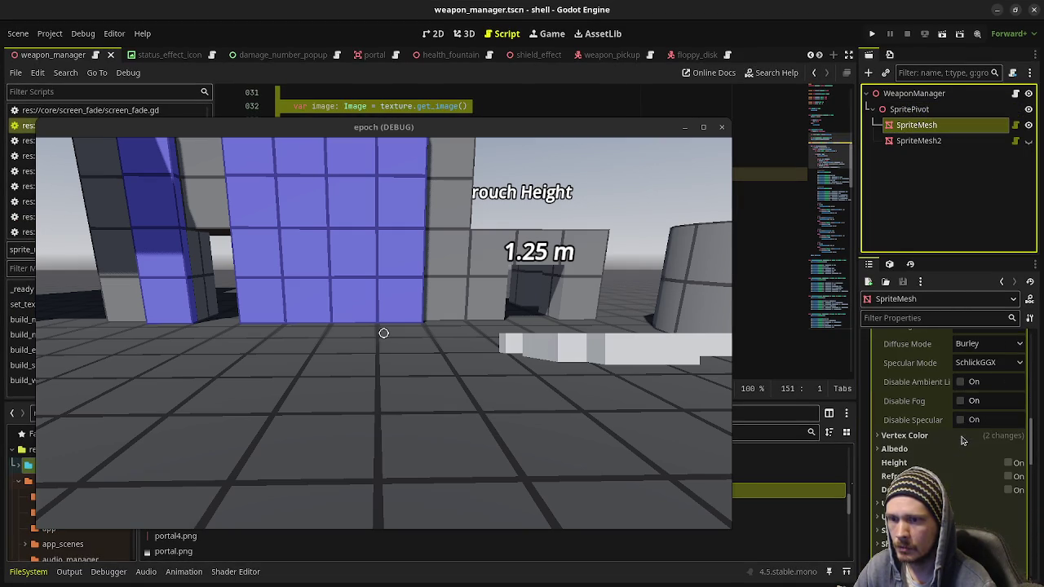
click(906, 436)
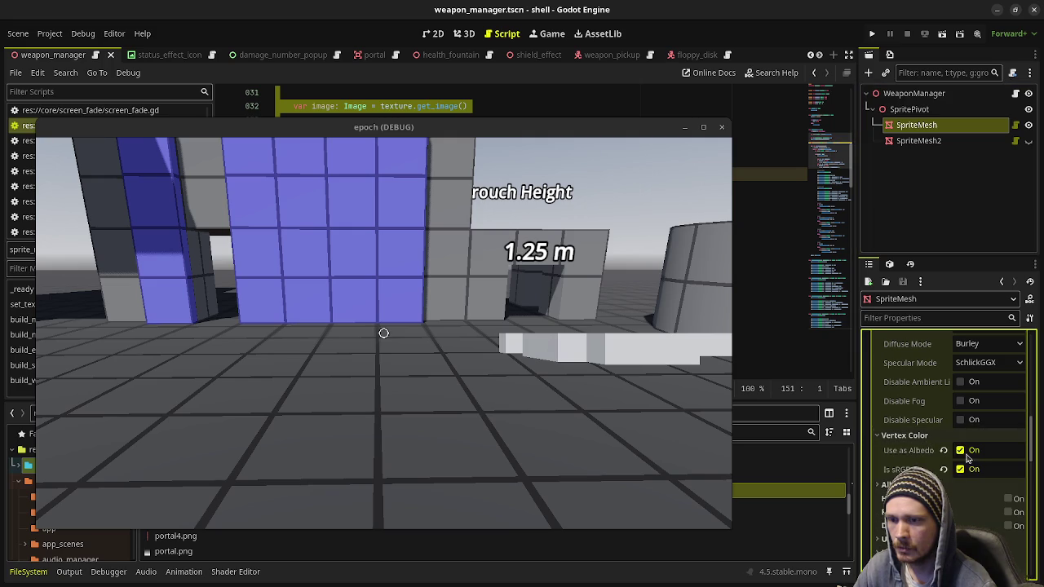
scroll(938, 475, down, 5)
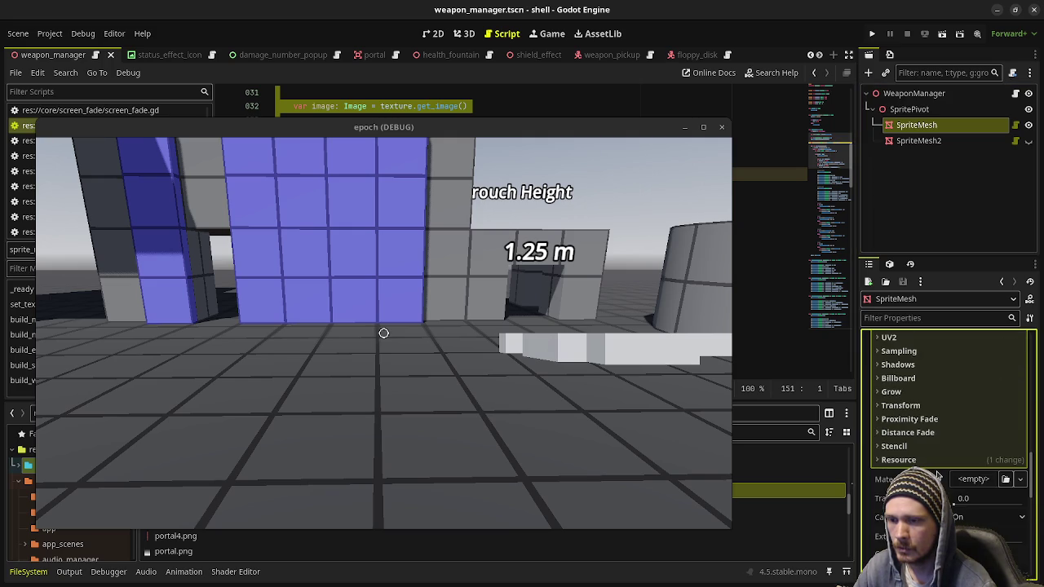
Step: Review the vertex colour options, then minimise the shell editor and select WeaponPivot in epoch
scroll(938, 475, up, 2)
scroll(938, 475, down, 6)
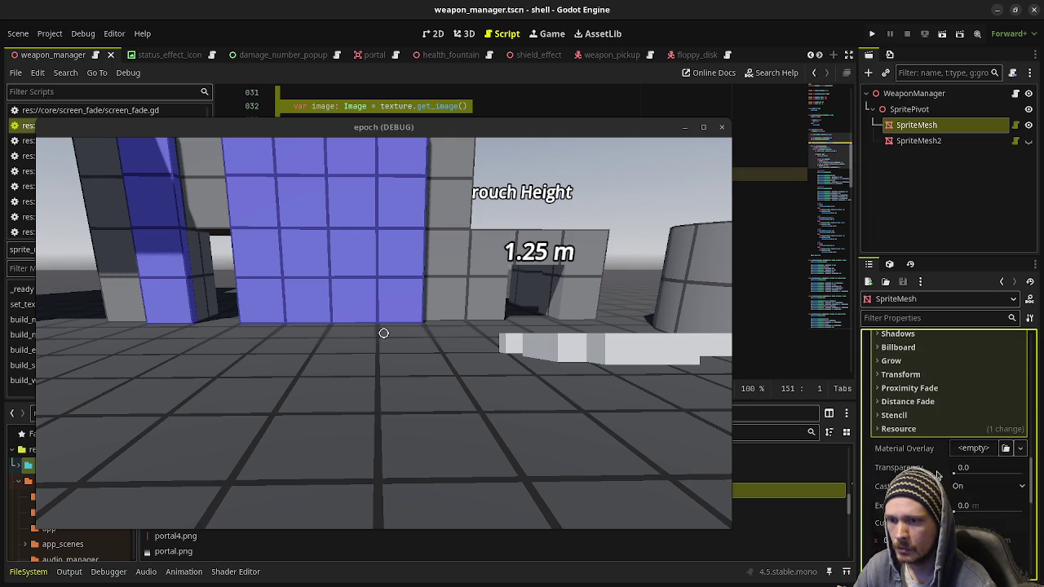
scroll(937, 474, down, 4)
scroll(937, 474, up, 4)
scroll(938, 475, up, 10)
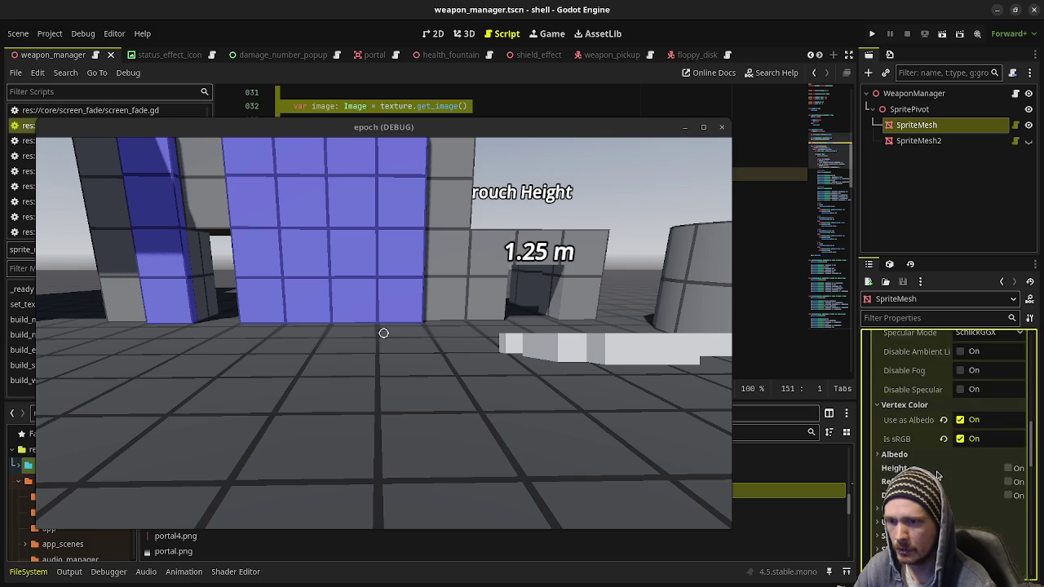
scroll(938, 475, up, 8)
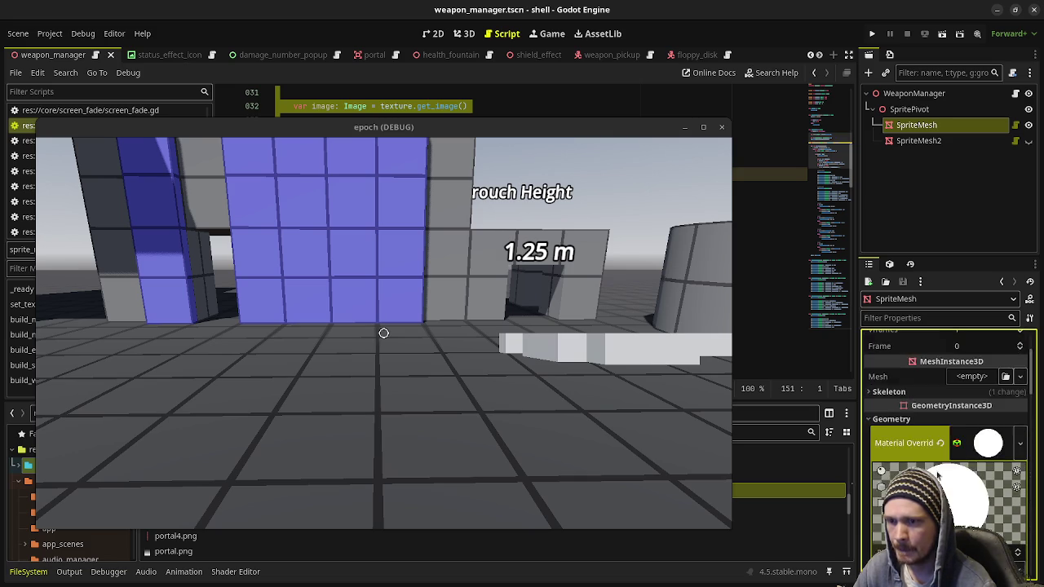
click(998, 11)
click(922, 172)
Step: Rotate the SpriteMesh to 90° on X
click(918, 185)
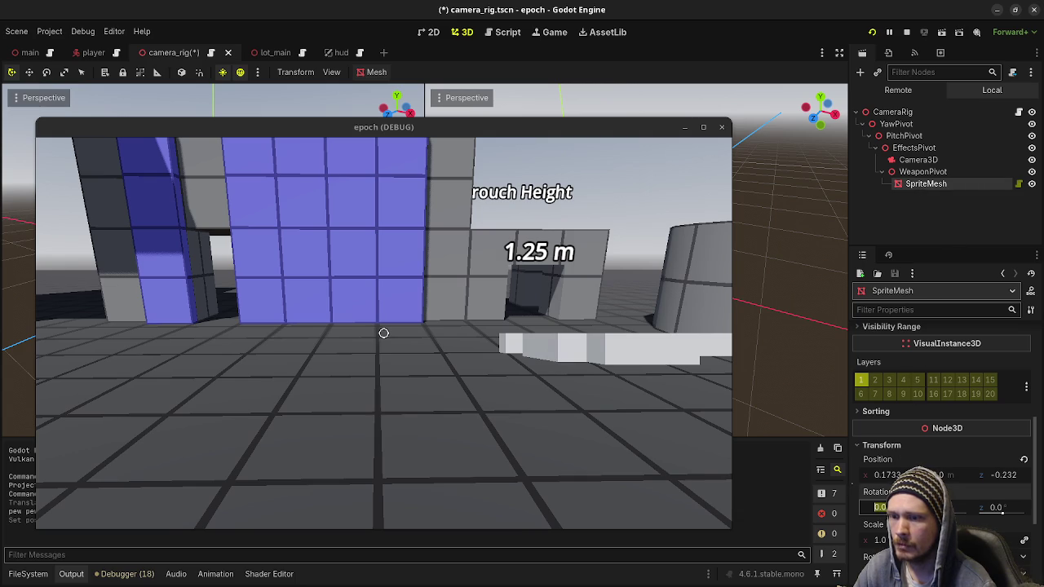
text(90)
key(Return)
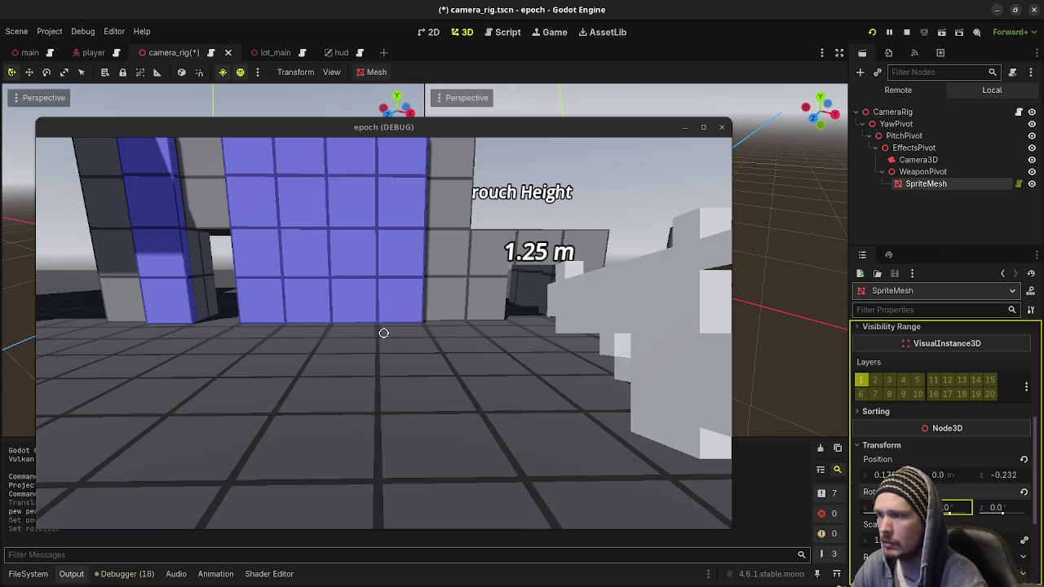
scroll(942, 467, down, 1)
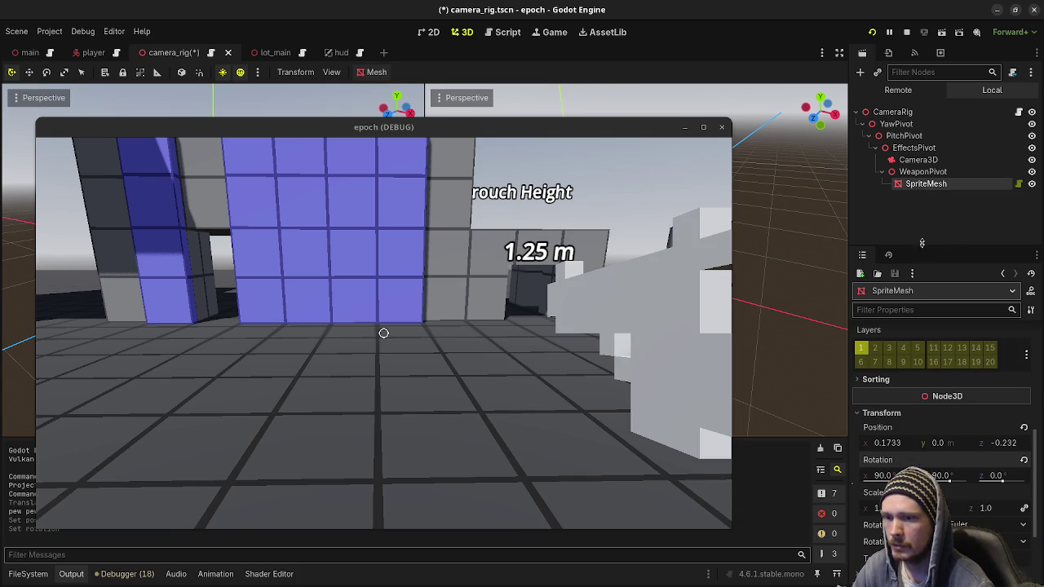
scroll(938, 420, down, 3)
scroll(938, 433, up, 8)
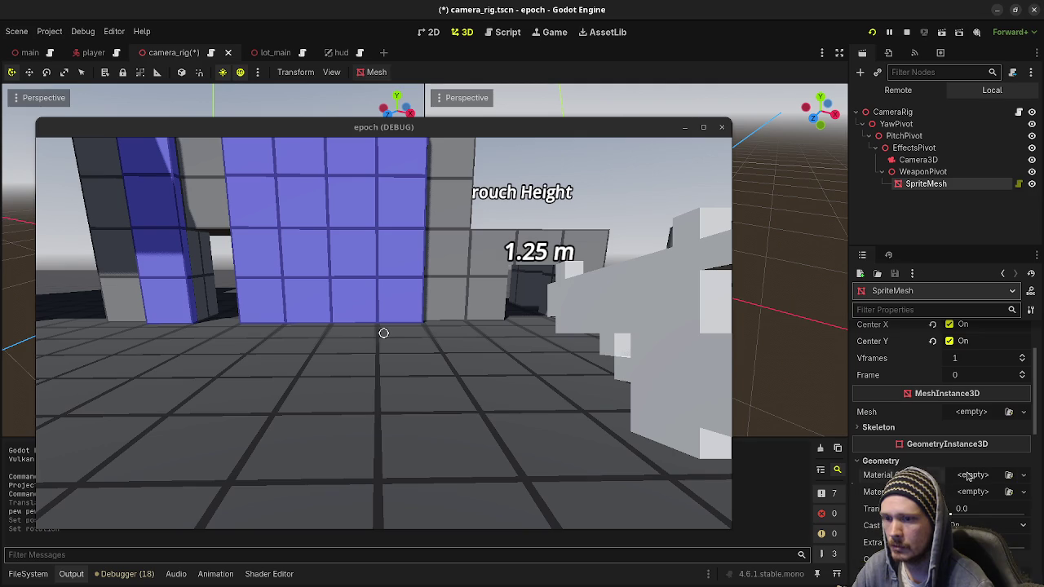
Step: Give it a new StandardMaterial3D using vertex colours as sRGB albedo, then stop the game and save
click(963, 507)
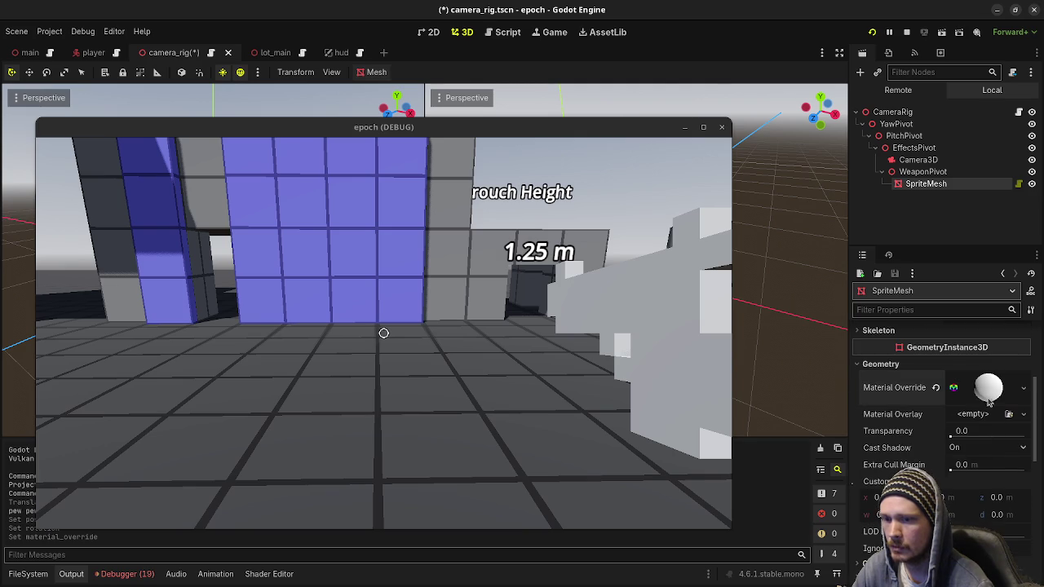
scroll(954, 449, down, 2)
click(885, 442)
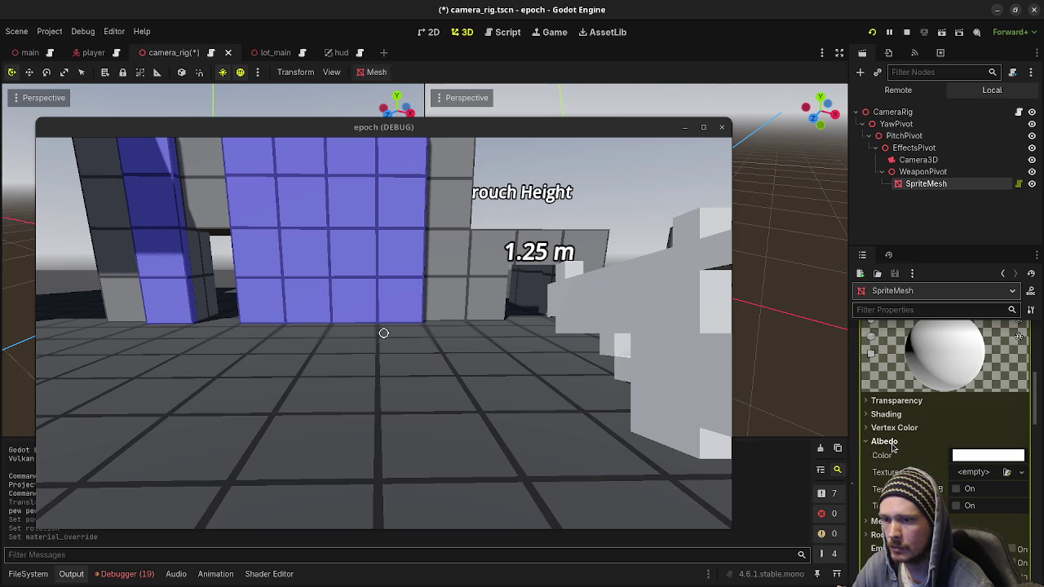
click(893, 441)
click(893, 430)
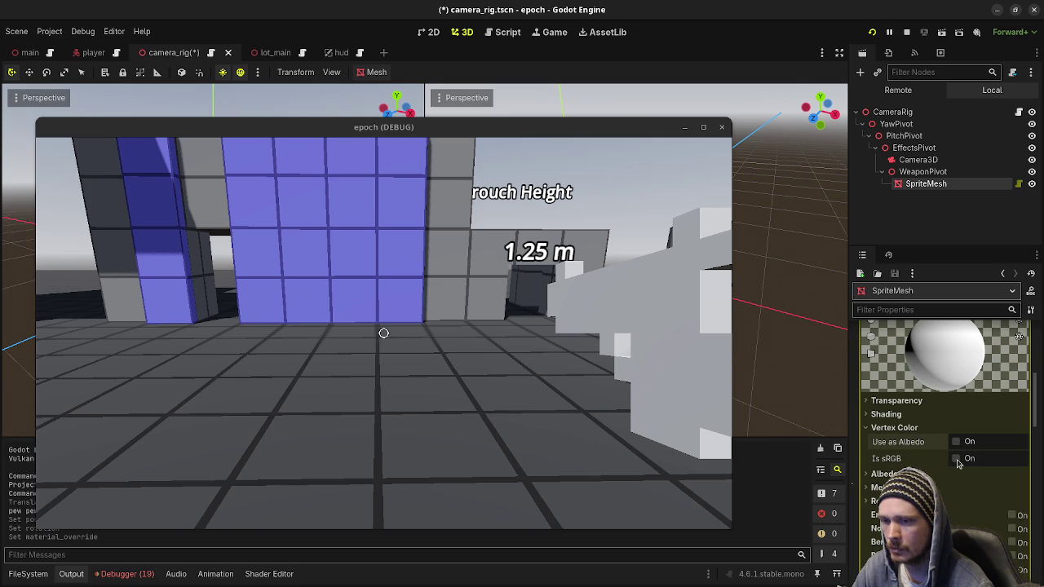
click(956, 441)
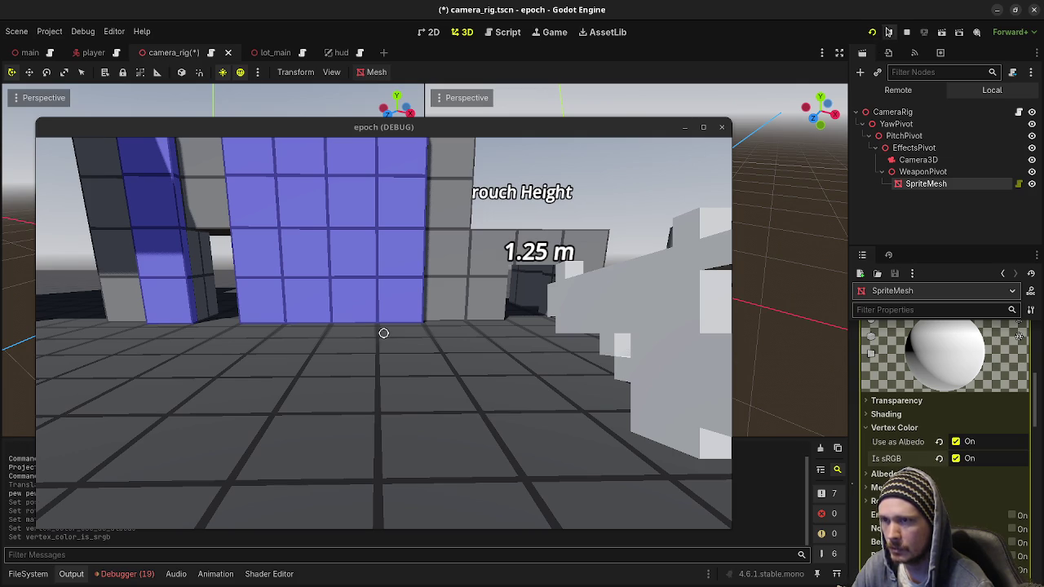
click(907, 33)
key(ctrl+s)
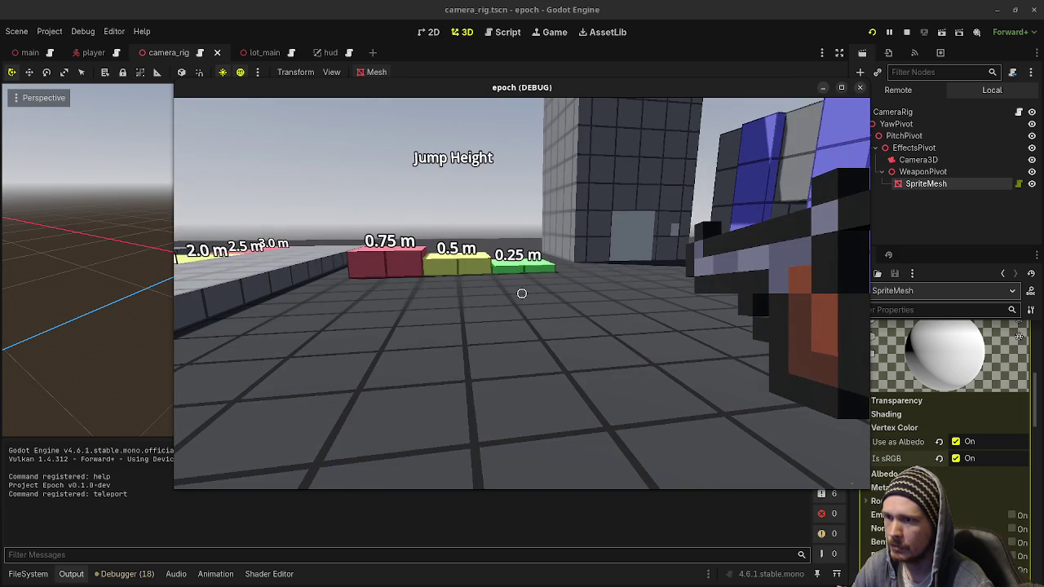
Step: Move the pistol SpriteMesh to 0.15, -0.075, -0.25 and maximise the running game window
click(926, 172)
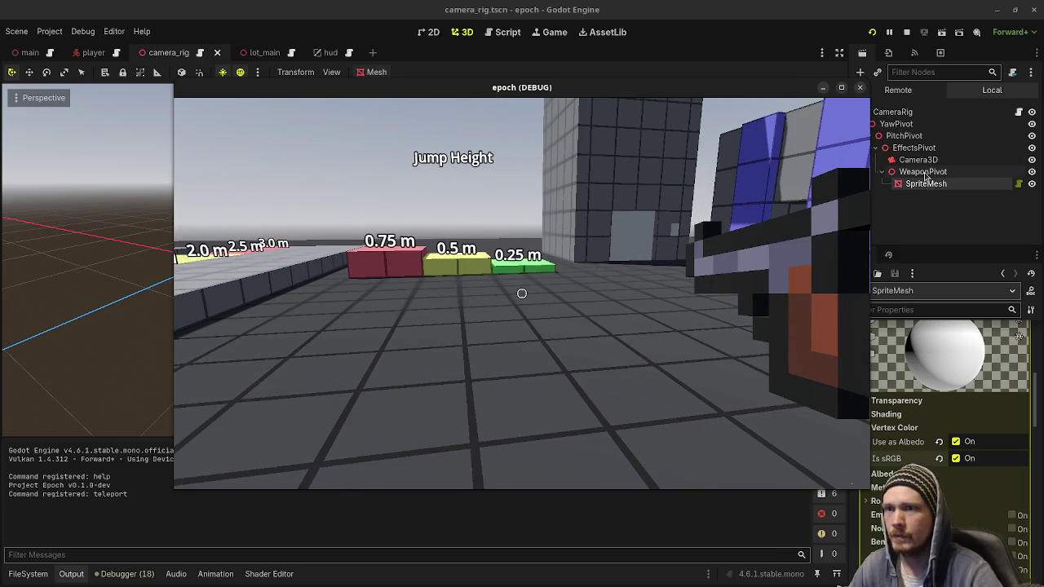
scroll(989, 509, down, 10)
scroll(950, 408, down, 5)
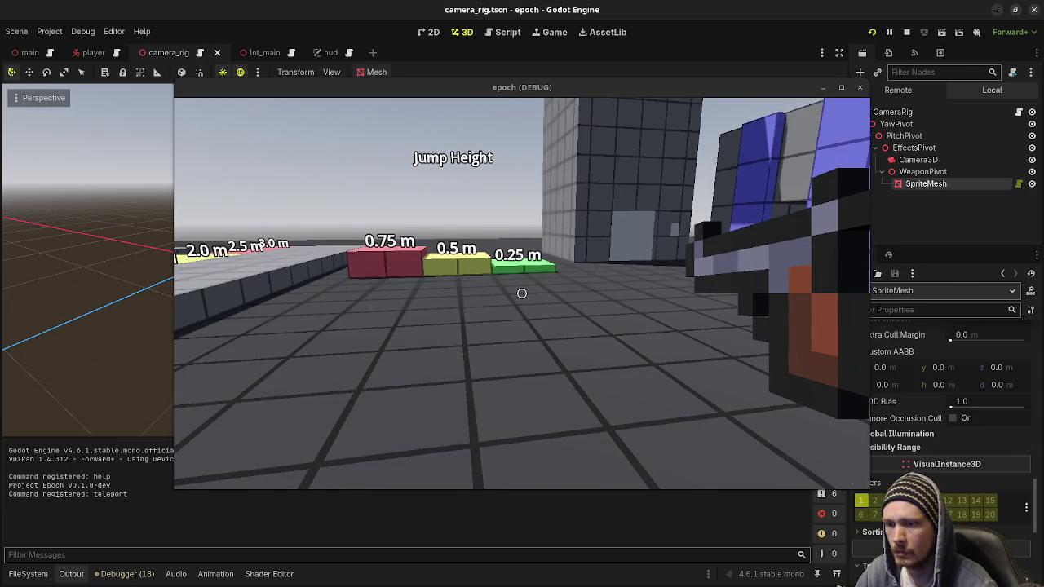
drag(950, 467, 877, 471)
drag(957, 473, 951, 473)
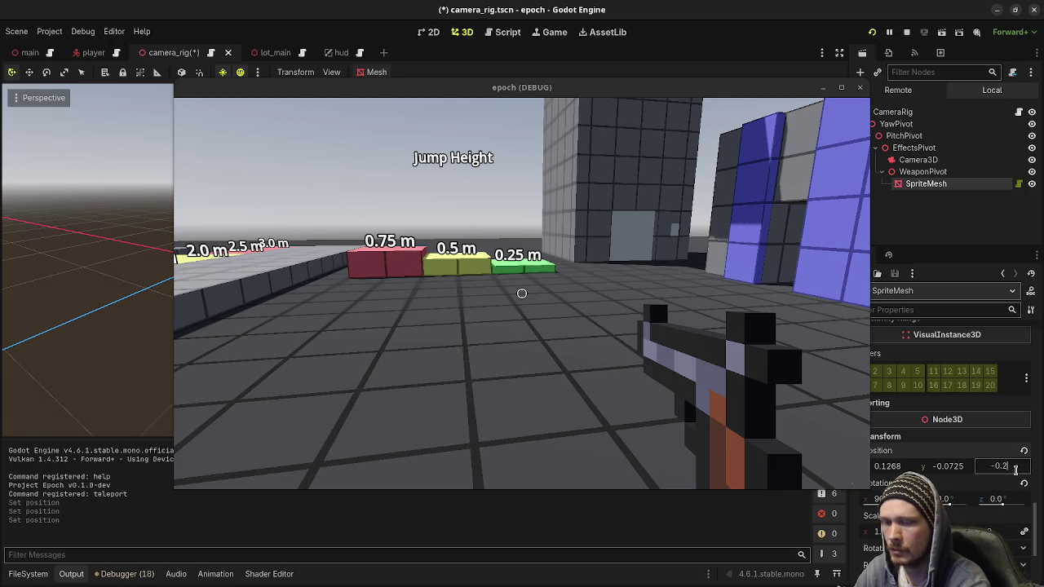
text(5)
key(Return)
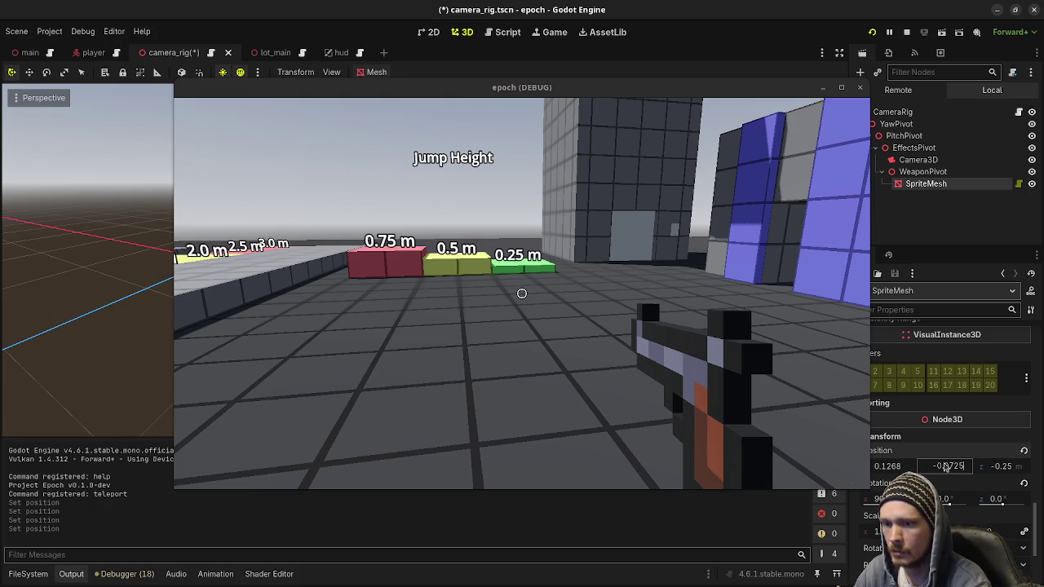
text(-0.075)
key(Return)
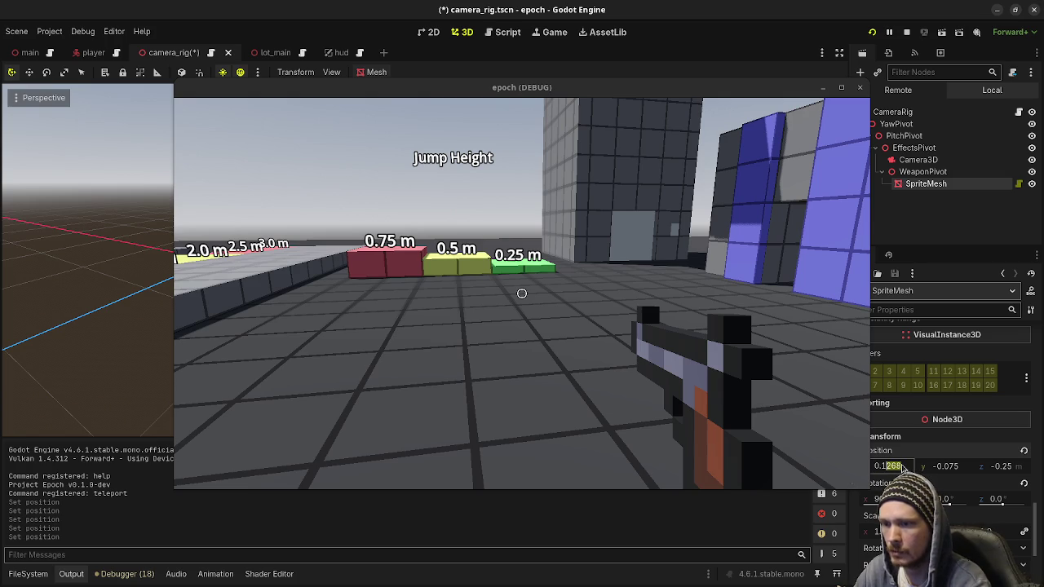
text(0.15)
key(Return)
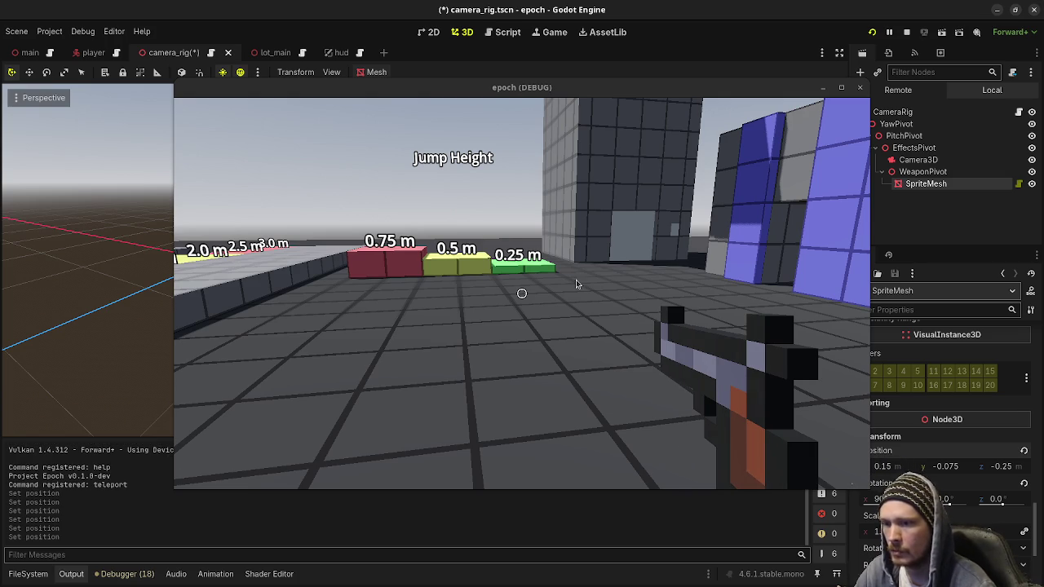
key(w)
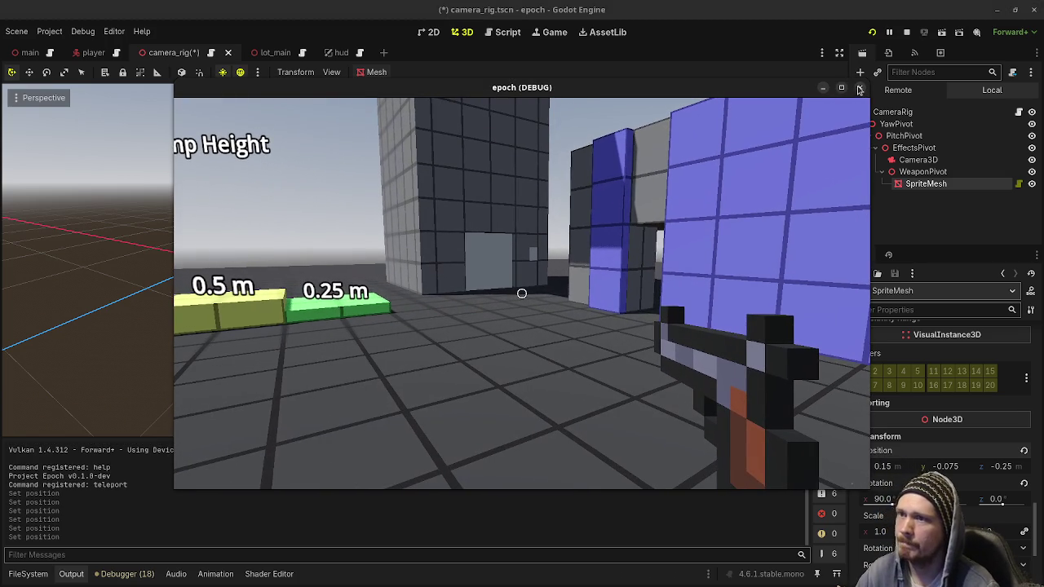
click(841, 87)
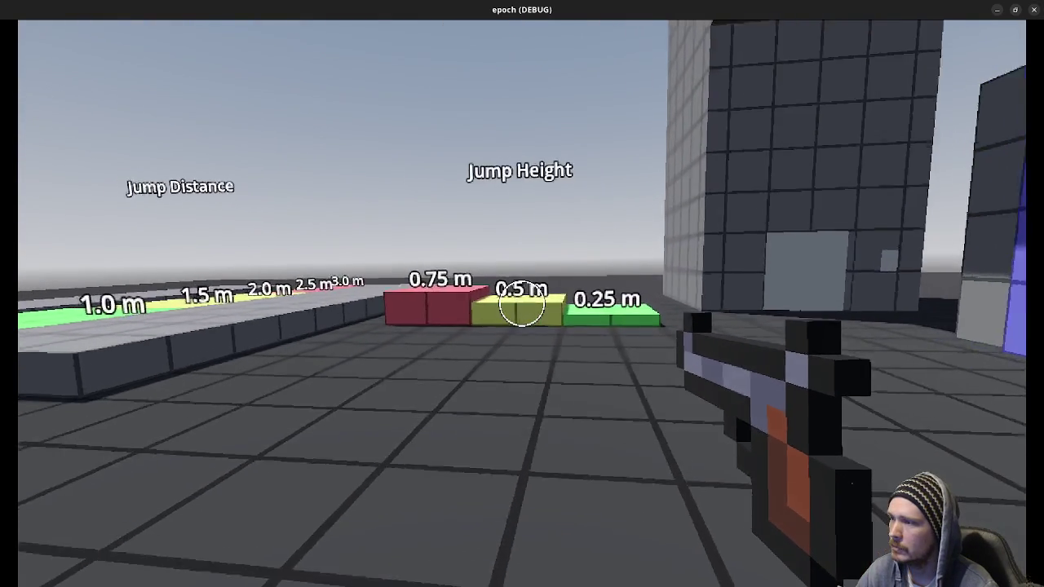
Step: Walk around the test level, turn on the F3 stats overlay, and sprint toward the Jump Height blocks
key(w)
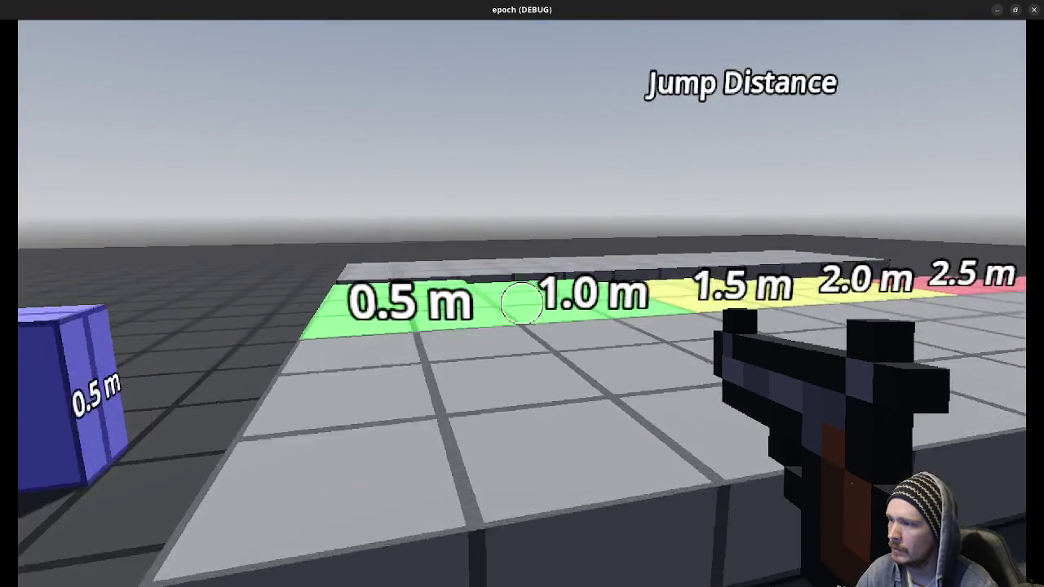
key(w)
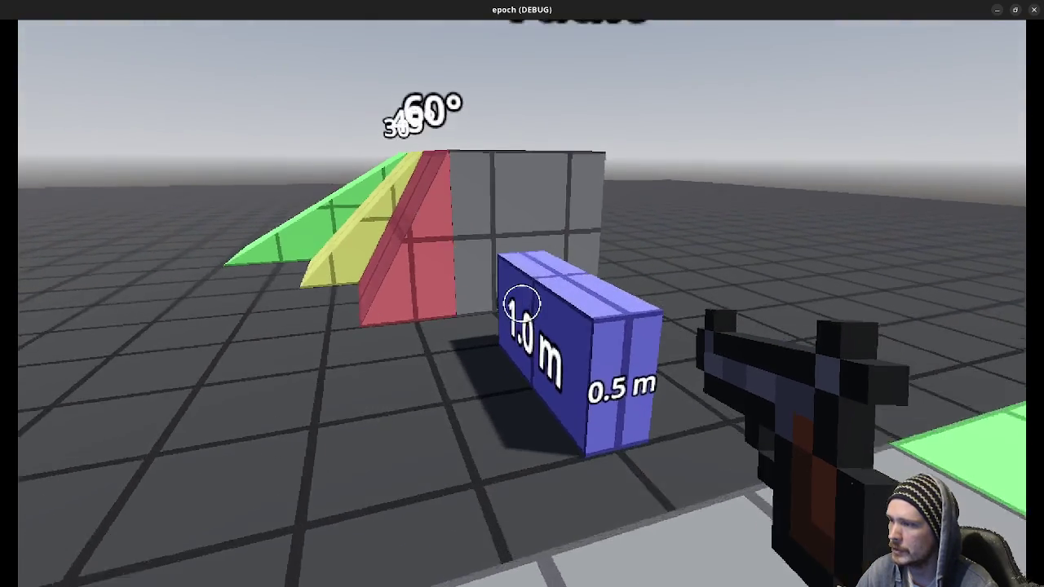
key(w)
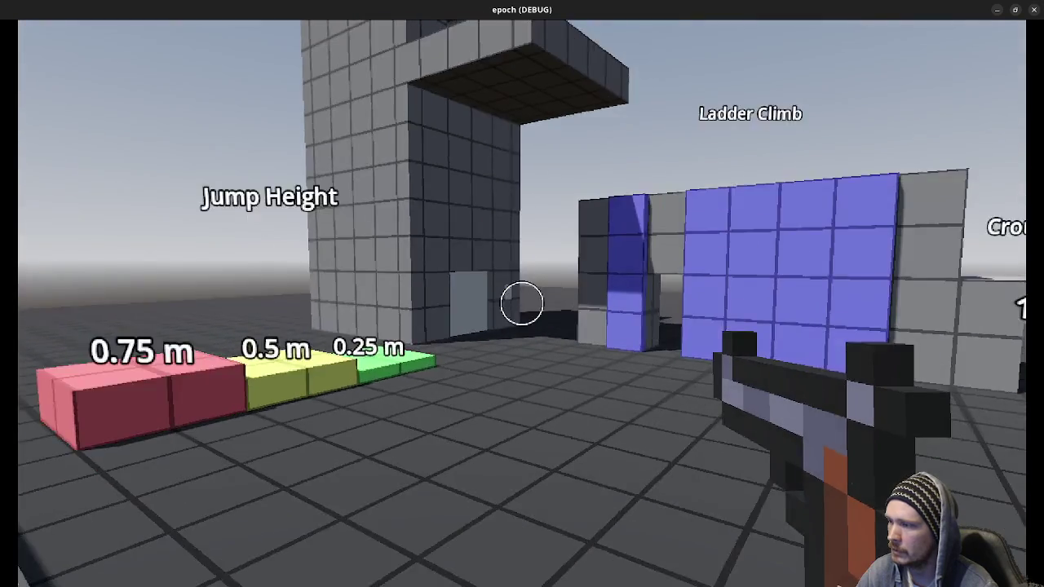
key(F3)
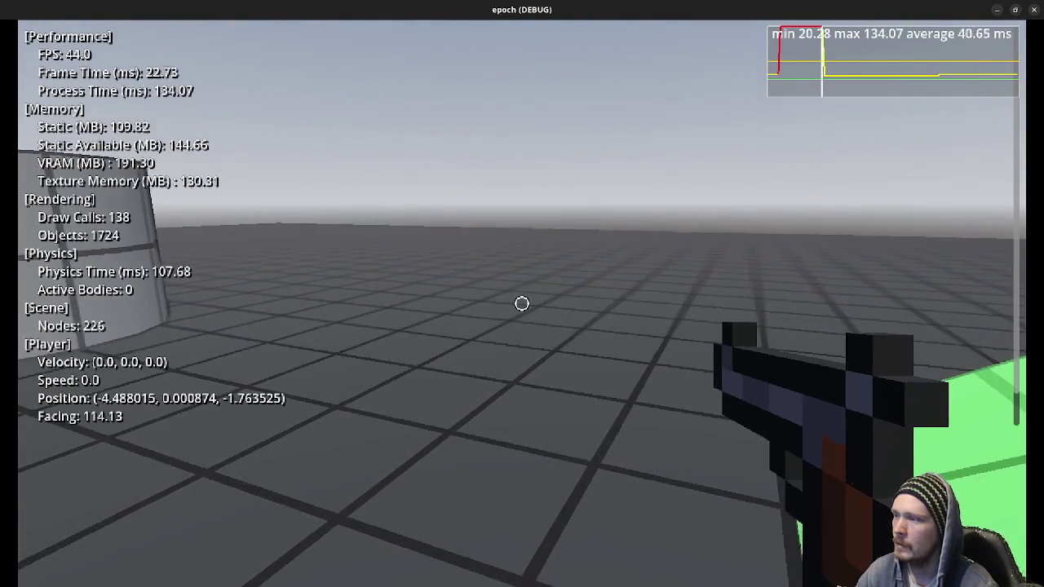
key(a)
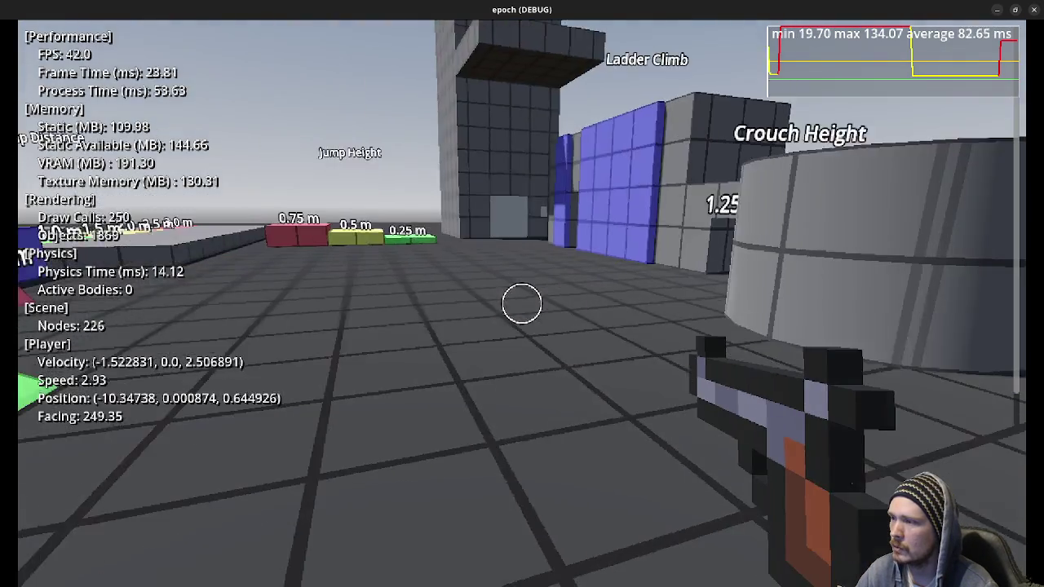
key(w)
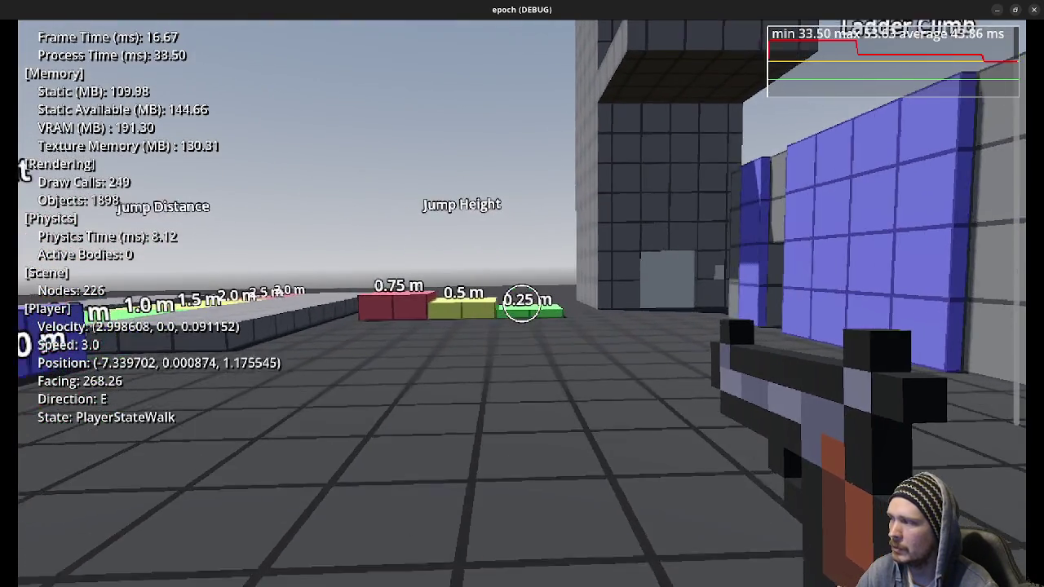
key(shift)
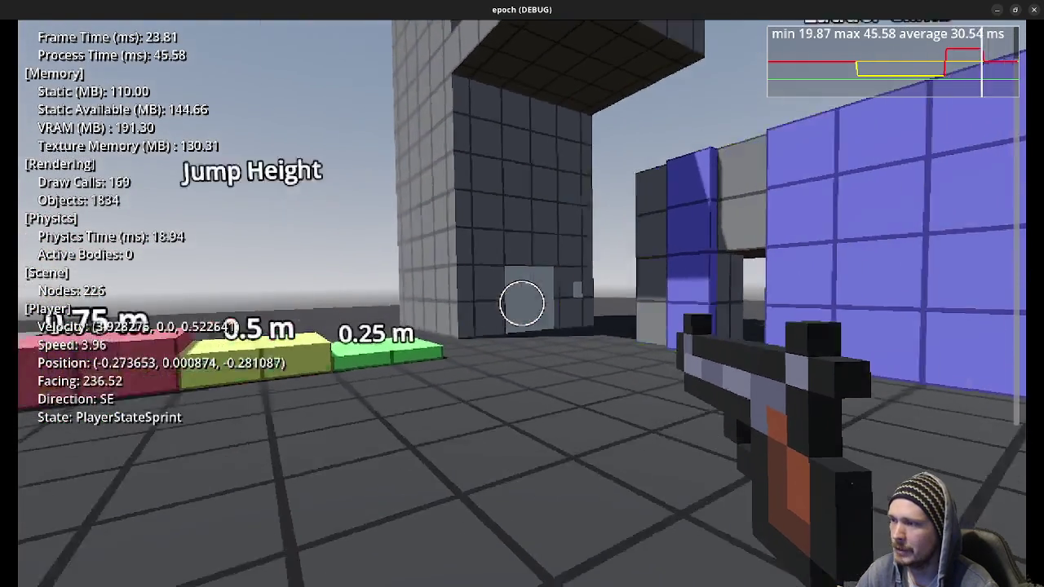
Step: Crouch through the low tunnel, then stand and sprint forward to the wall
mouse_move(522, 304)
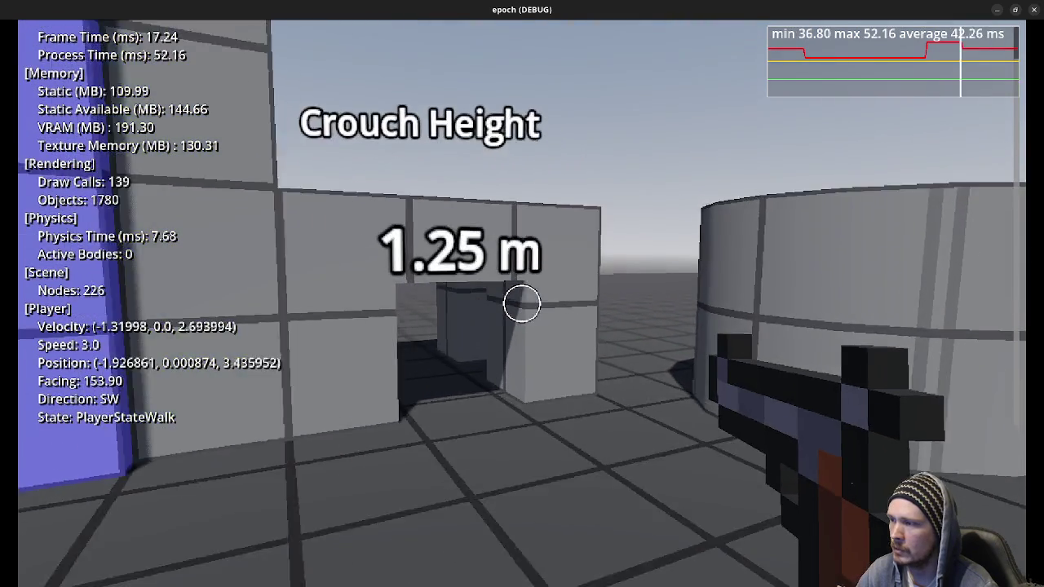
key(shift)
key(ctrl)
key(ctrl)
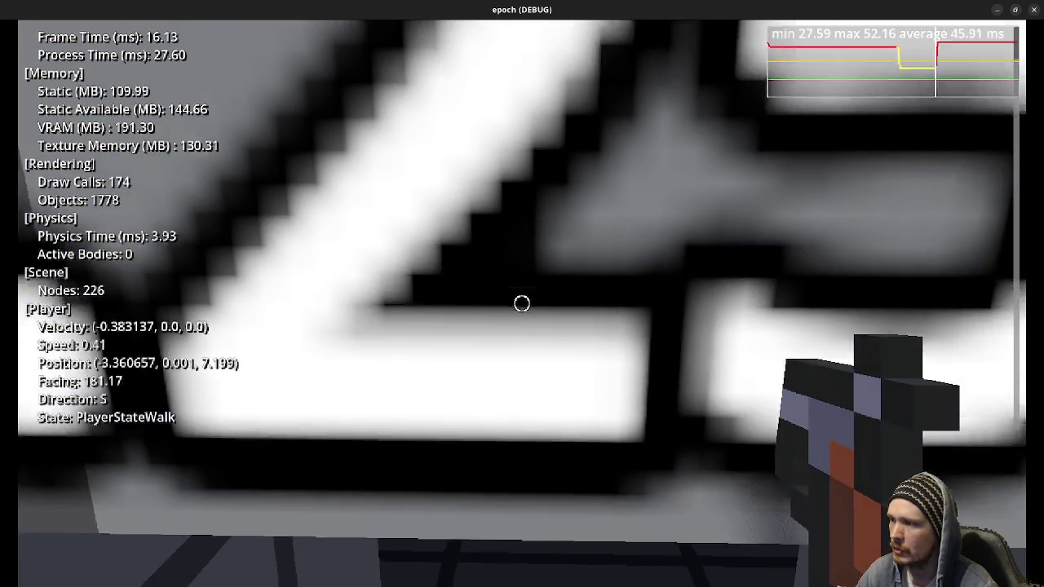
key(ctrl)
key(w)
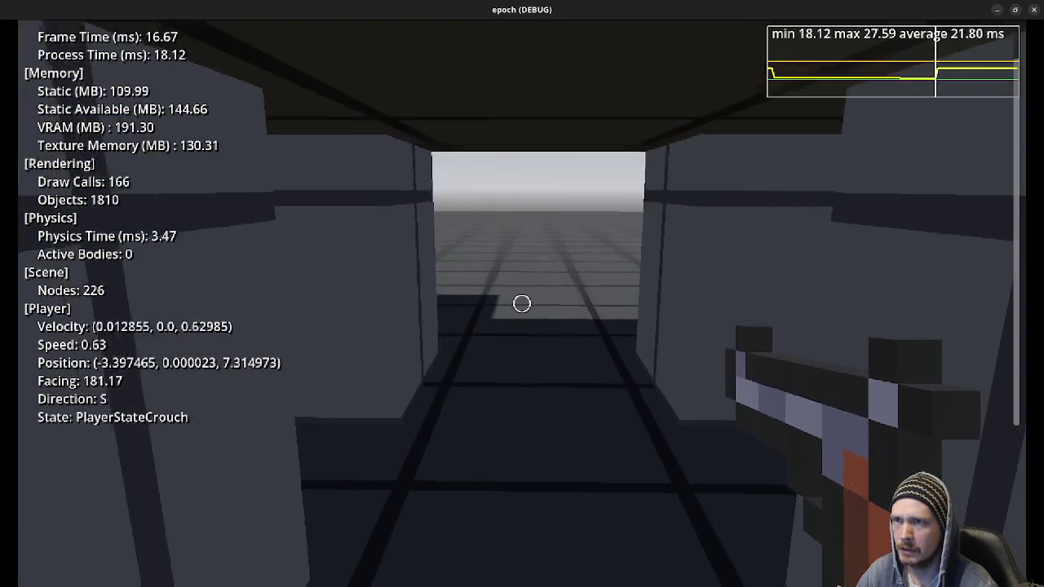
key(w)
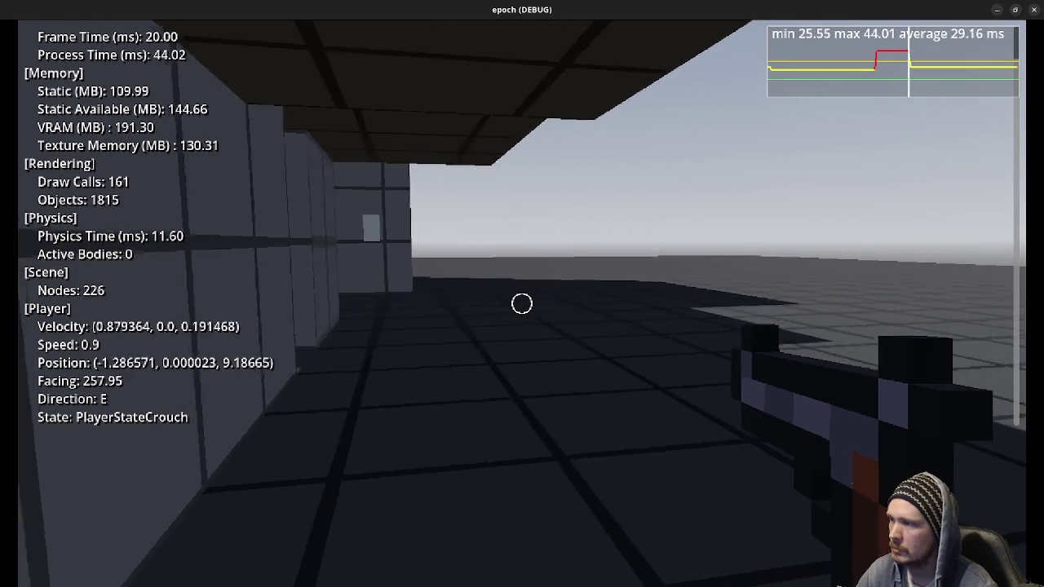
key(ctrl)
key(shift)
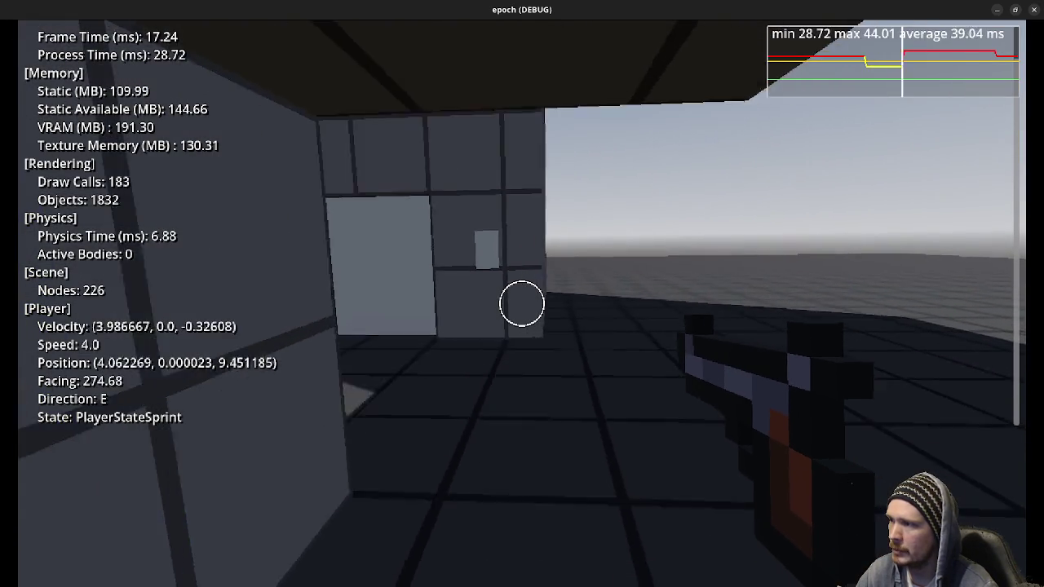
key(w)
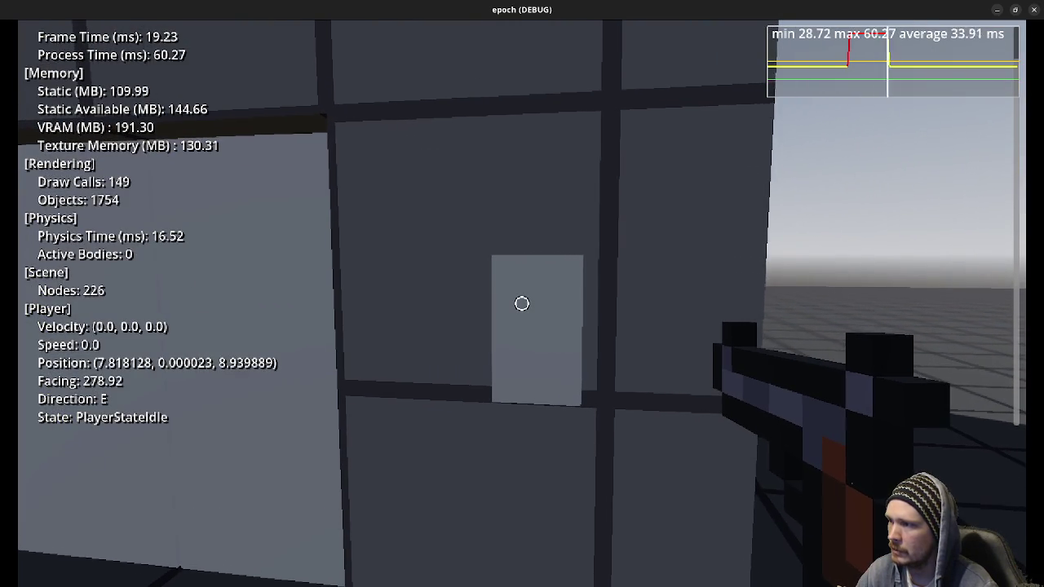
Step: Climb the ladder onto the roof and open the in-game console
key(a)
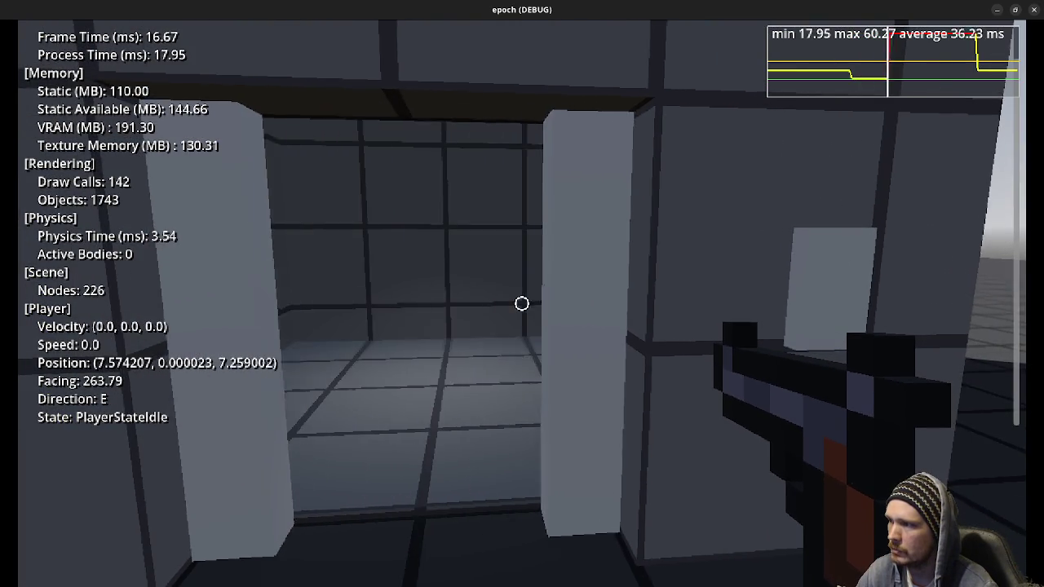
key(w)
key(w)
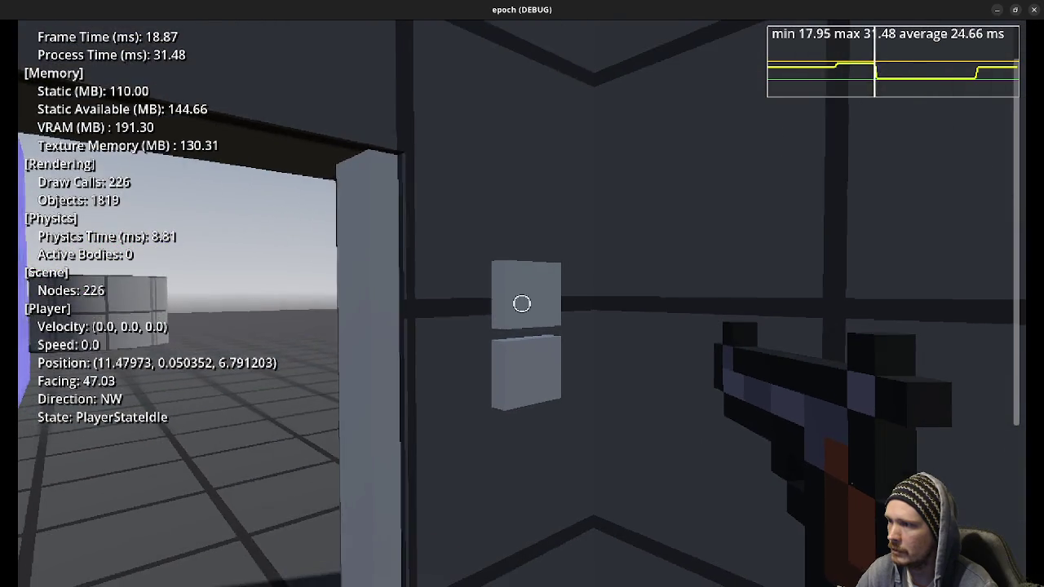
key(w)
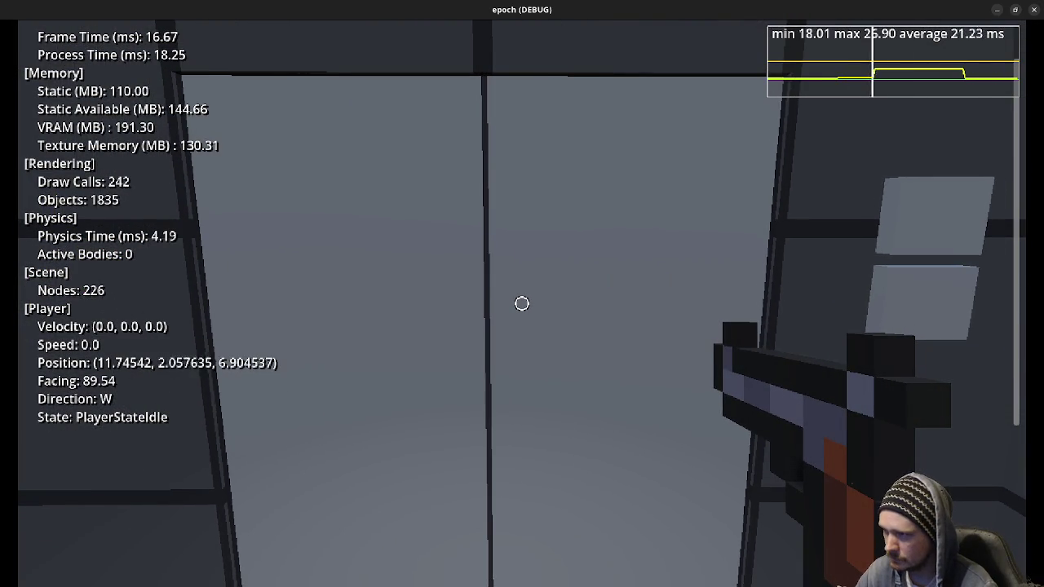
key(space)
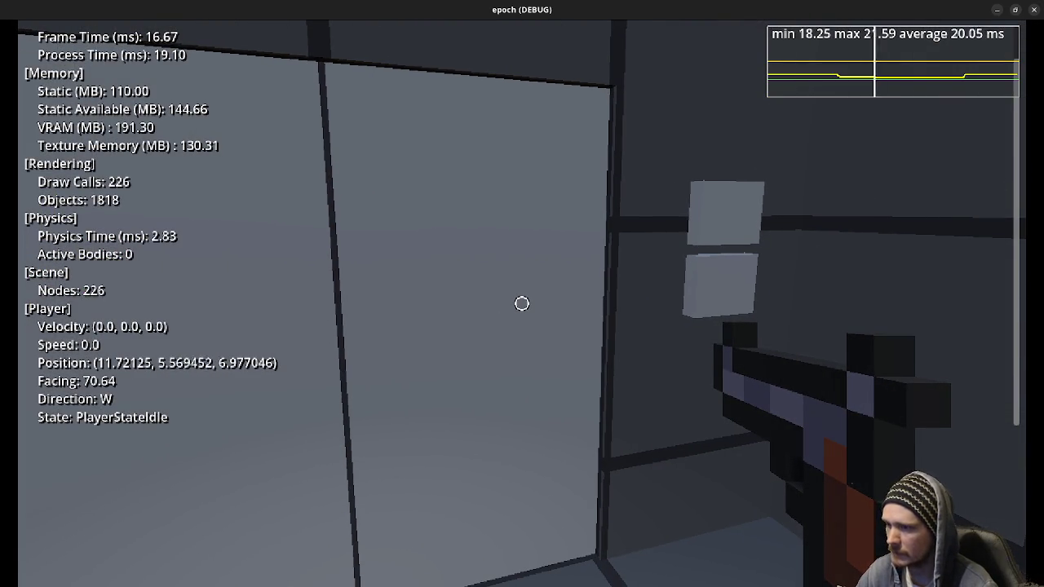
key(space)
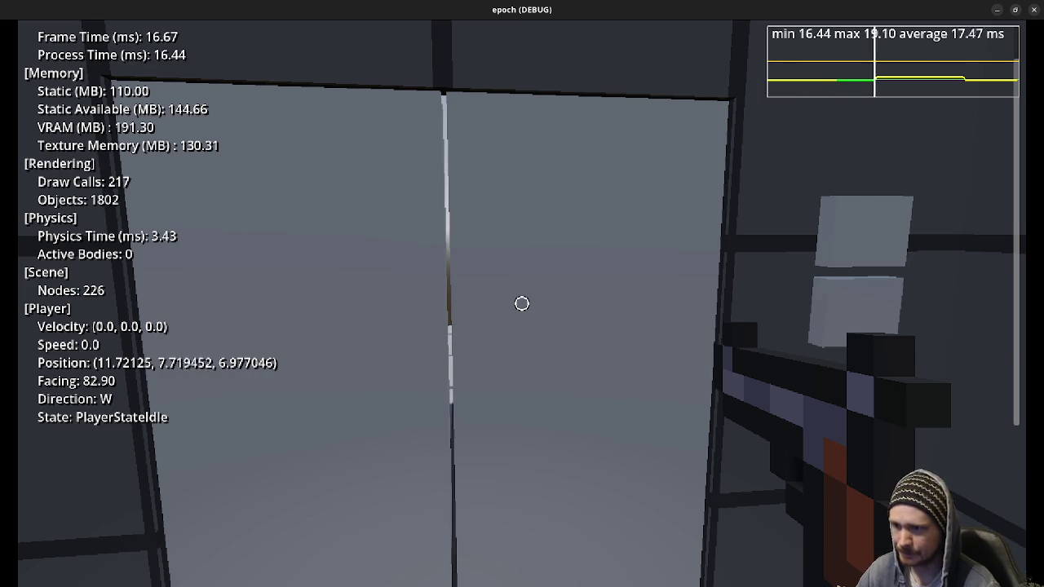
key(w)
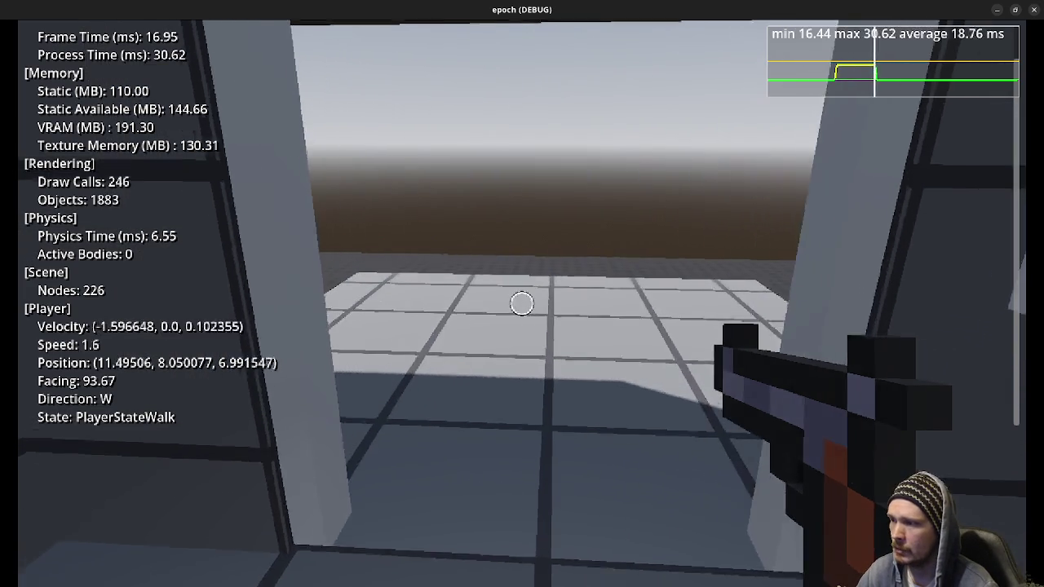
key(grave)
Step: Teleport the player to 0 0 0 and return the game to a floating window
text(tel)
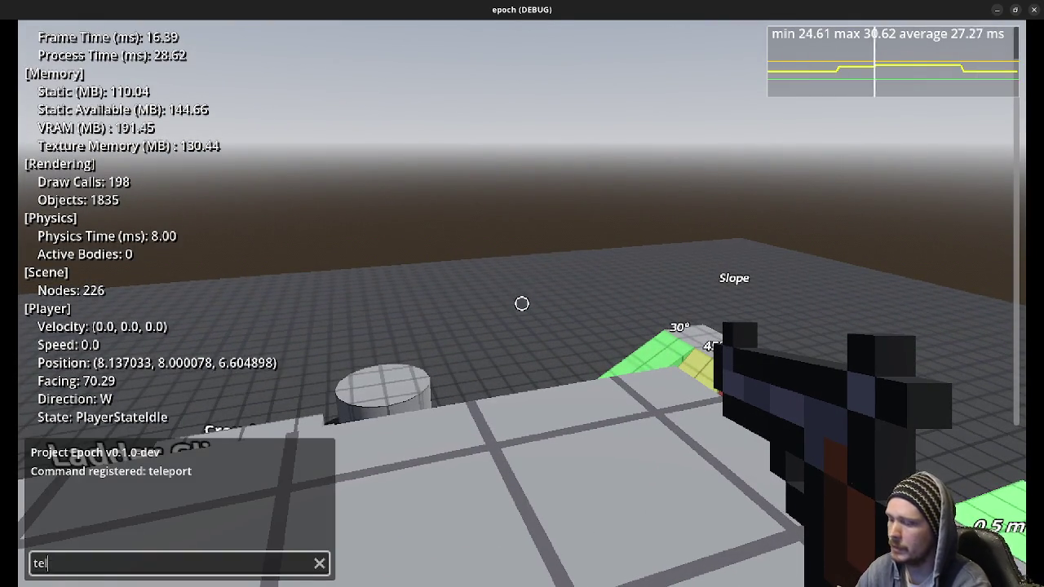
text(t 0 0 0)
key(Return)
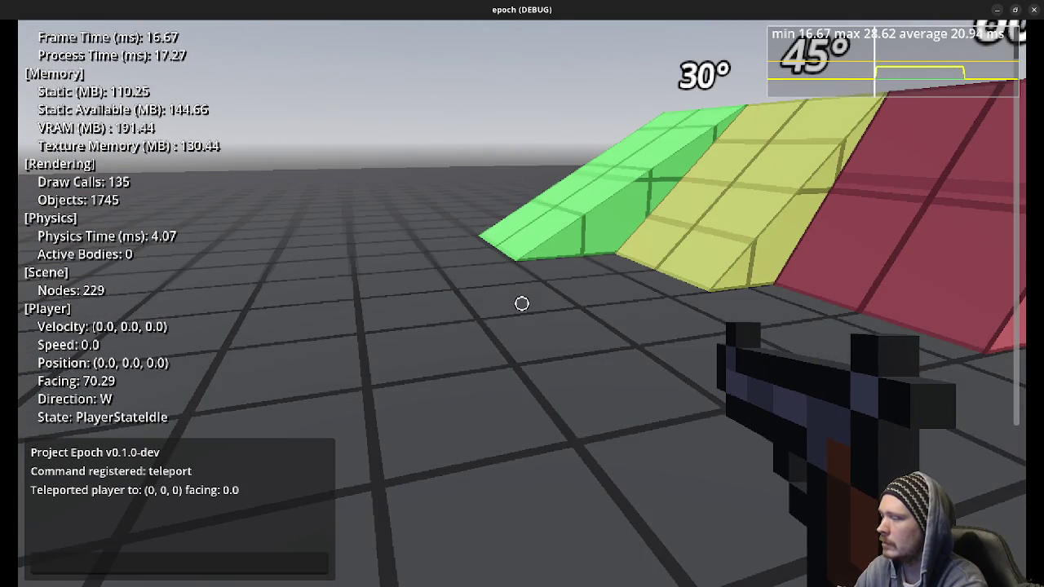
key(w)
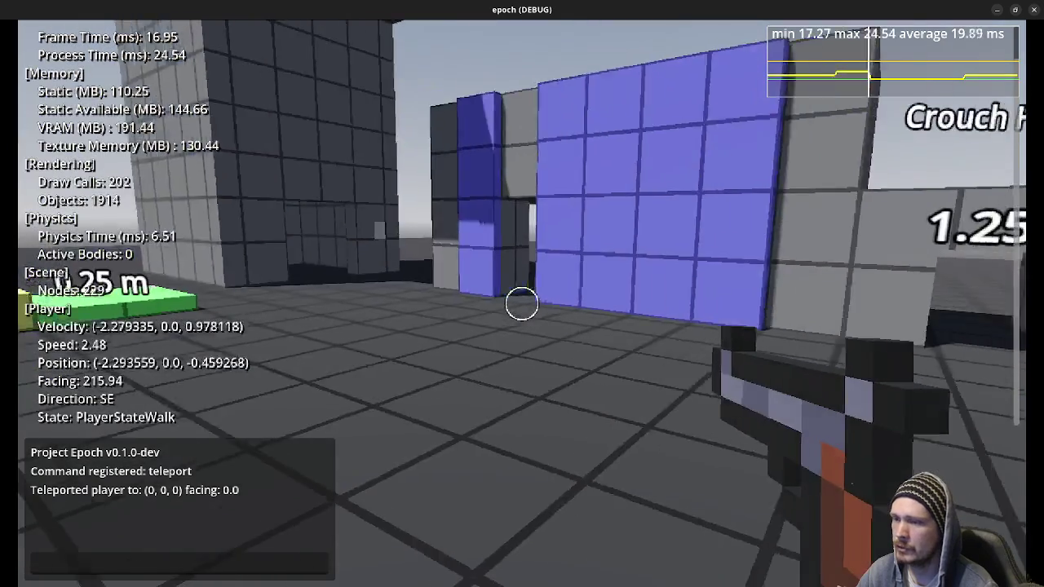
key(super+Down)
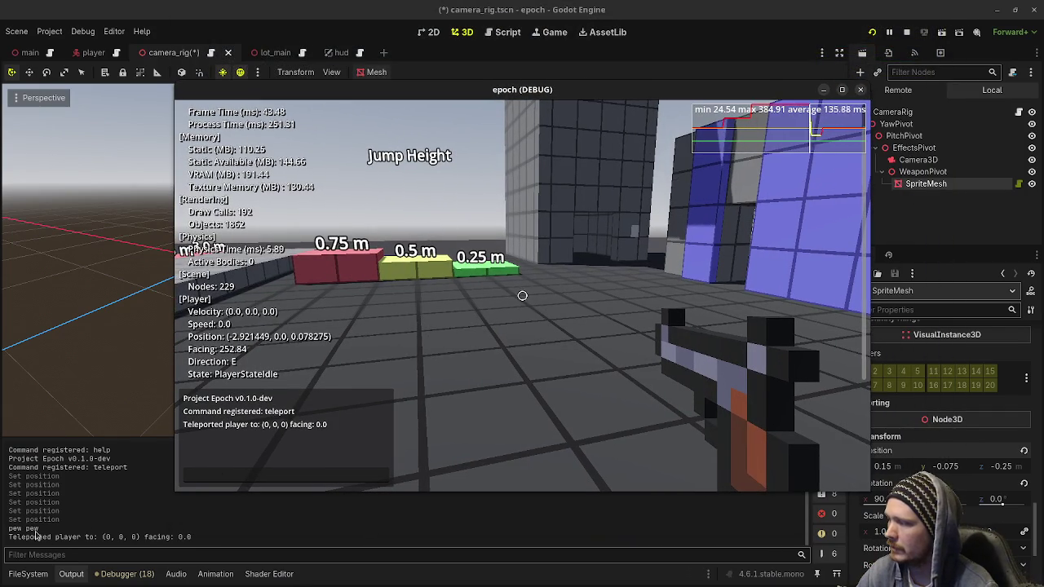
Step: Fire the pistol repeatedly until it reports out of ammo, then stop the game and save
click(526, 296)
click(524, 296)
click(523, 295)
click(522, 295)
click(523, 295)
click(522, 295)
click(522, 295)
click(522, 295)
click(522, 295)
click(522, 296)
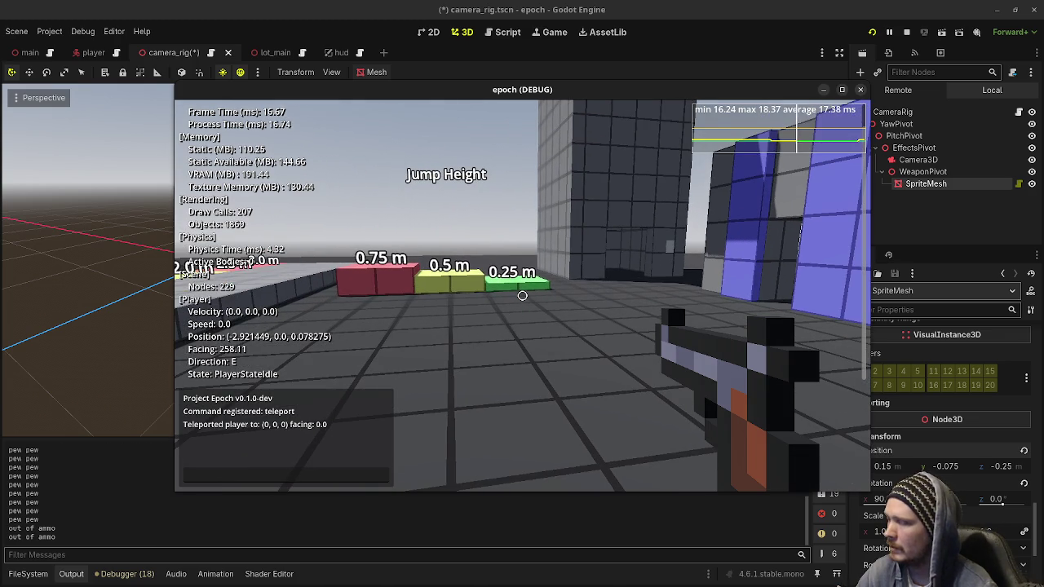
key(F8)
key(ctrl+s)
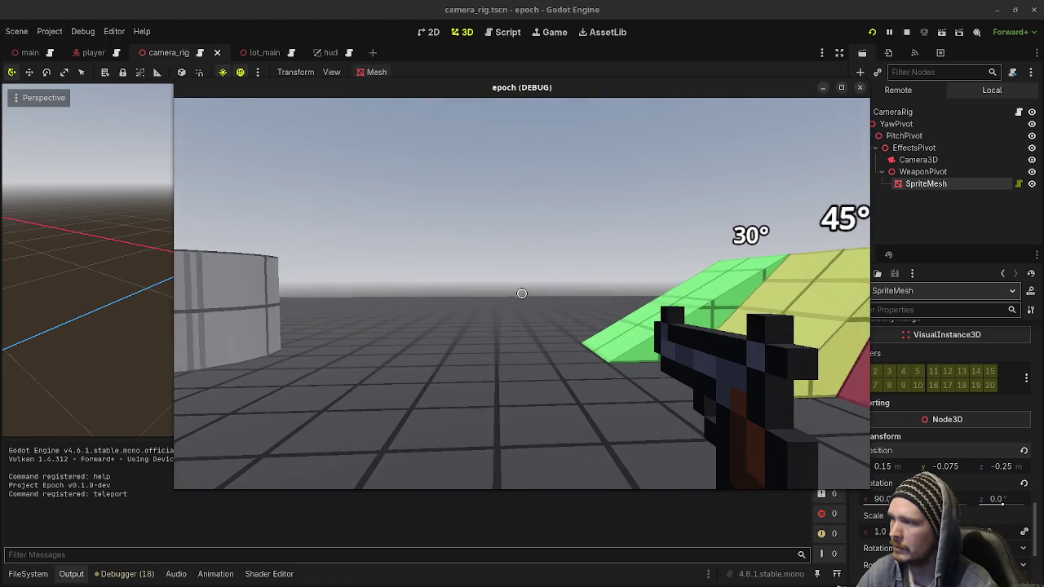
click(522, 294)
click(522, 294)
click(522, 293)
click(522, 294)
click(522, 294)
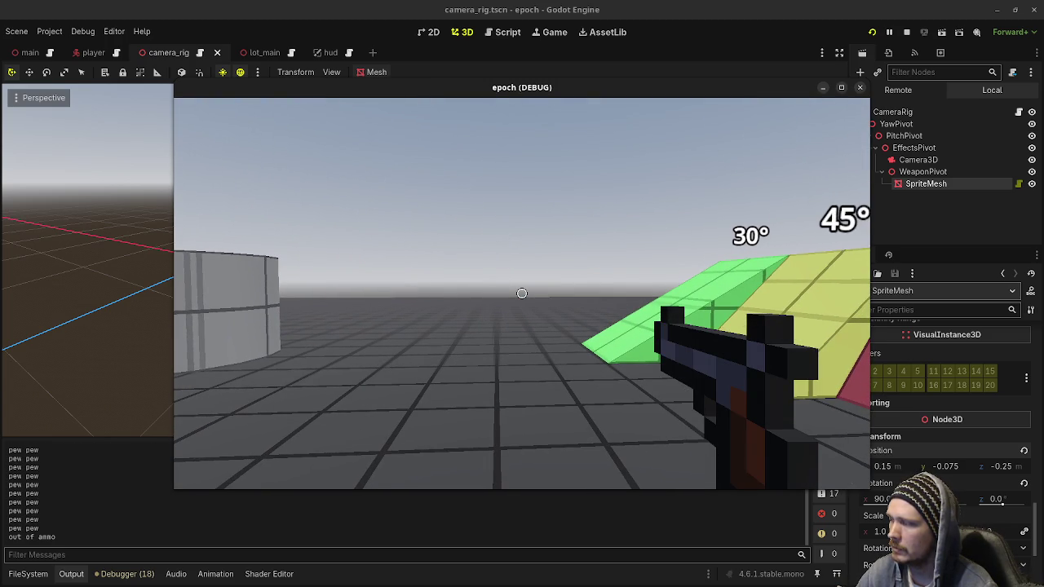
click(604, 302)
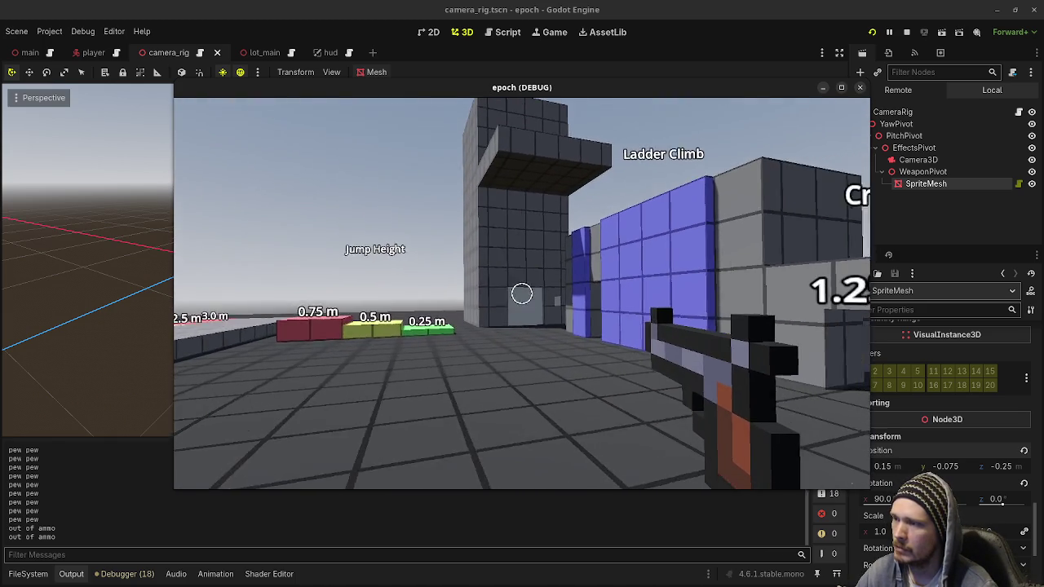
key(w)
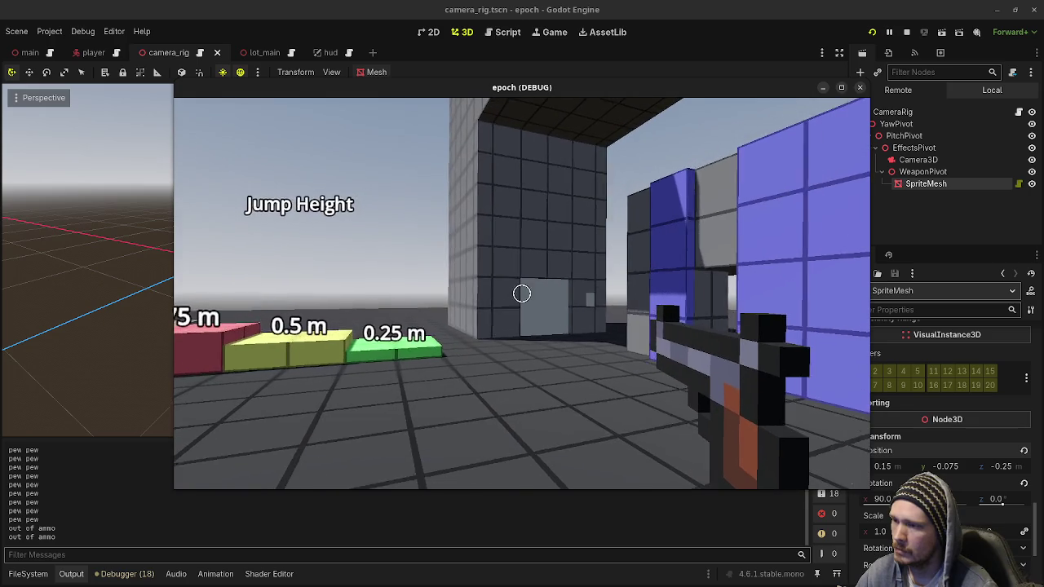
key(w)
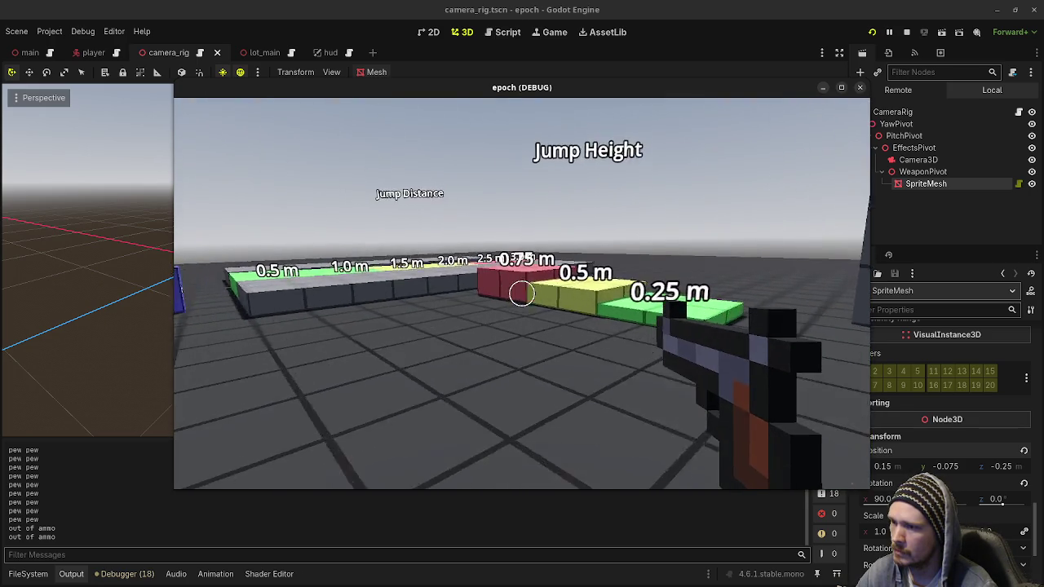
key(w)
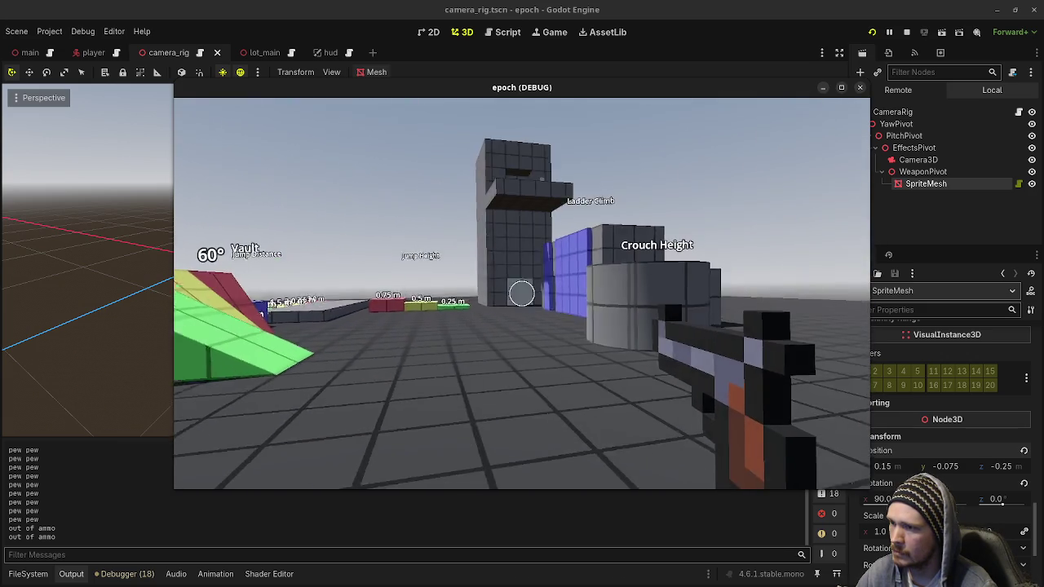
key(w)
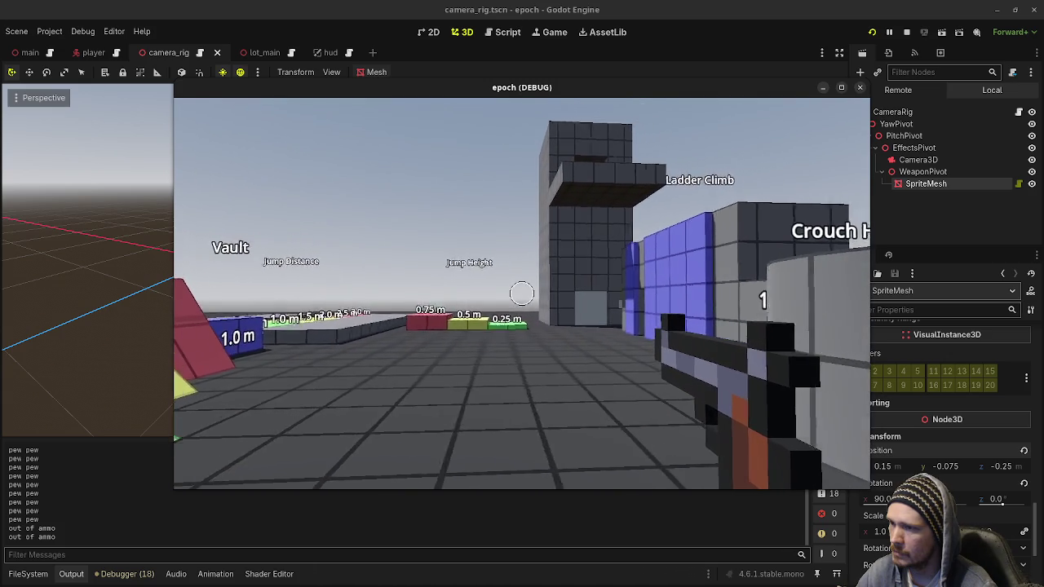
key(w)
key(d)
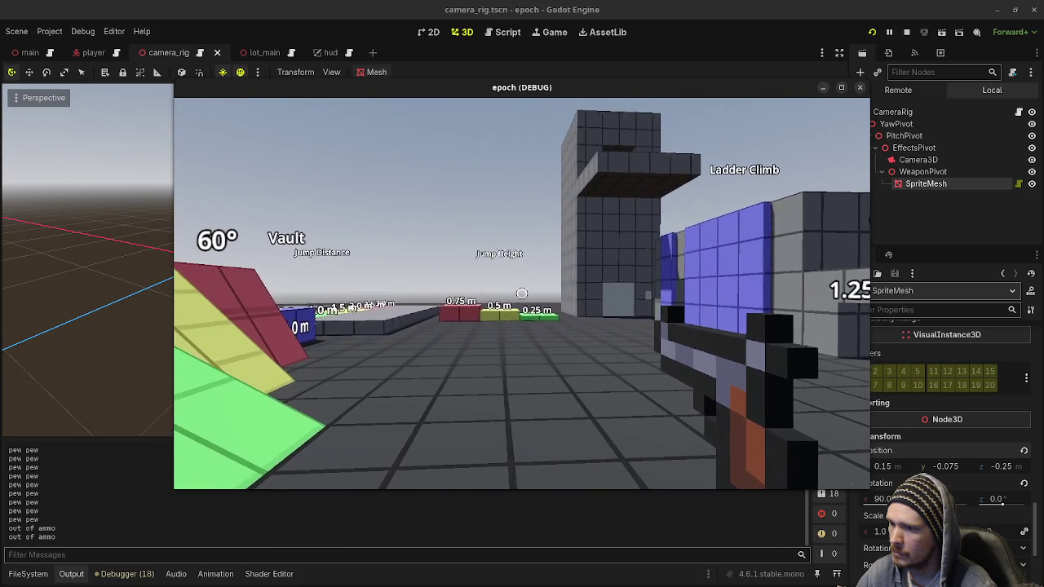
key(w)
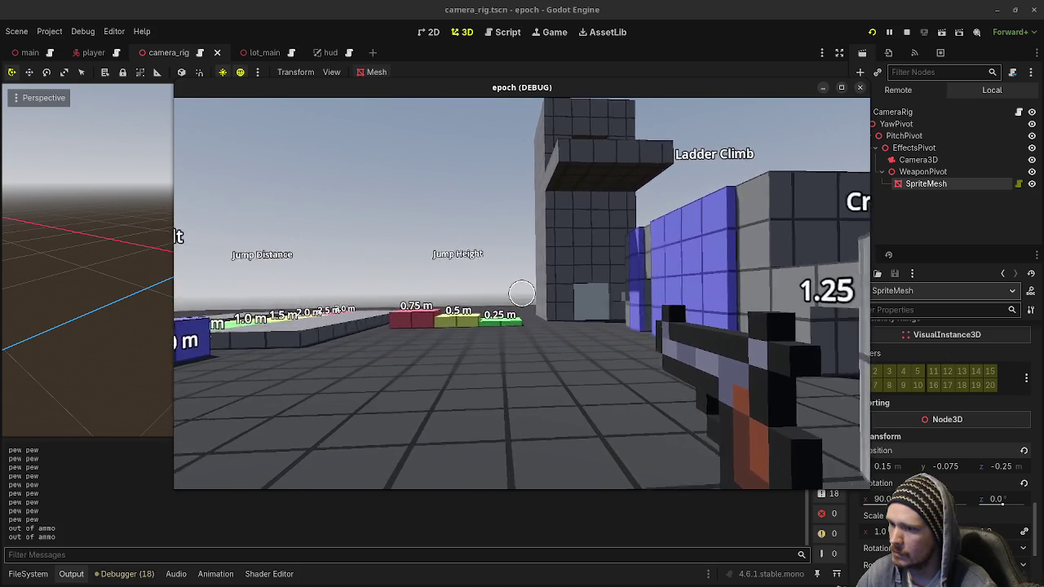
key(w)
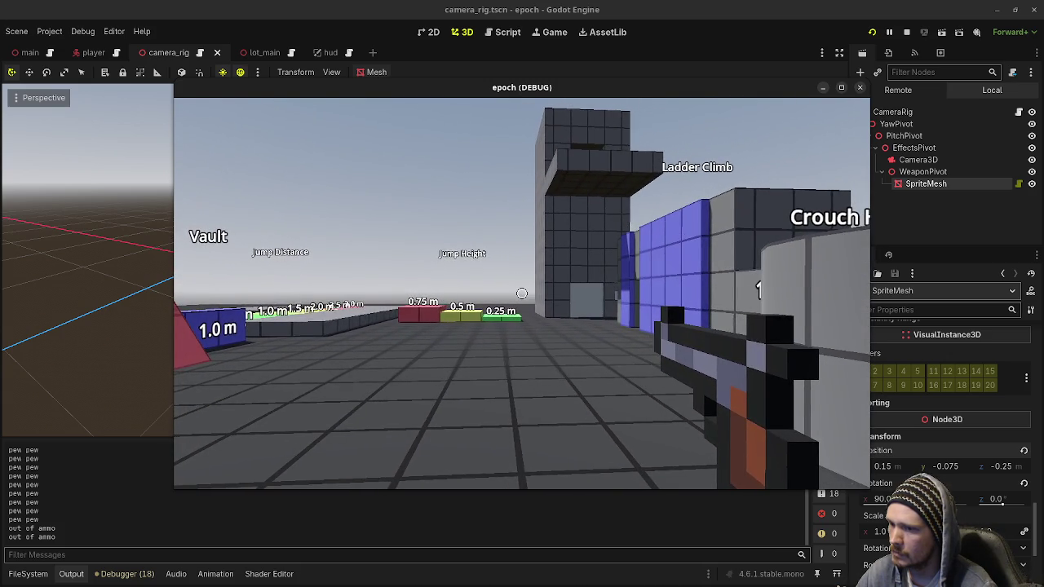
key(Escape)
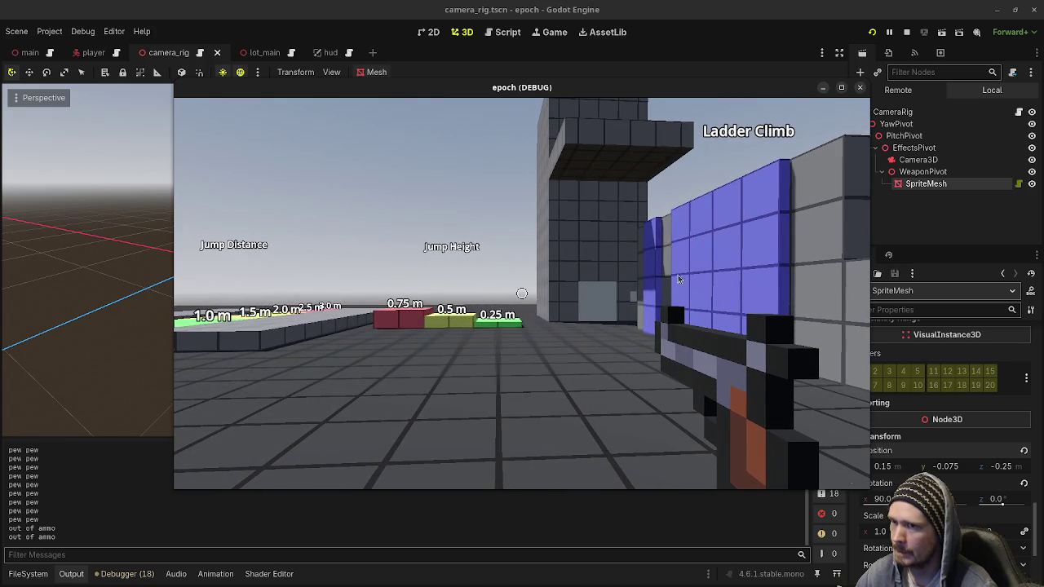
click(920, 112)
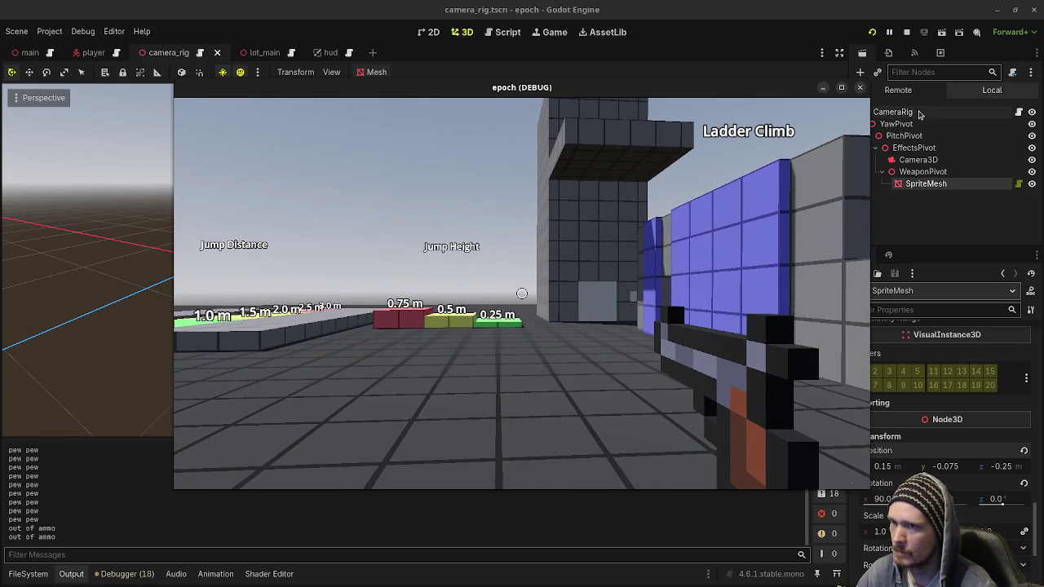
Step: Set the CameraRig's Move Tilt and Sway Move Offset X to 0.05
scroll(959, 436, down, 2)
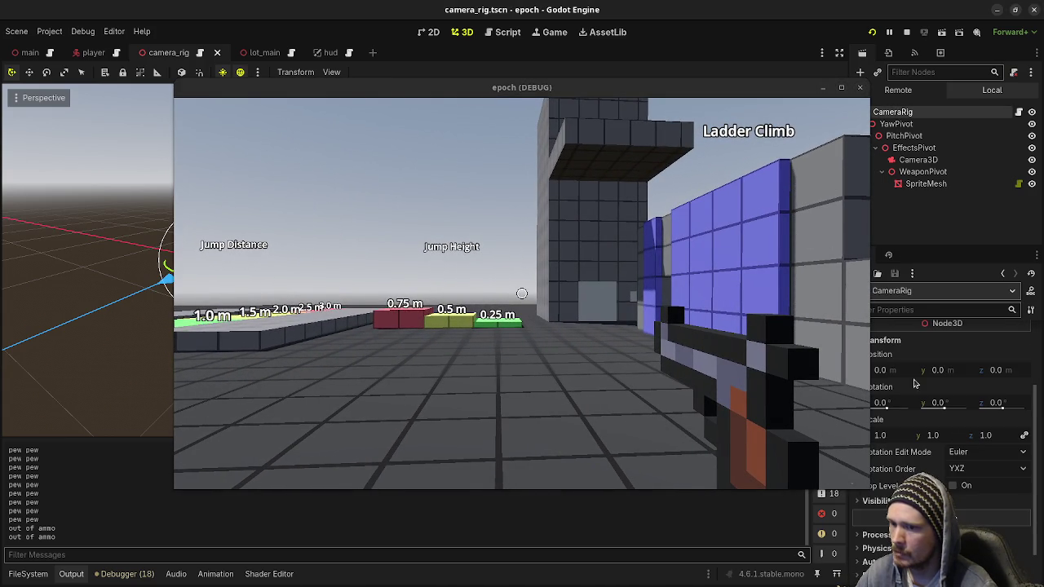
drag(756, 87, 682, 88)
scroll(960, 415, up, 2)
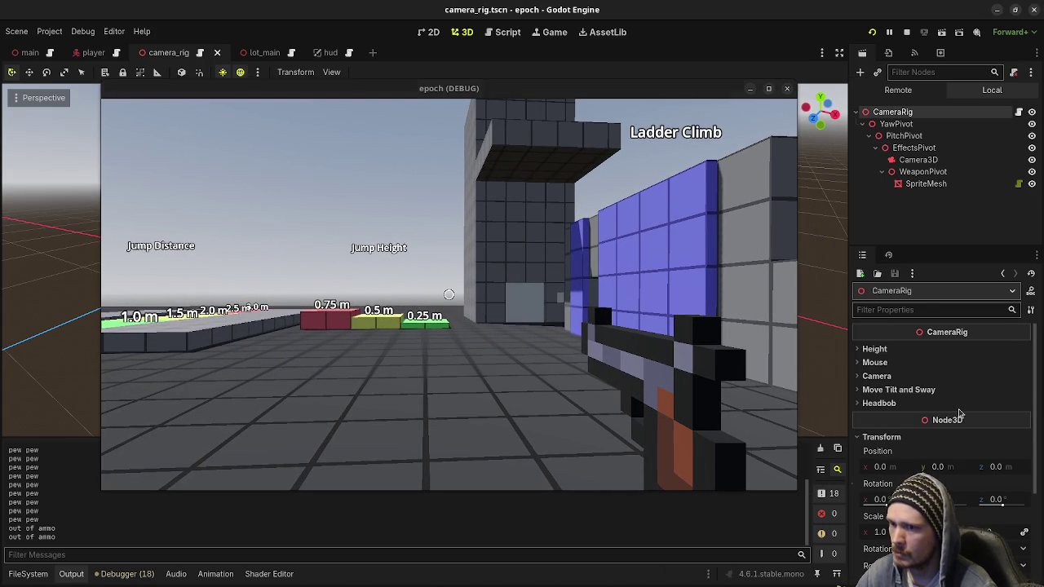
click(922, 390)
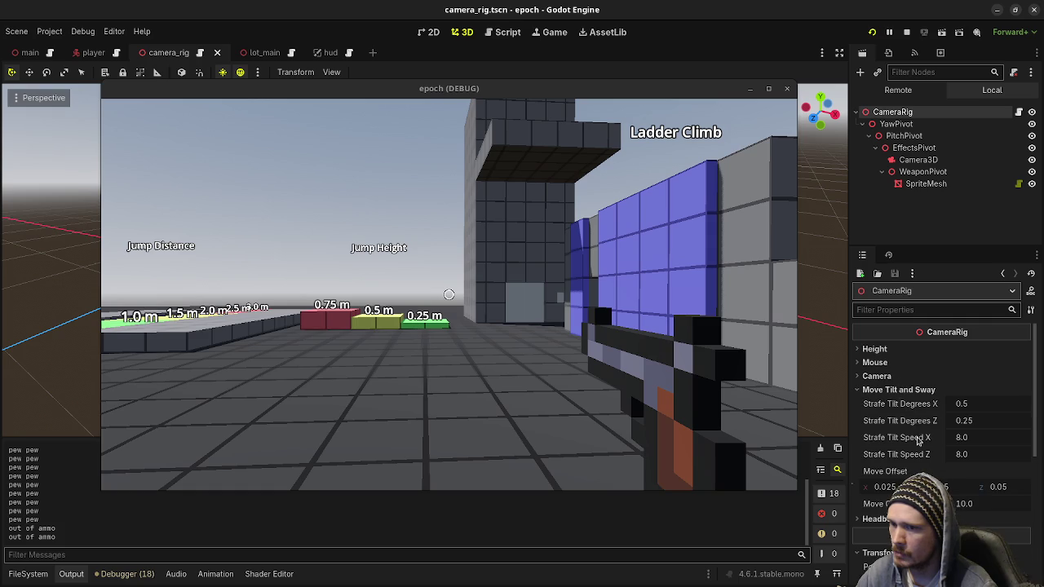
click(885, 487)
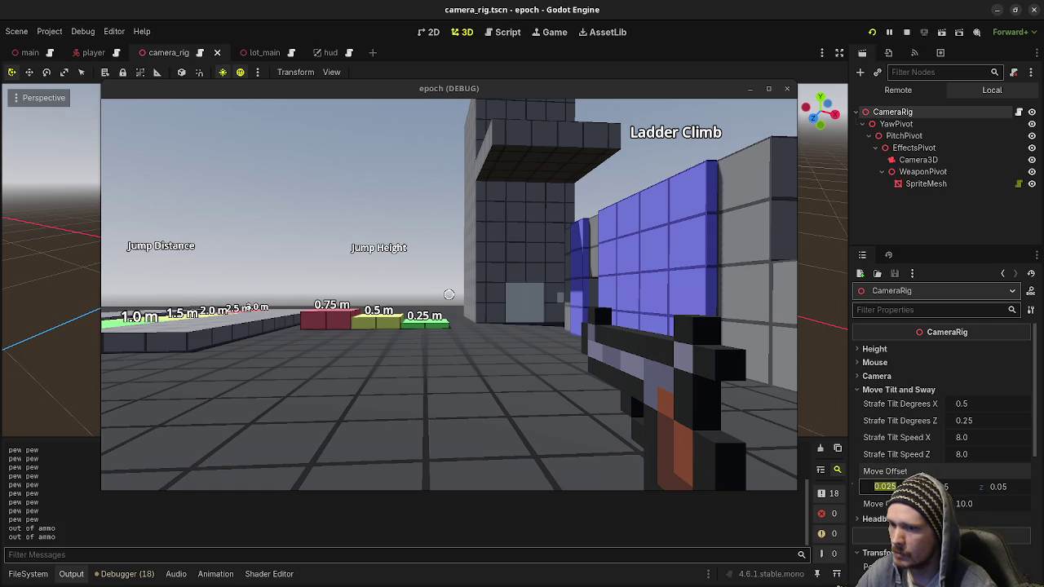
text(0.05)
key(Return)
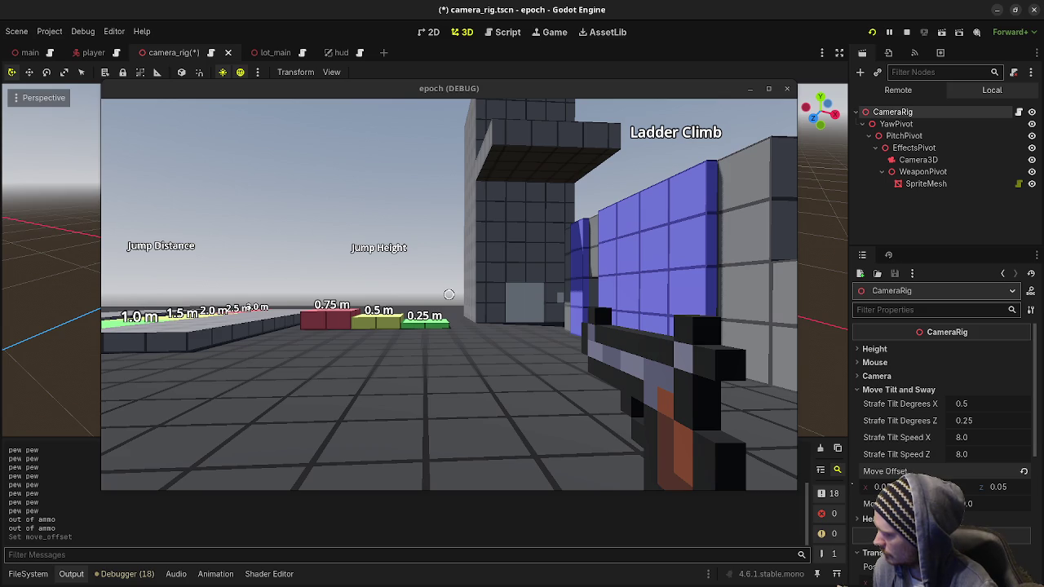
Step: Playtest by walking and strafing left and right to check the sway, then stop the game
key(w)
key(w)
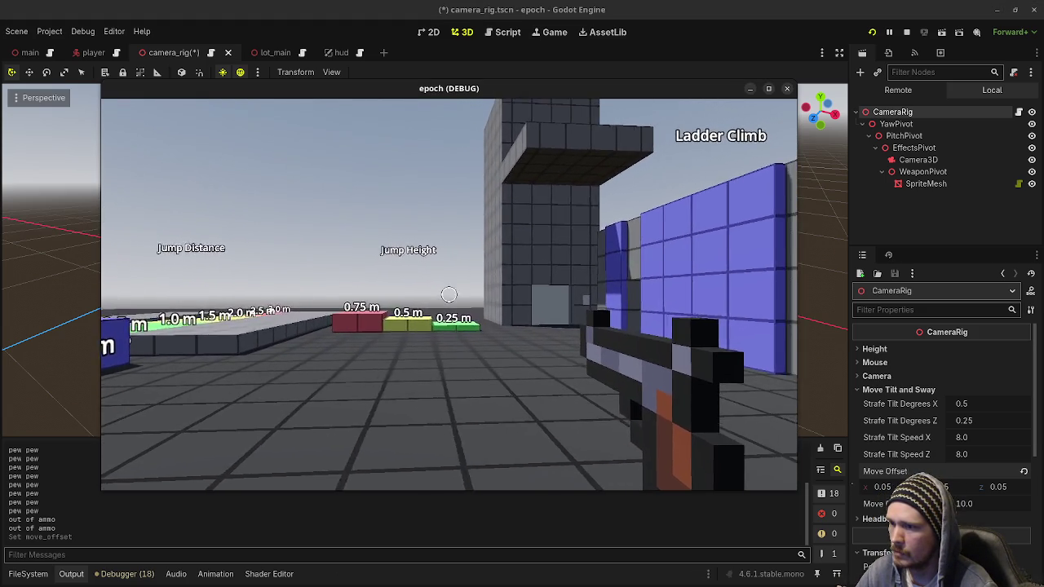
key(w)
key(d)
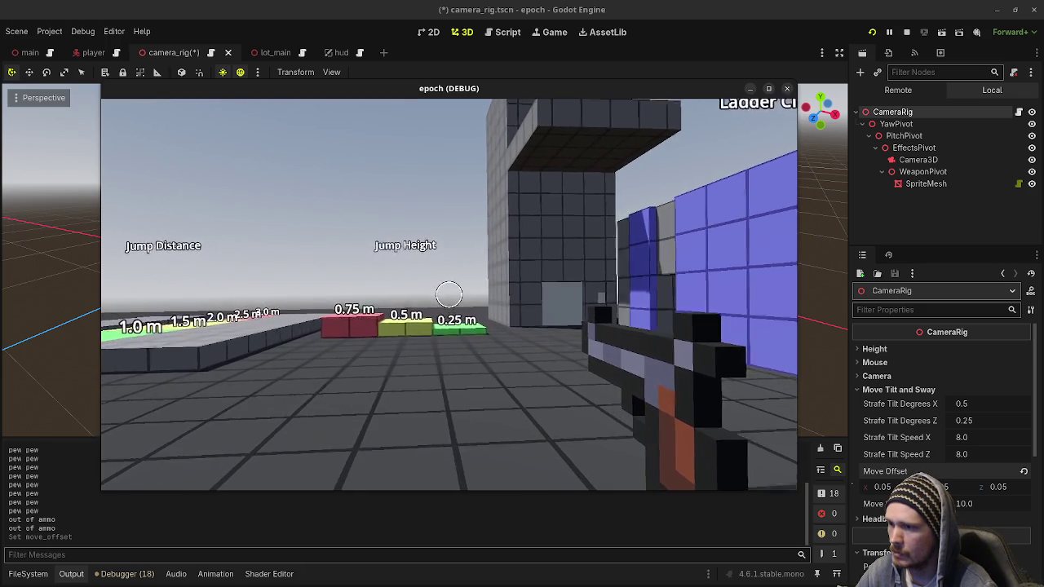
mouse_move(449, 294)
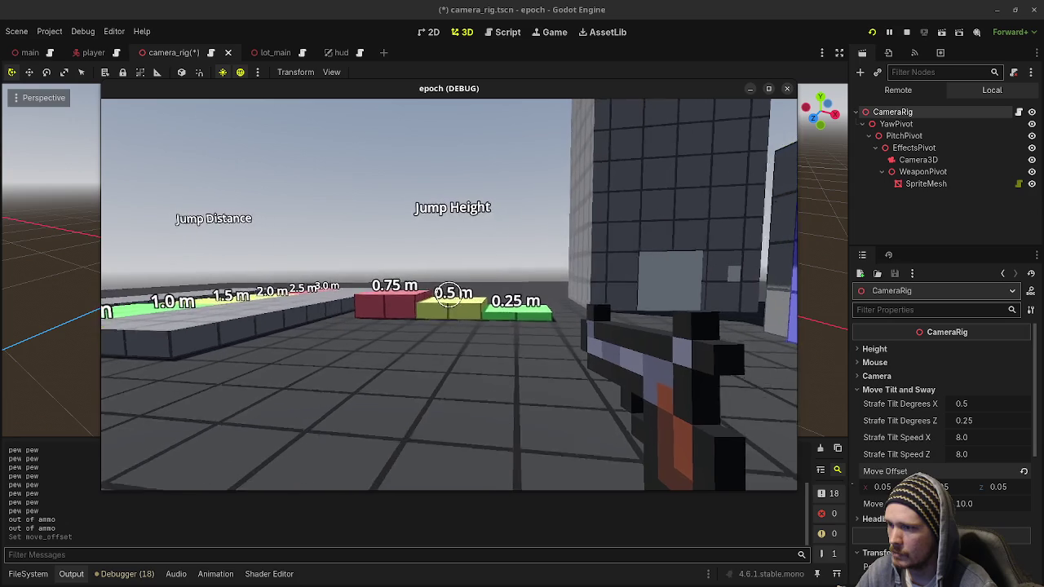
key(w)
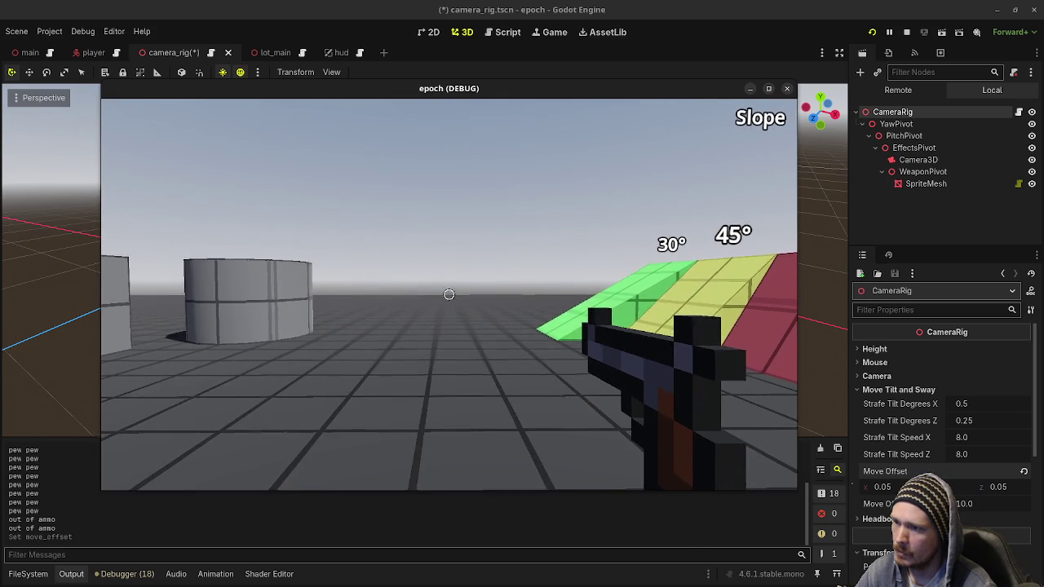
key(a)
key(a)
key(a)
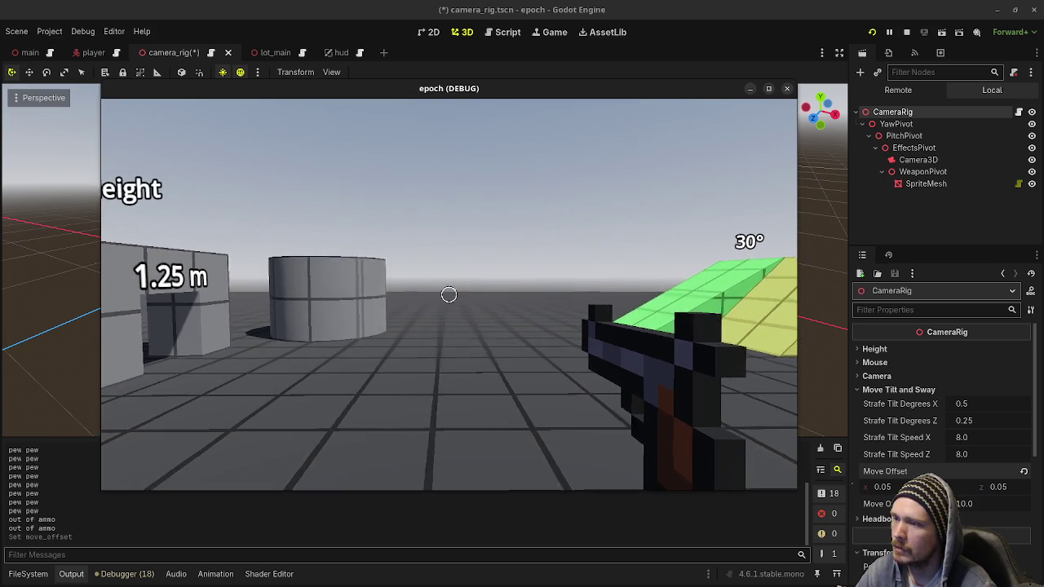
key(d)
key(a)
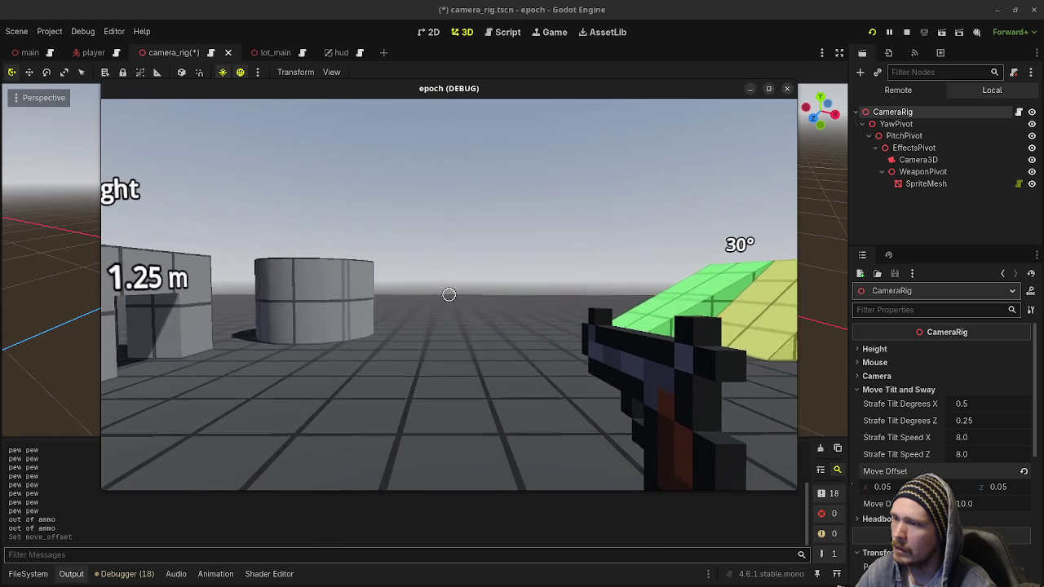
key(d)
key(a)
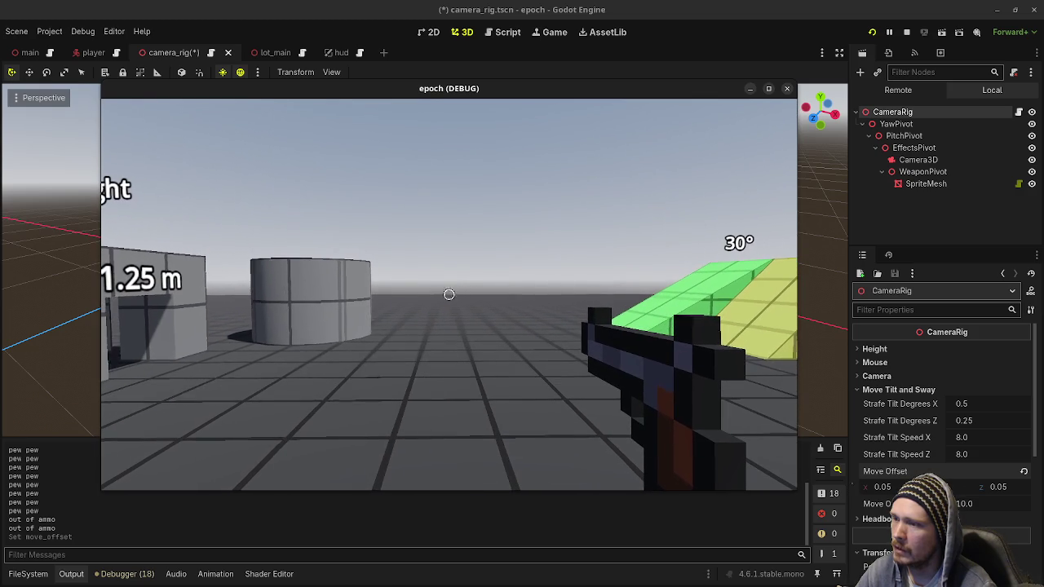
click(907, 32)
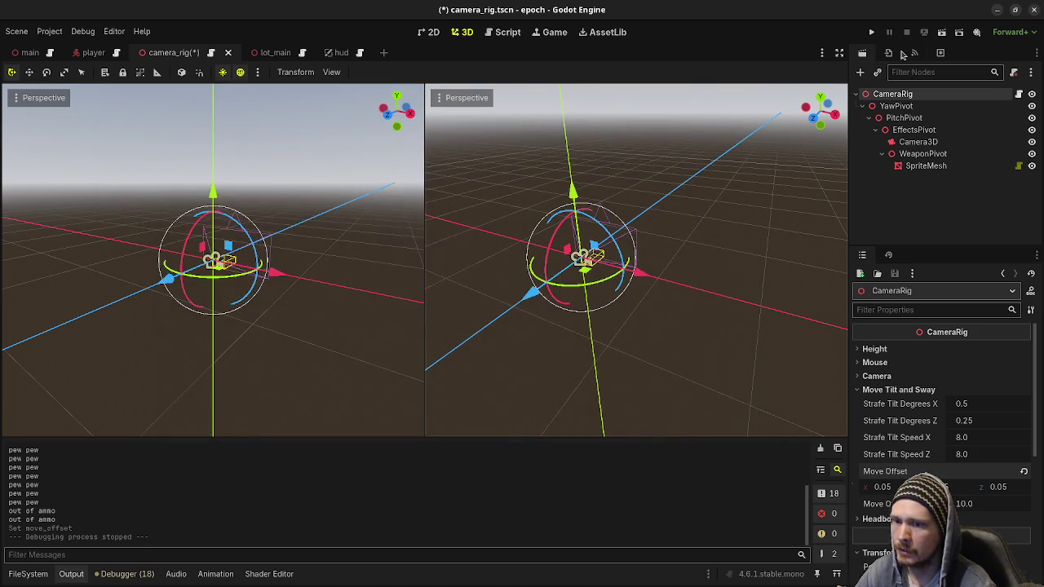
Step: Undo Move Offset X back to 0.025, redo the position change, and relaunch the game
key(ctrl+z)
key(ctrl+z)
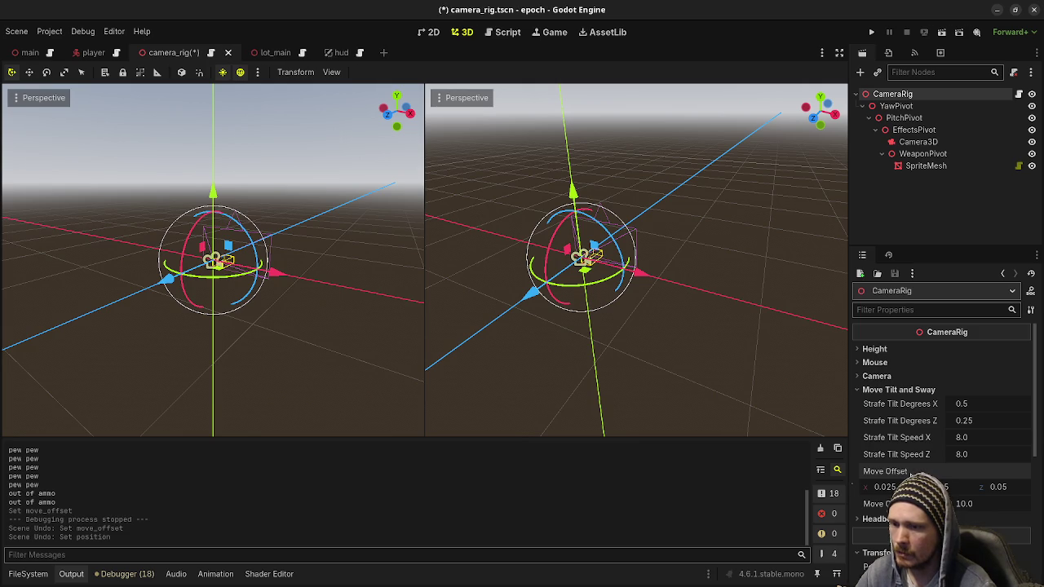
key(ctrl+shift+z)
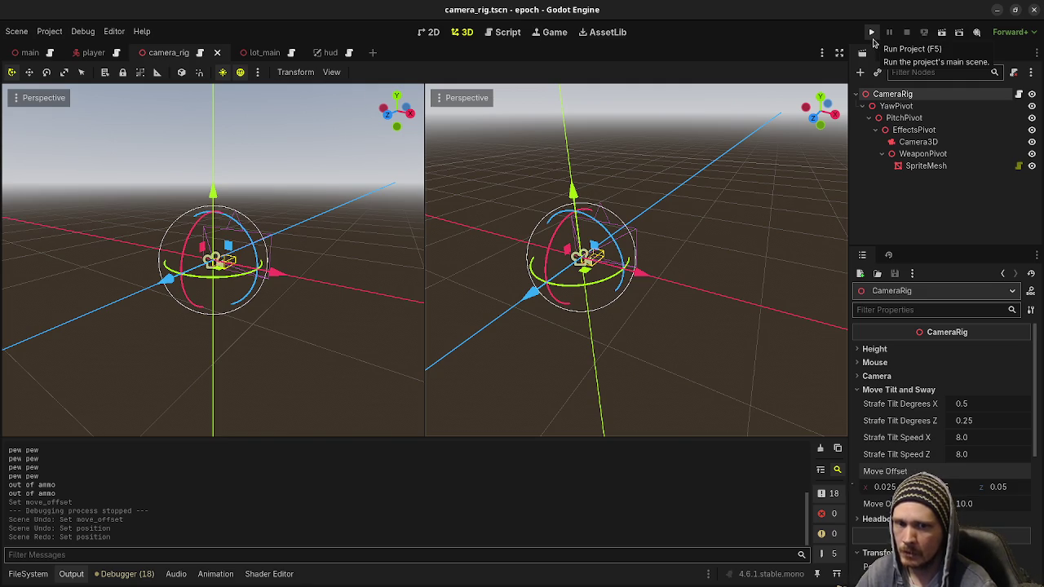
click(872, 34)
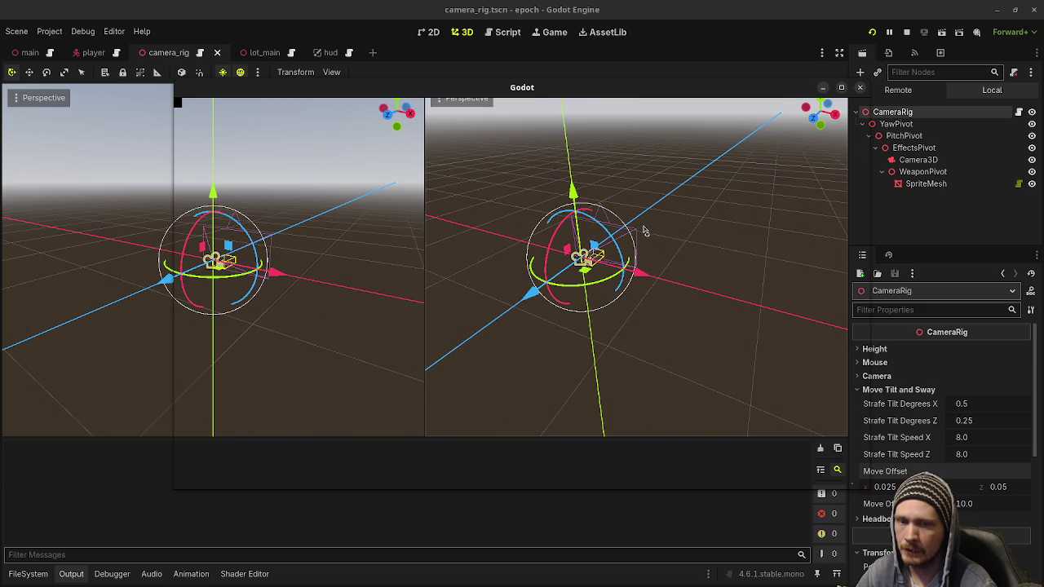
Step: Walk toward the Jump Height blocks and fire the pistol once toward the ladder tower
key(w)
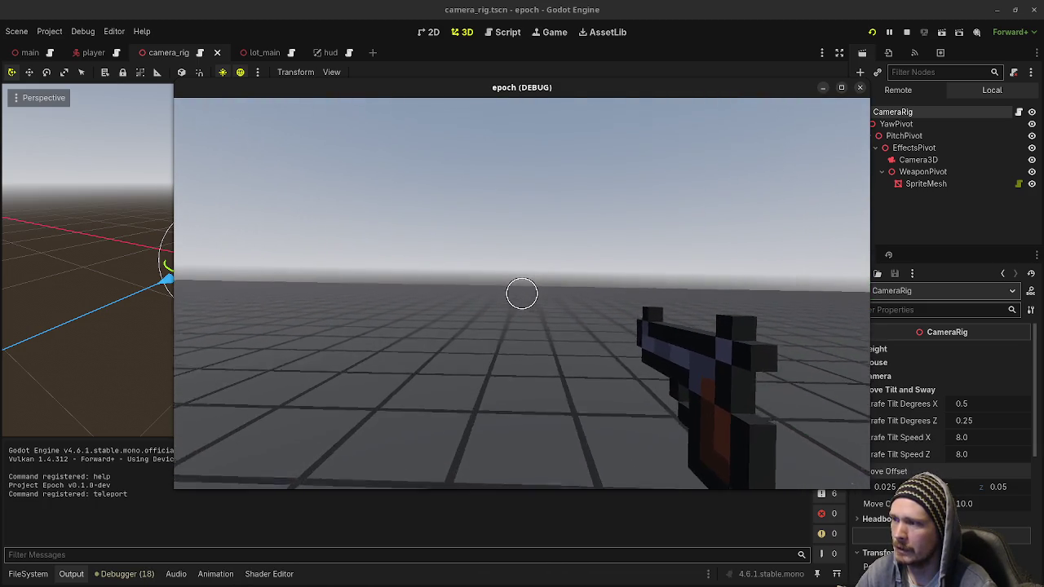
key(w)
key(w)
click(522, 294)
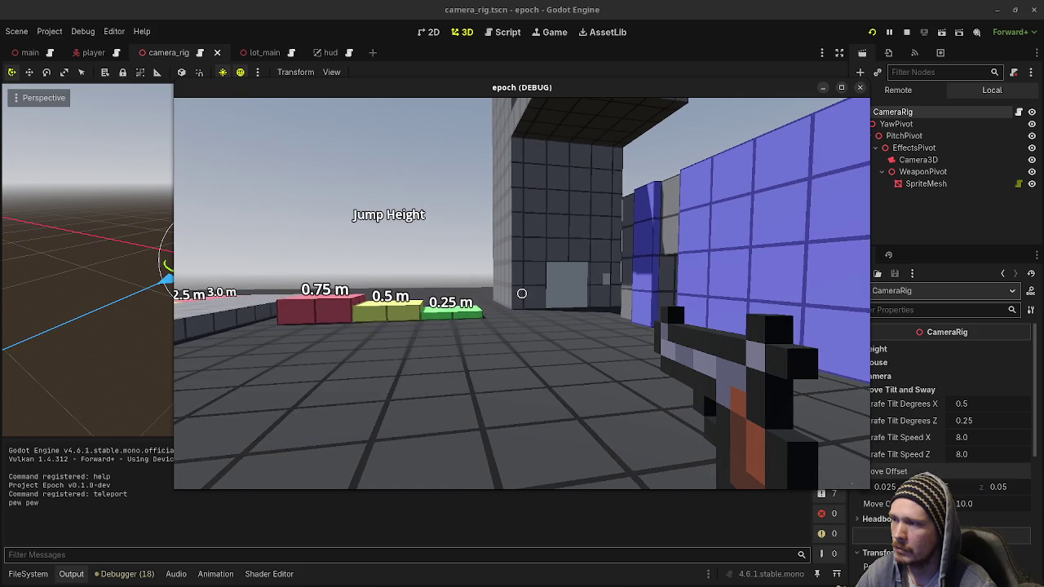
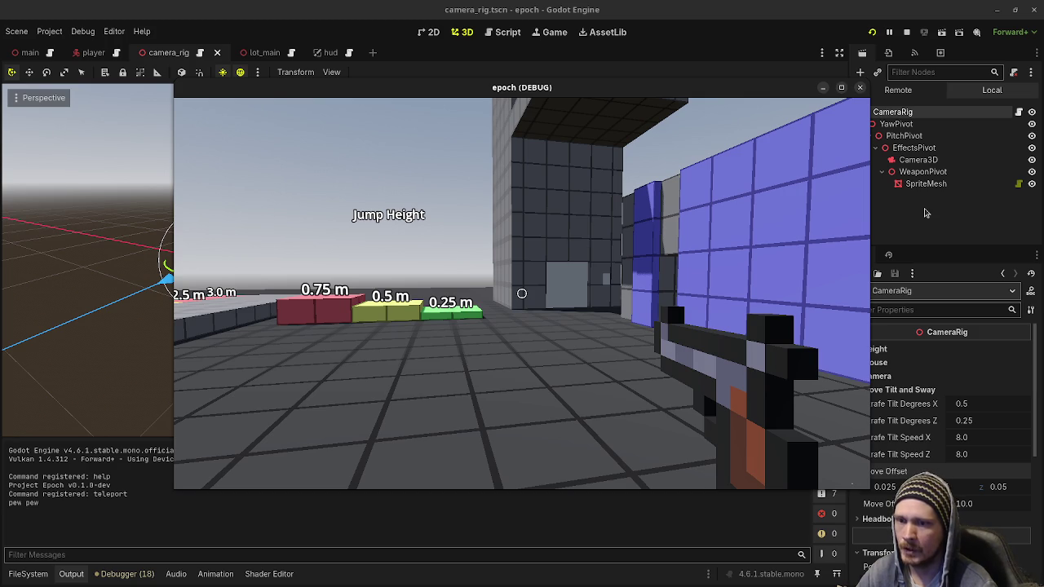
Step: Stop the game and clear the fungi and Files windows to reach the shell project's assets folder
click(908, 34)
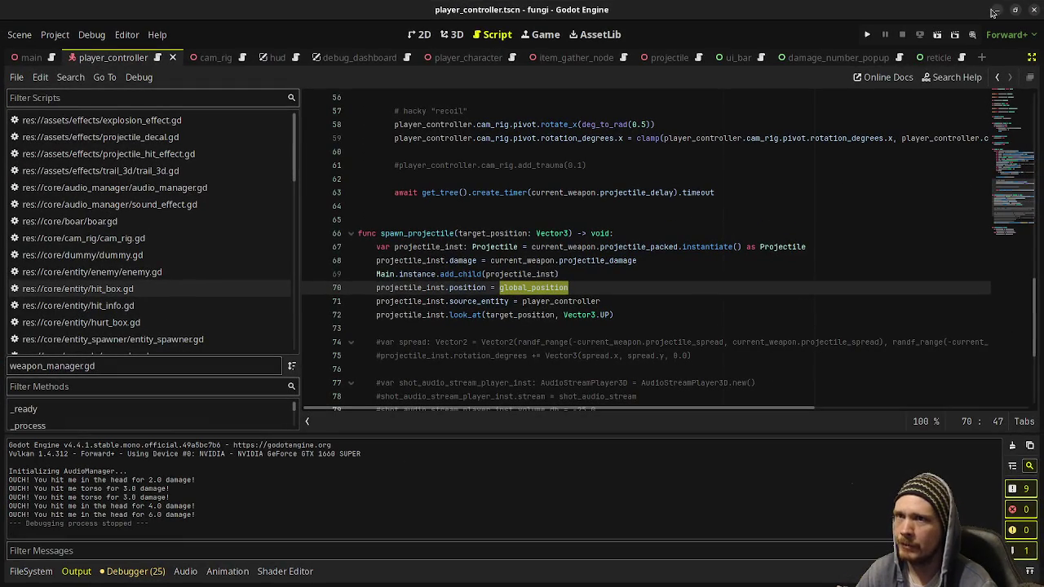
click(997, 13)
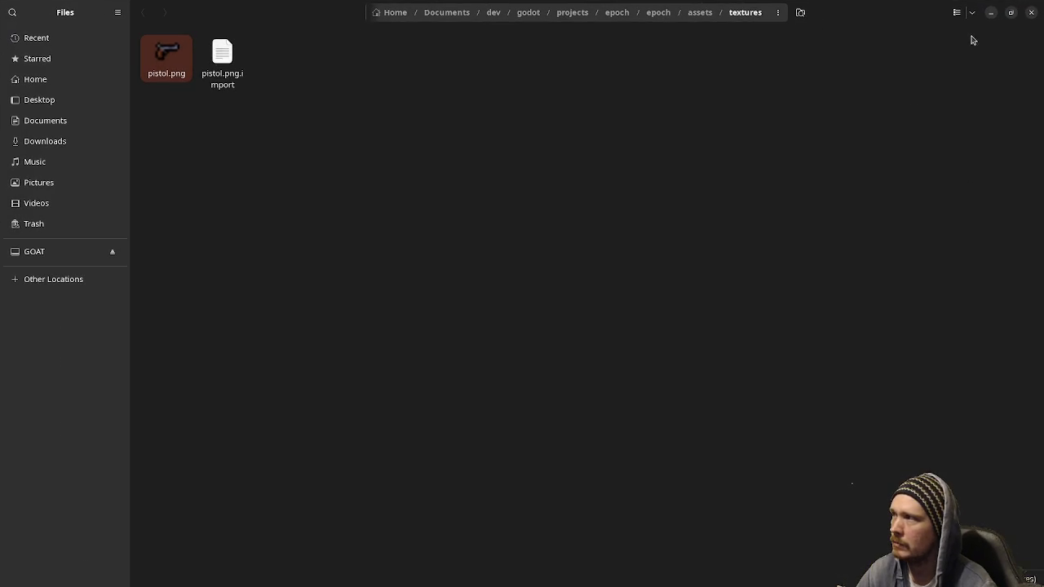
click(1033, 14)
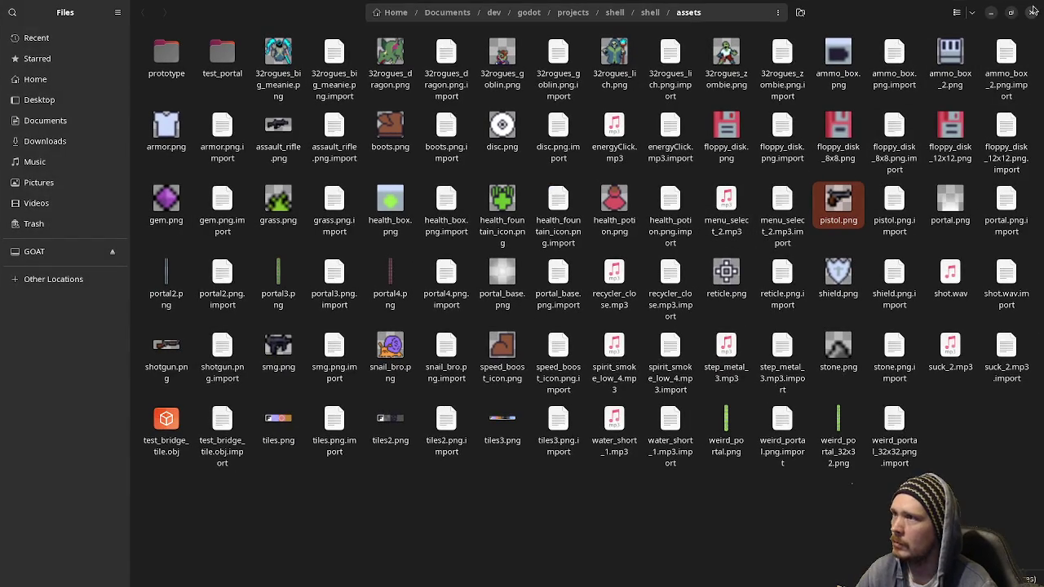
click(1033, 11)
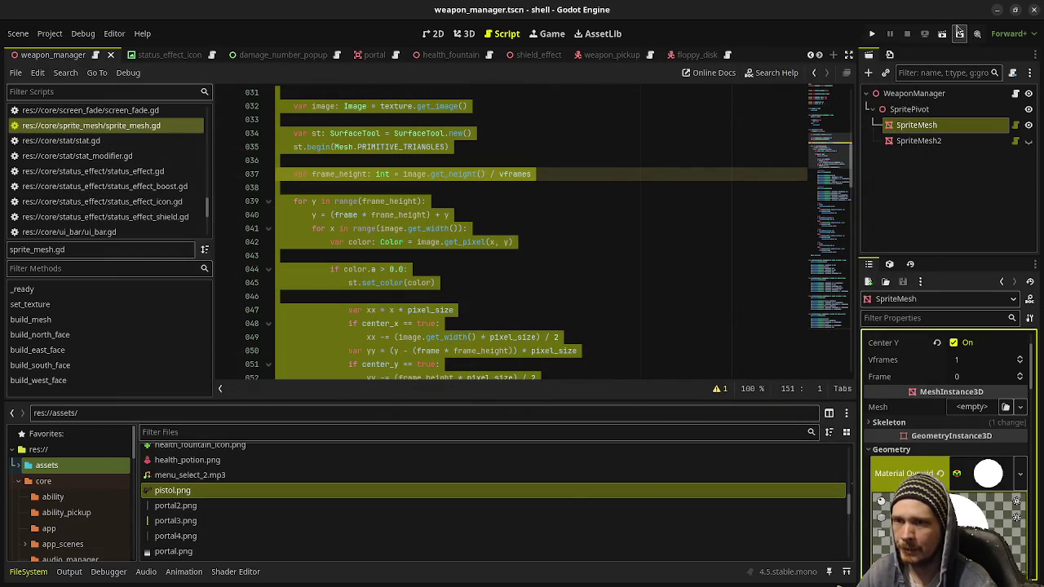
Step: Minimize the shell project to return to epoch's camera_rig scene and launch the game
click(997, 11)
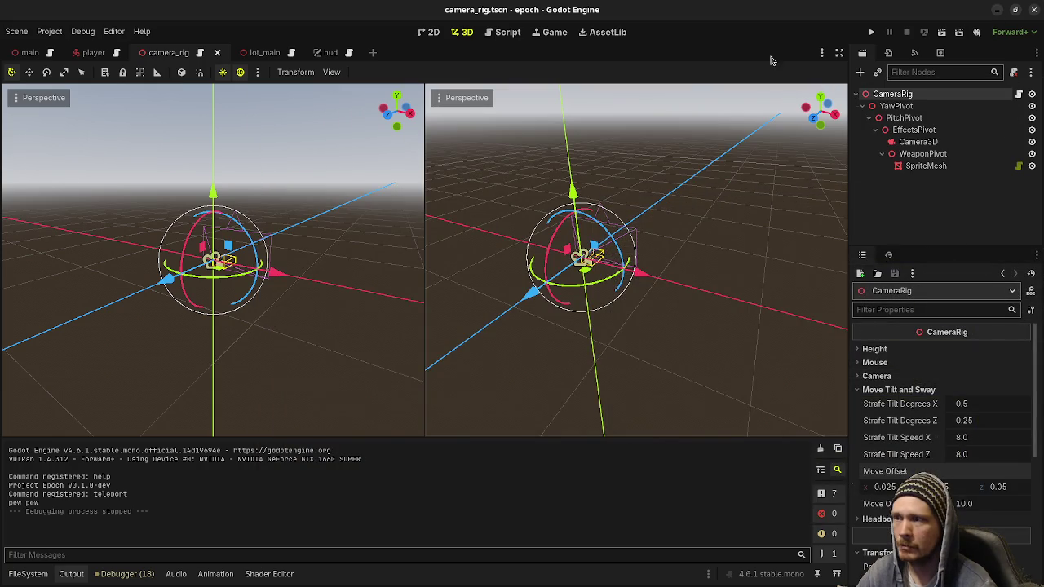
click(871, 32)
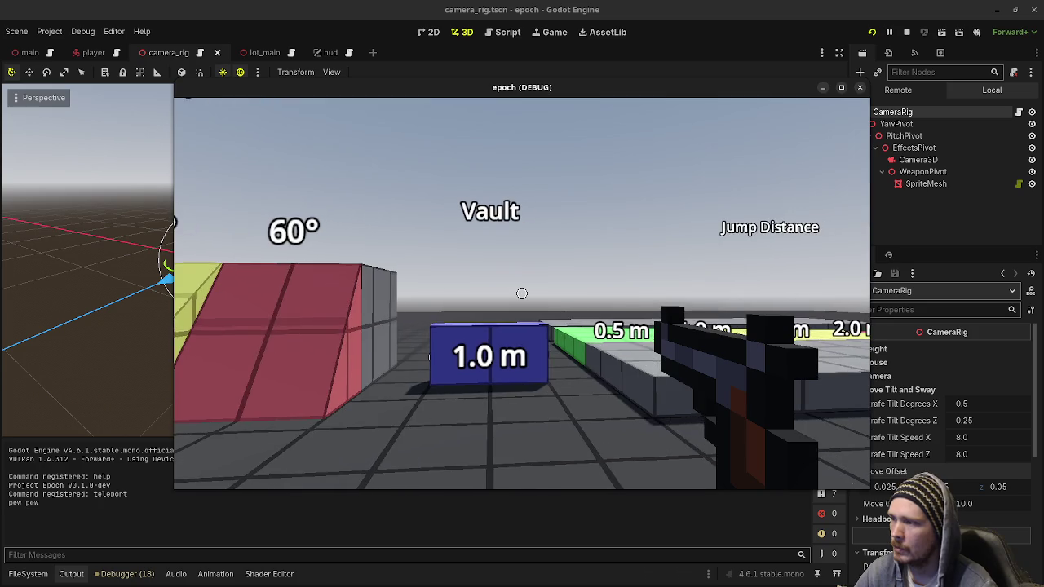
Step: Fire the pistol and strafe left and right to check the camera tilt
click(522, 294)
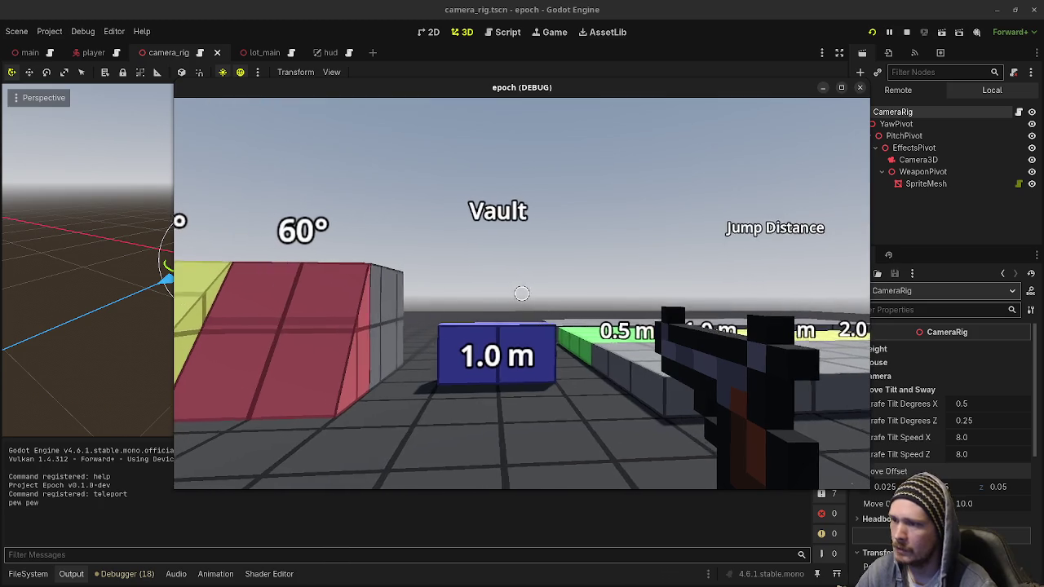
key(d)
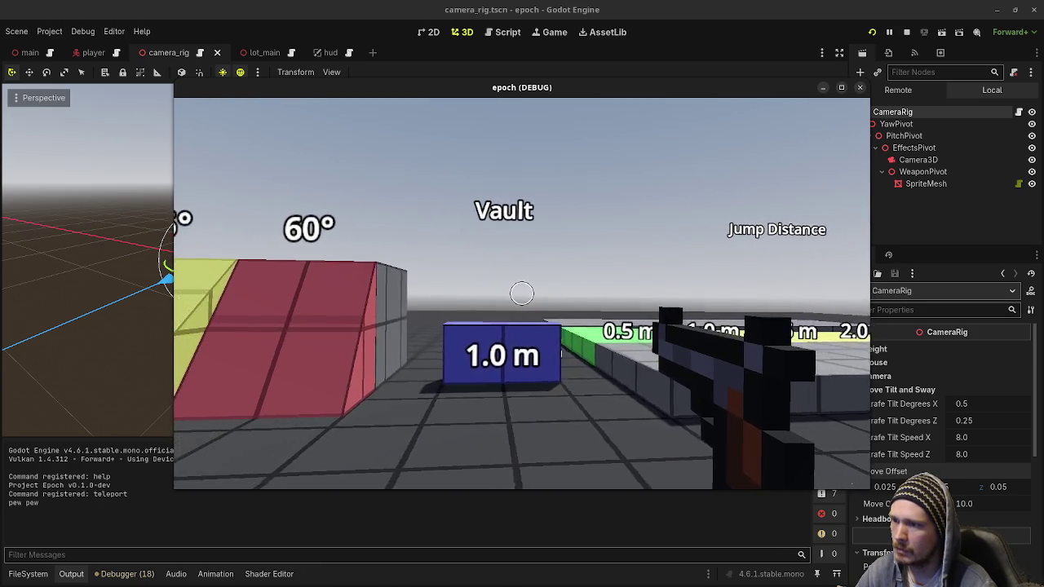
key(d)
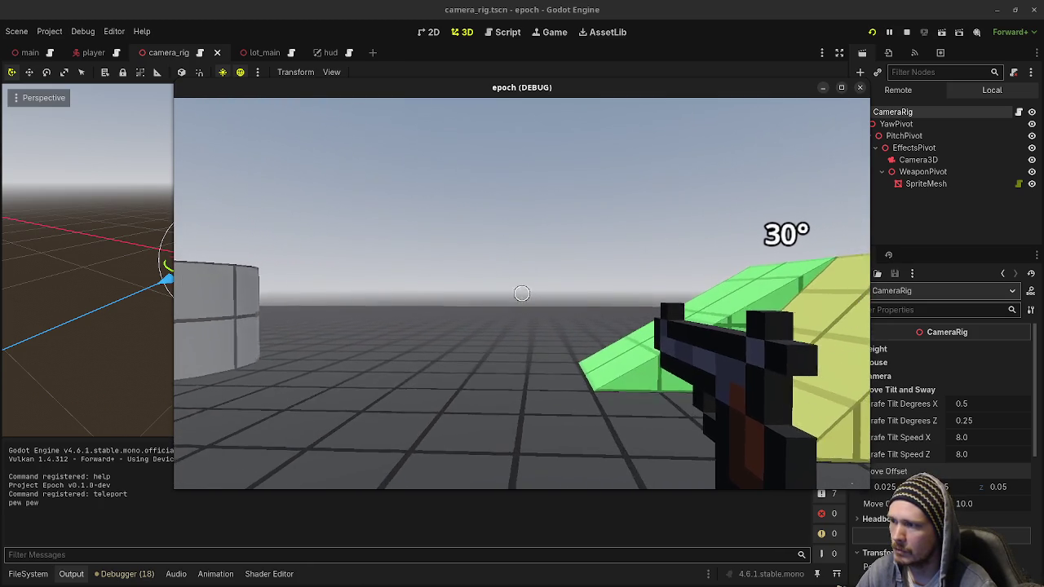
key(a)
key(d)
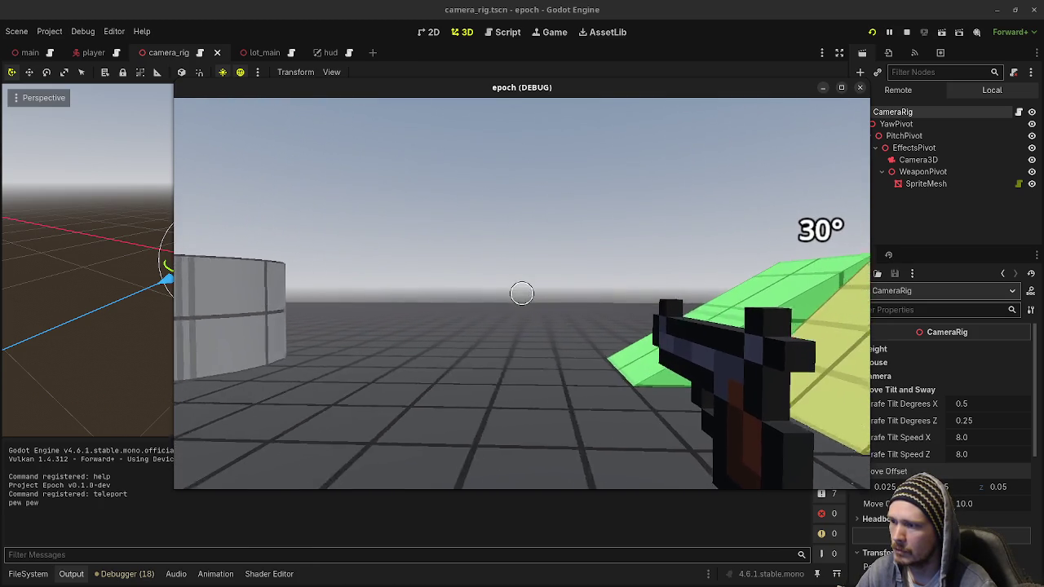
key(d)
key(a)
key(d)
key(a)
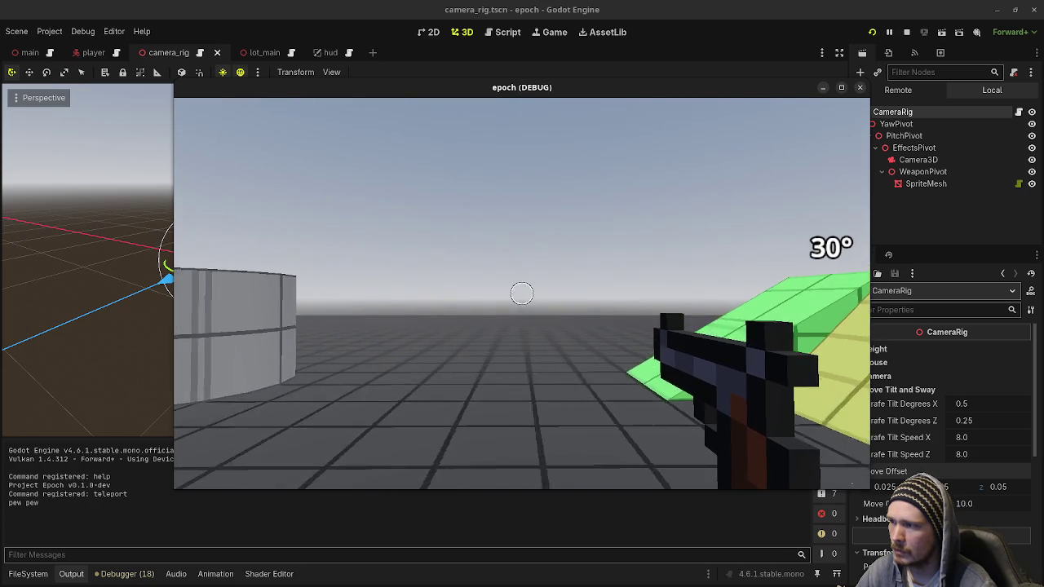
key(d)
key(d)
key(a)
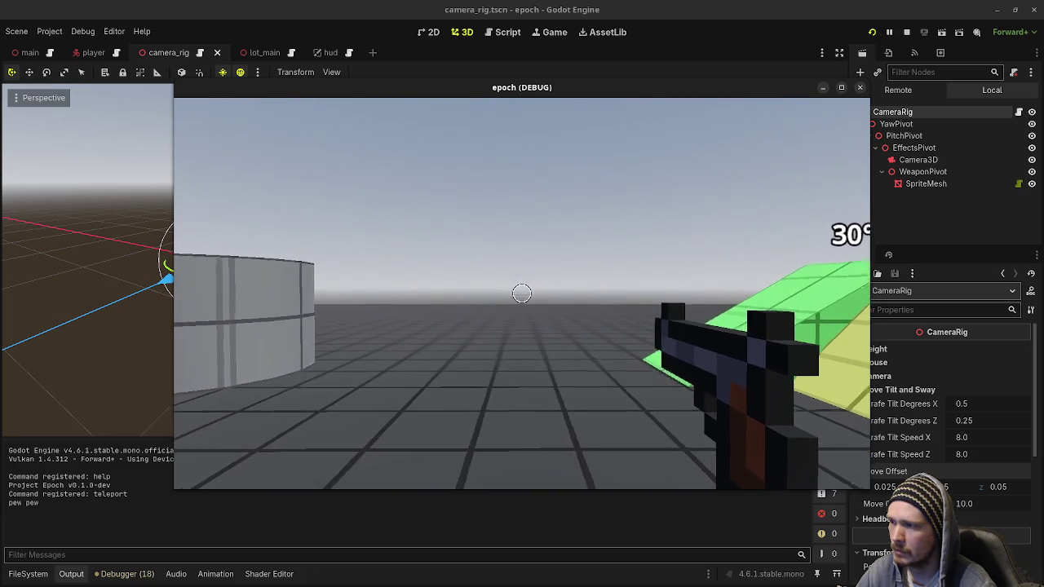
key(d)
key(d)
key(a)
Step: Keep strafing beside the Vault block to check gun tilt, then walk toward it
key(d)
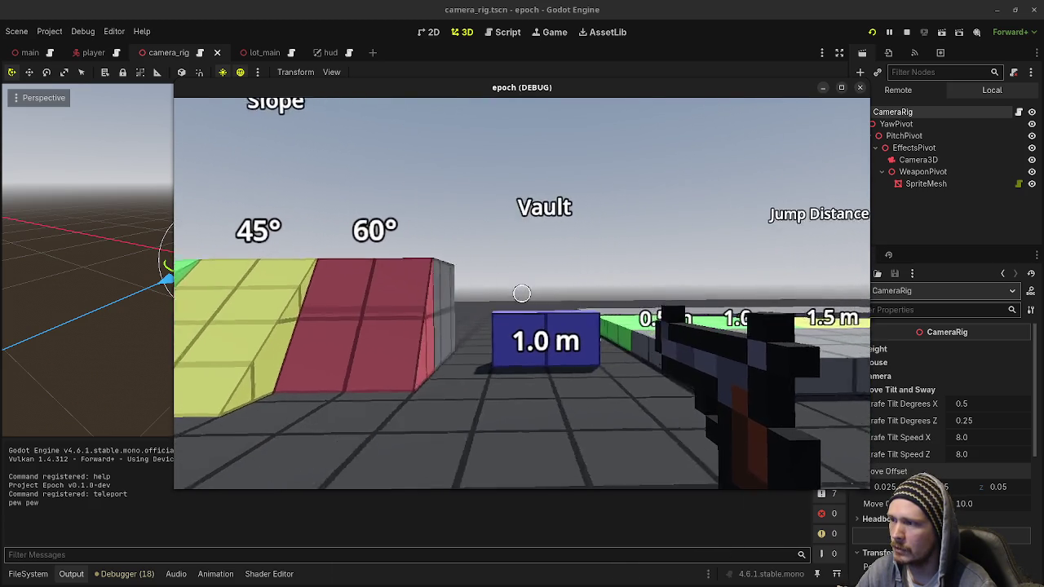
key(a)
key(d)
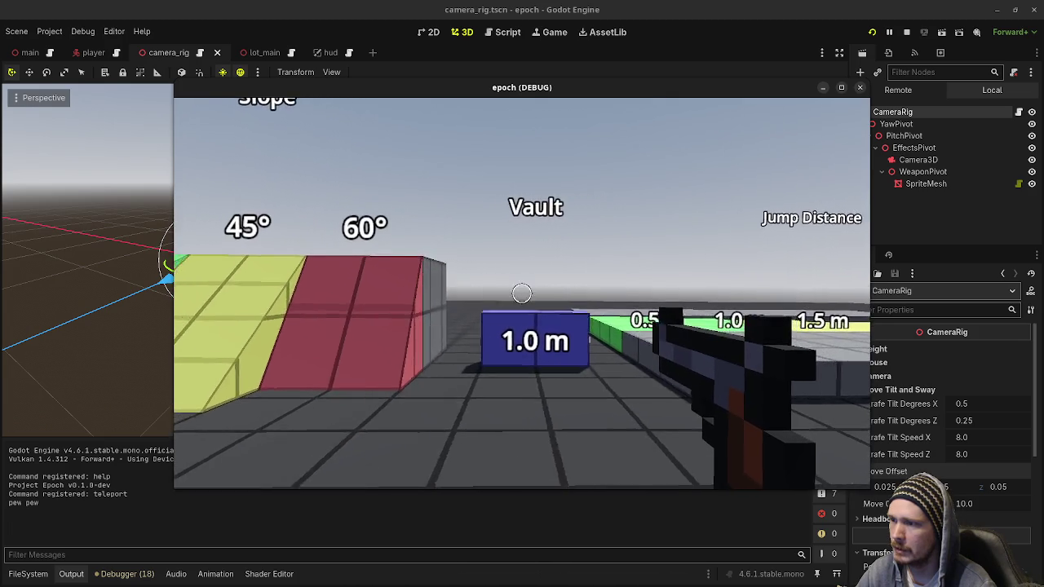
key(a)
key(d)
key(a)
key(d)
key(d)
key(a)
key(d)
key(a)
key(d)
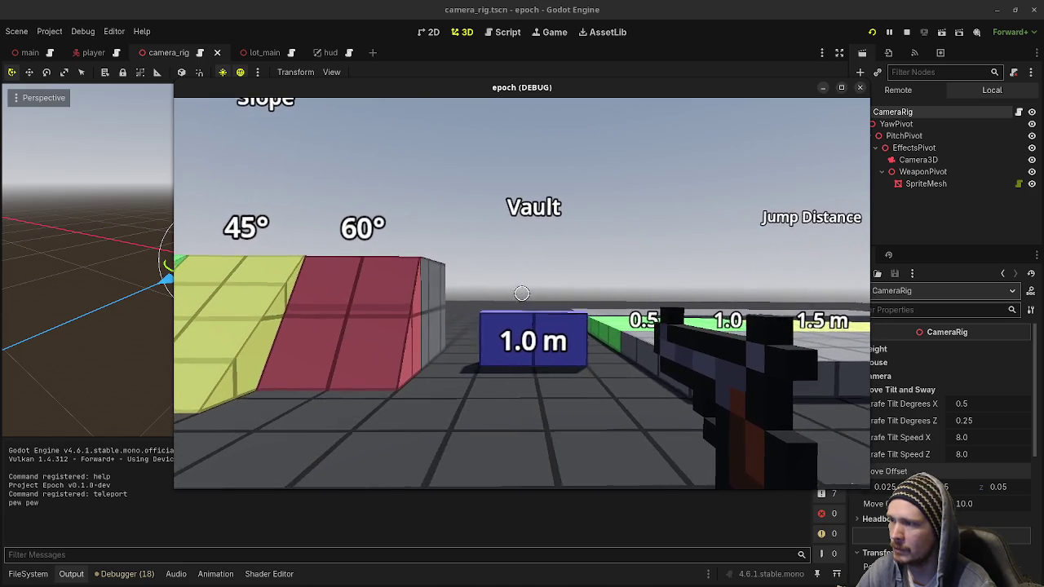
key(w)
mouse_move(522, 292)
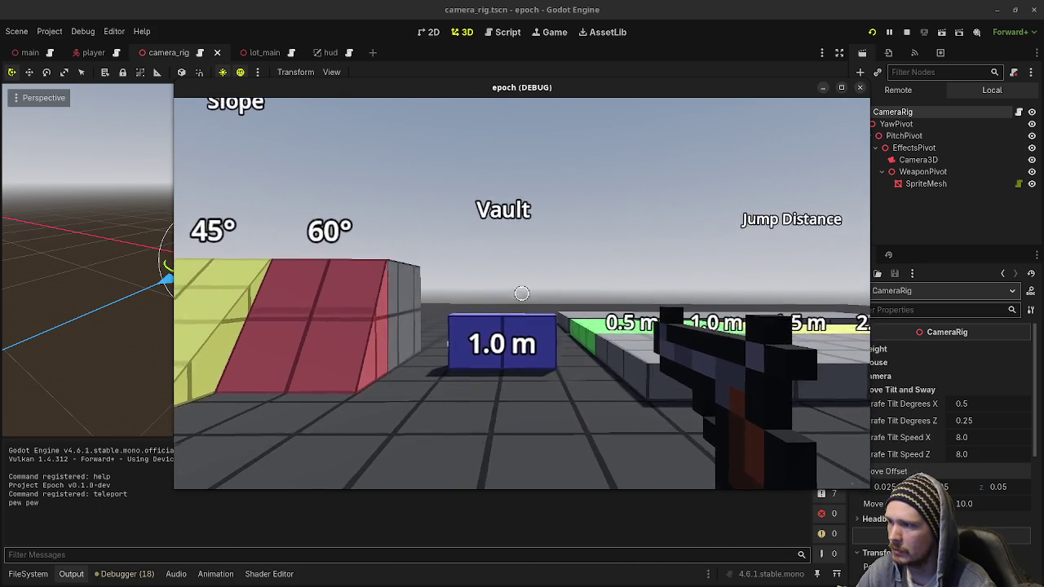
Step: Strafe side to side to compare the move-offset sway, then stop the game
key(a)
key(d)
key(a)
key(d)
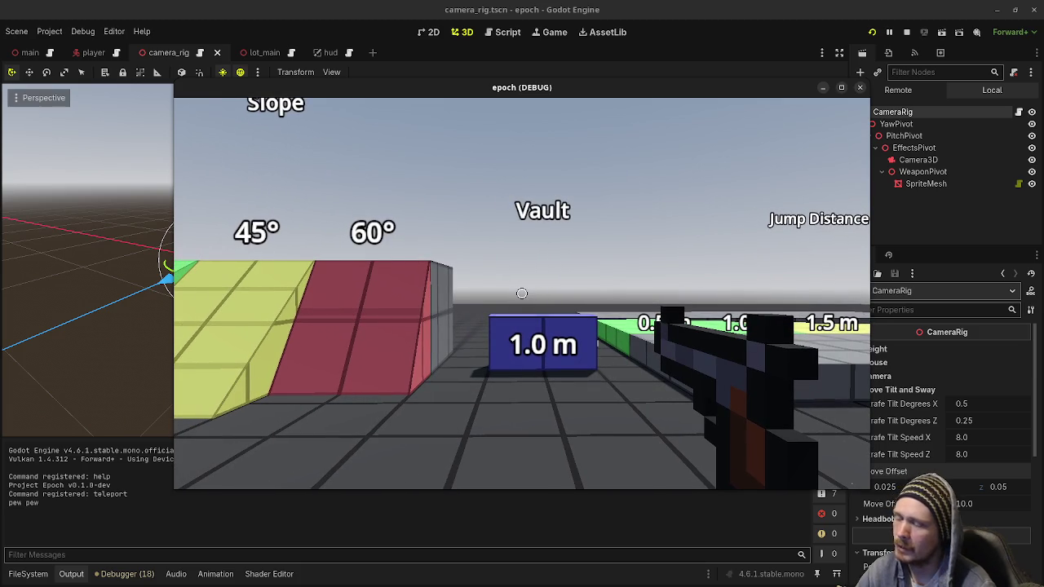
key(d)
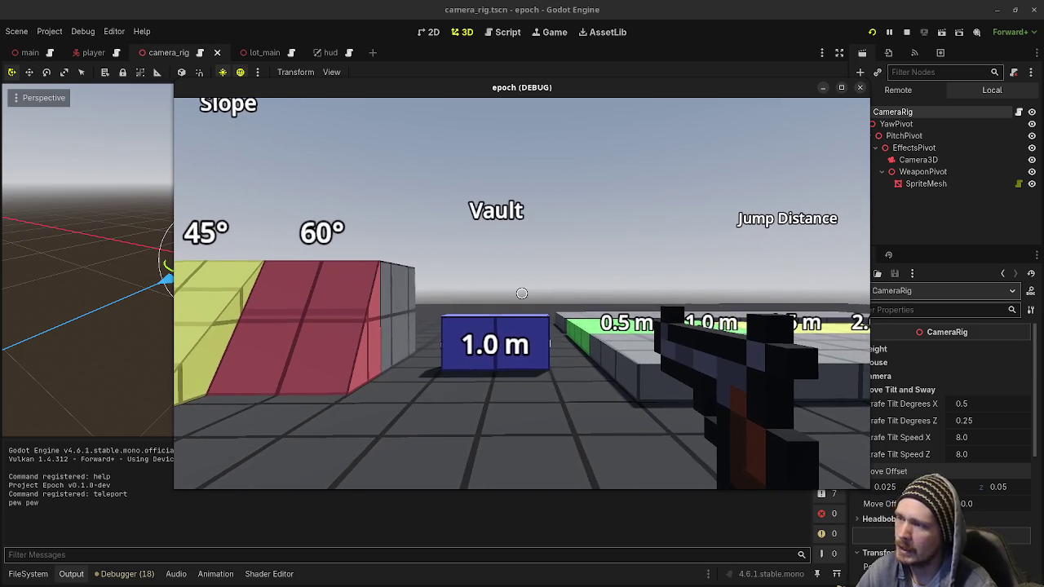
key(a)
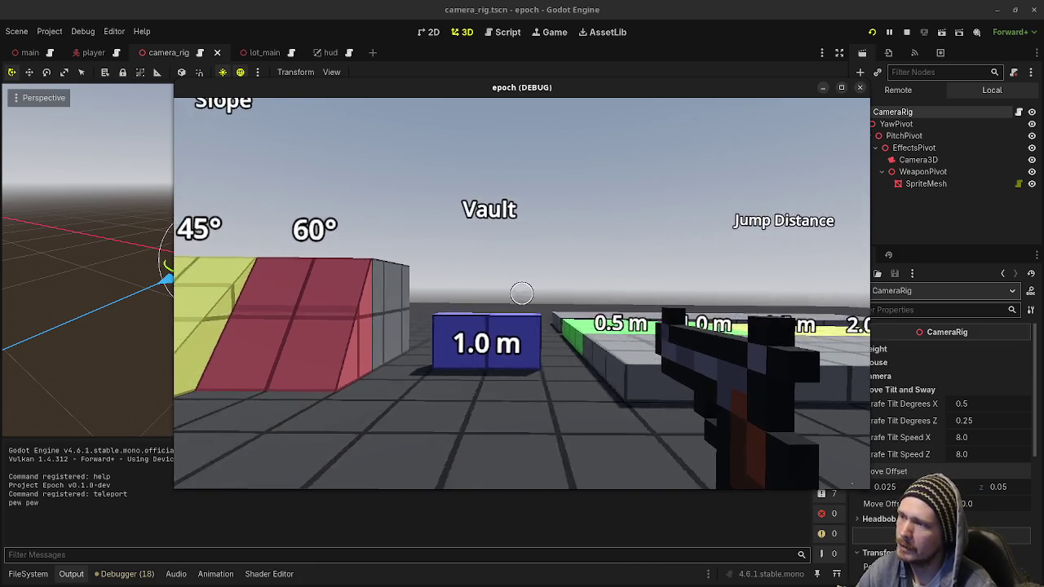
key(a)
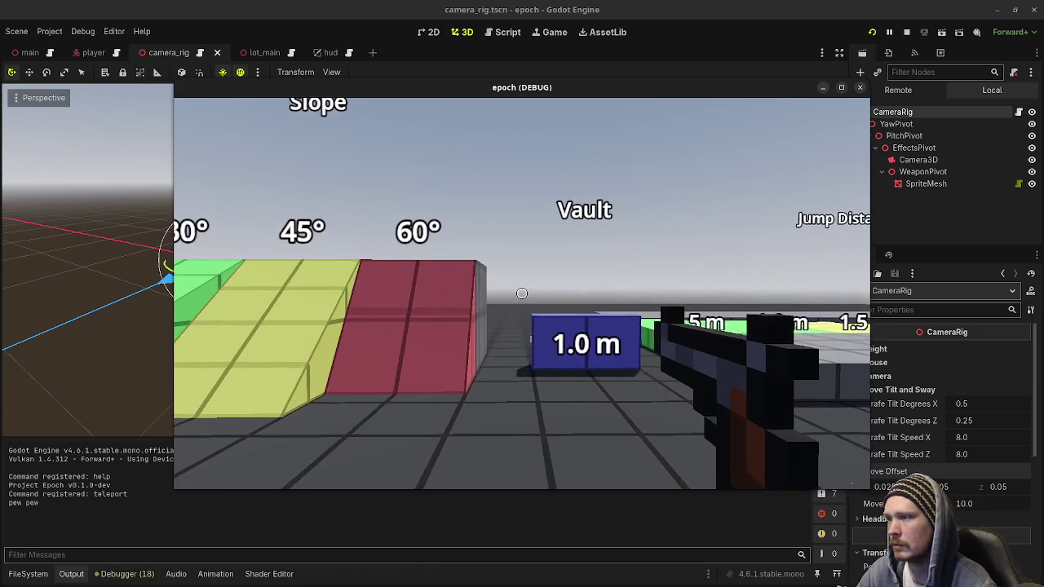
key(d)
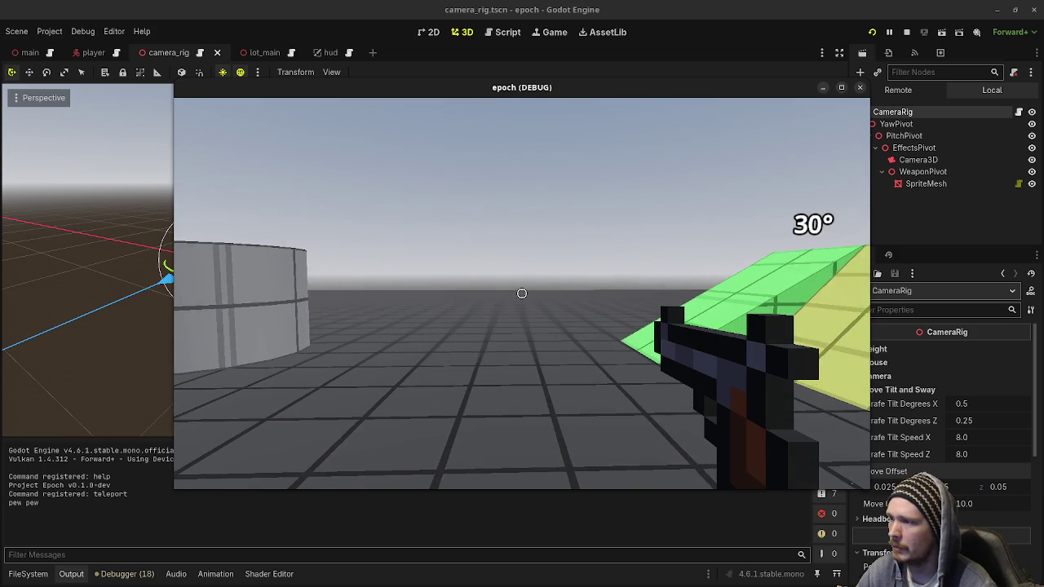
key(a)
key(d)
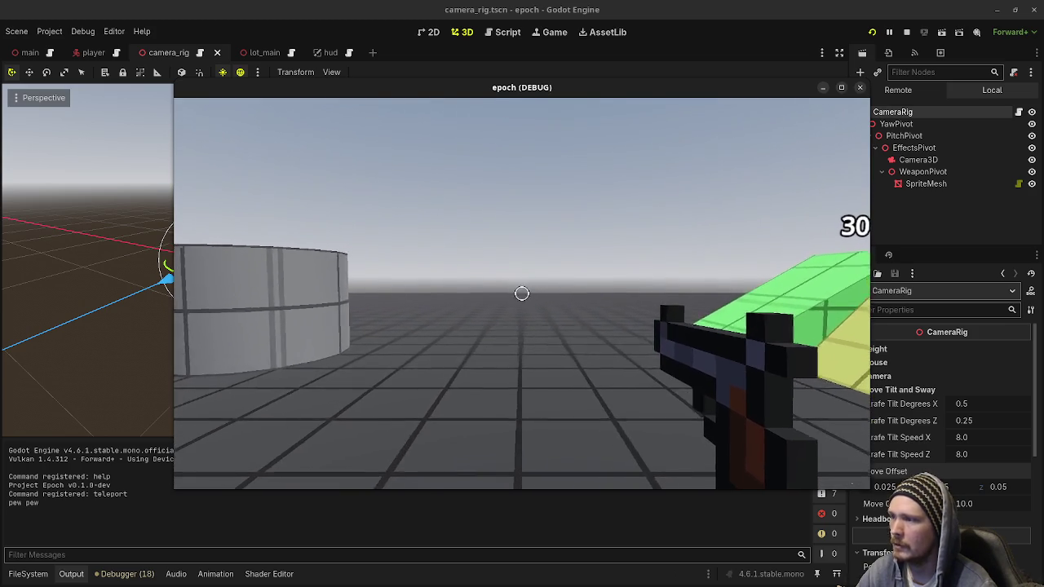
key(Escape)
click(906, 31)
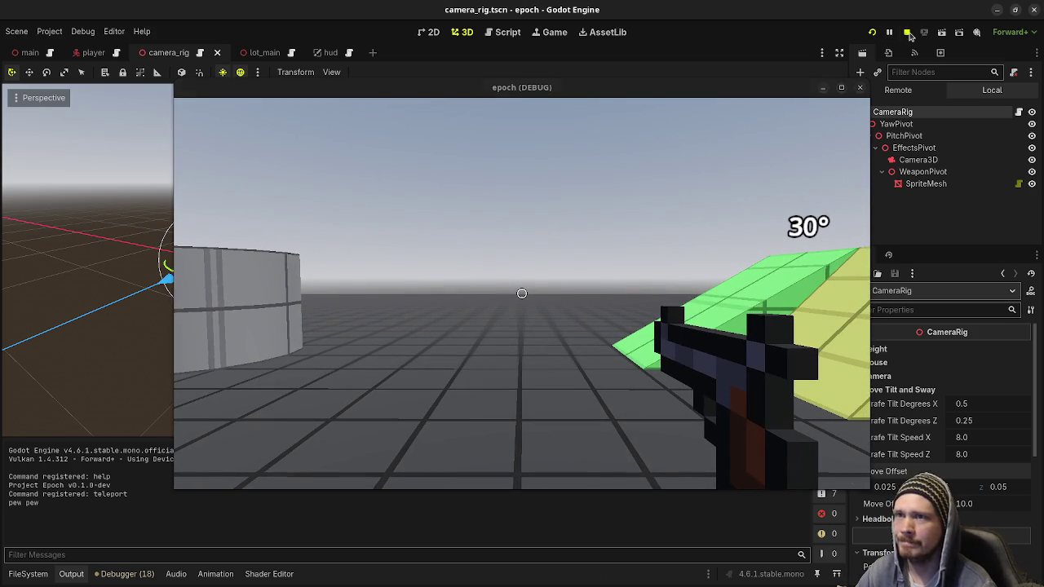
Step: Open camera_rig.gd and locate global_transform in the local velocity line 864
click(515, 37)
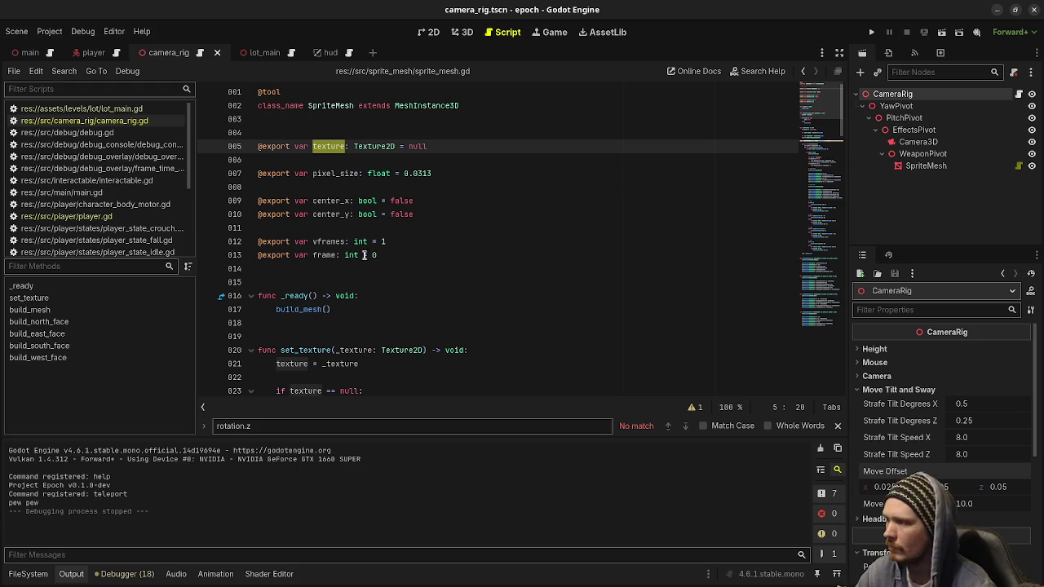
click(143, 121)
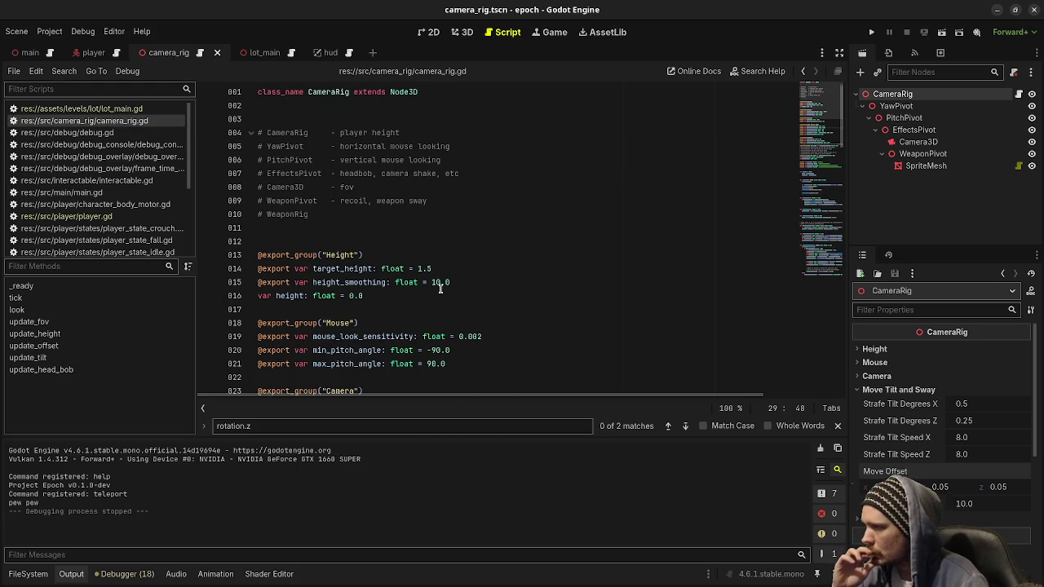
scroll(440, 288, down, 15)
scroll(440, 288, down, 7)
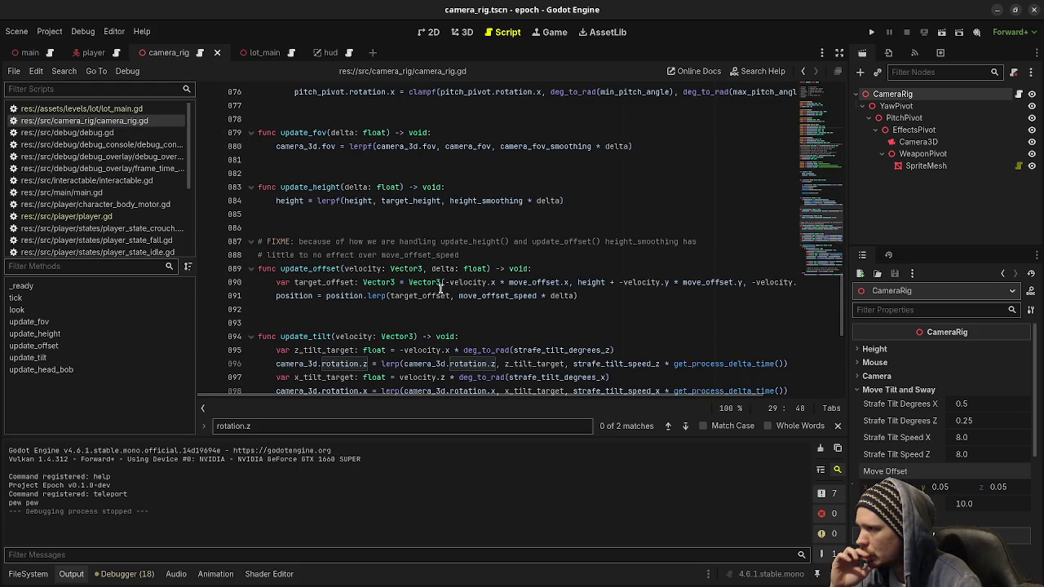
scroll(441, 288, down, 2)
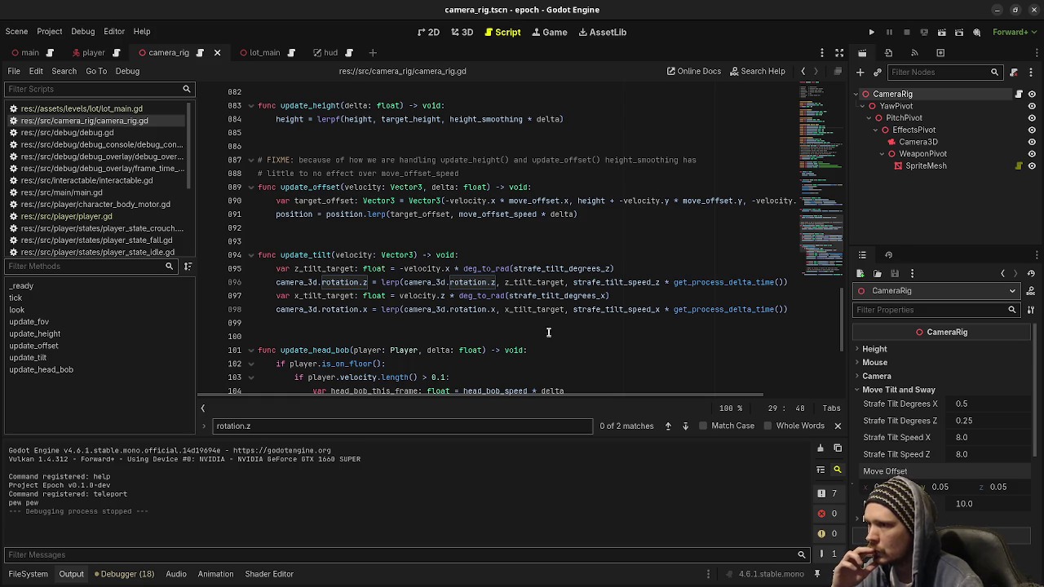
mouse_move(720, 281)
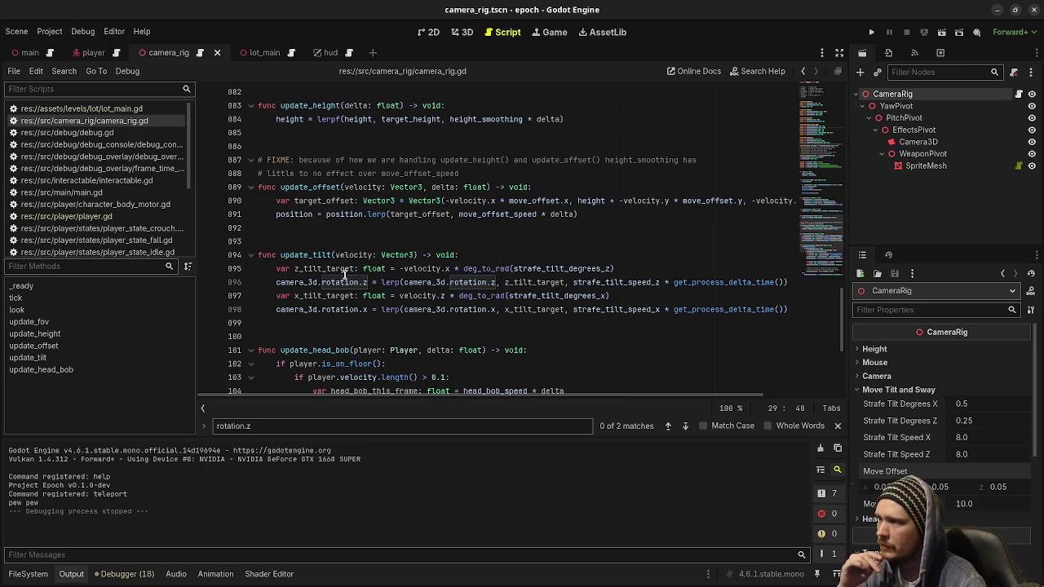
double_click(422, 269)
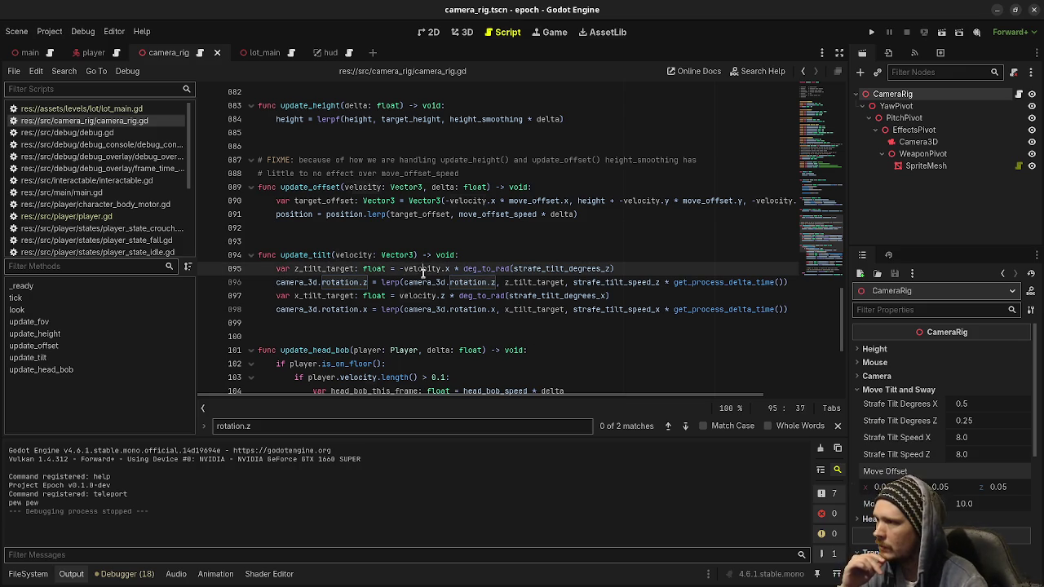
scroll(423, 274, up, 9)
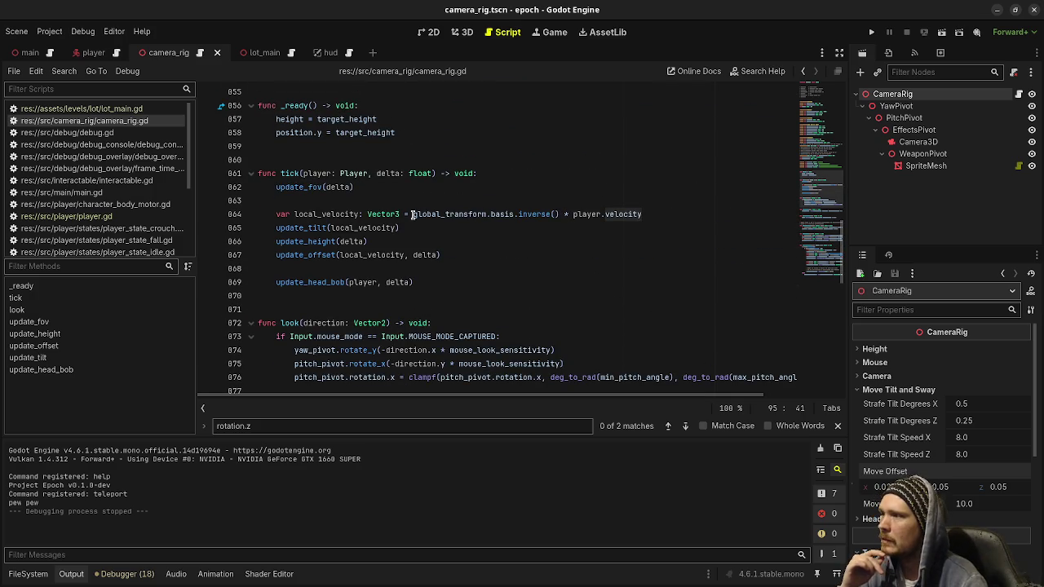
click(412, 214)
mouse_move(481, 214)
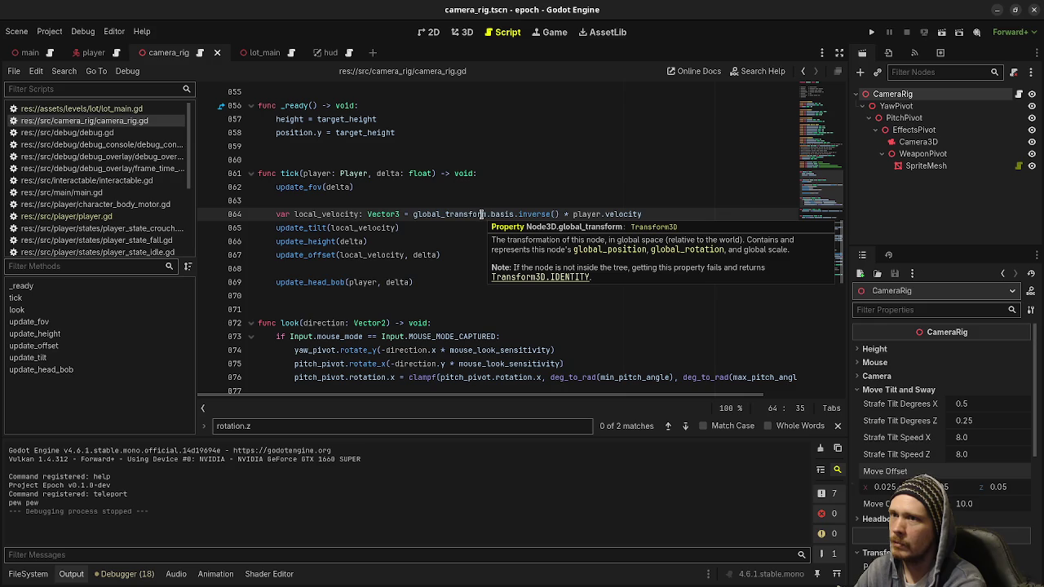
Step: Prefix global_transform with yaw_pivot., save, and run the game with F5
text(yaw_pivot.)
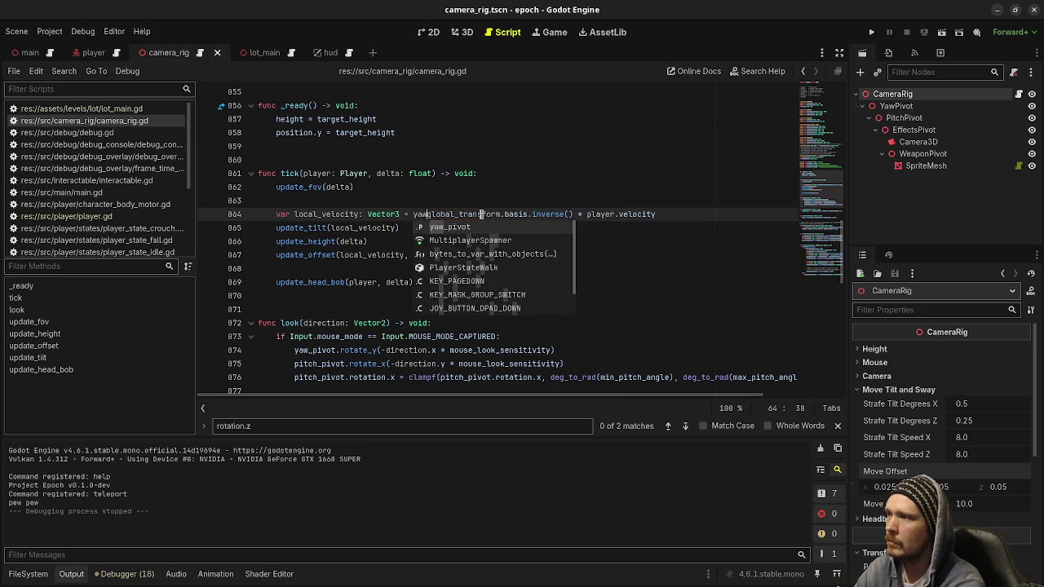
key(ctrl+s)
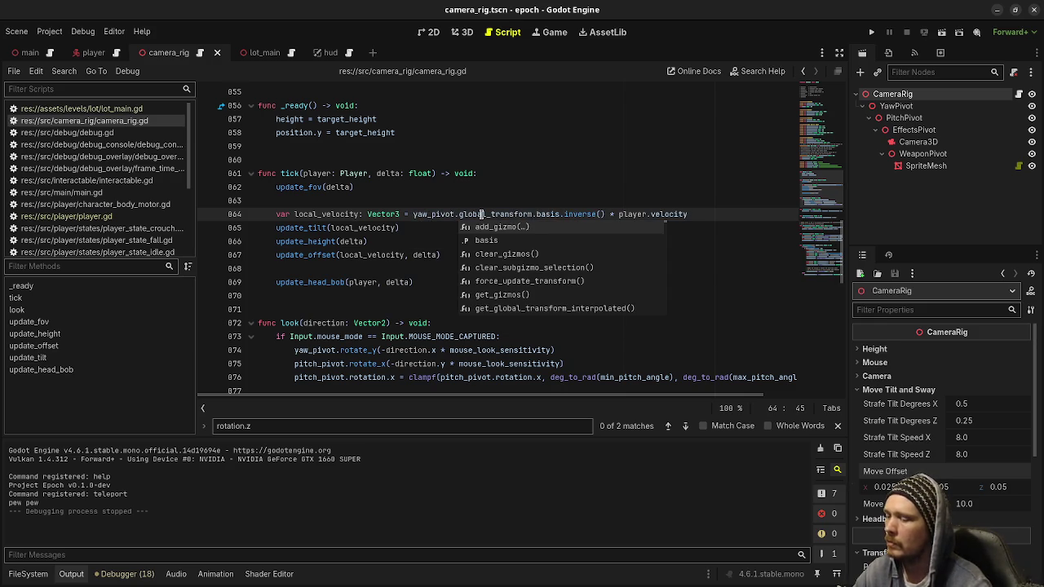
key(F5)
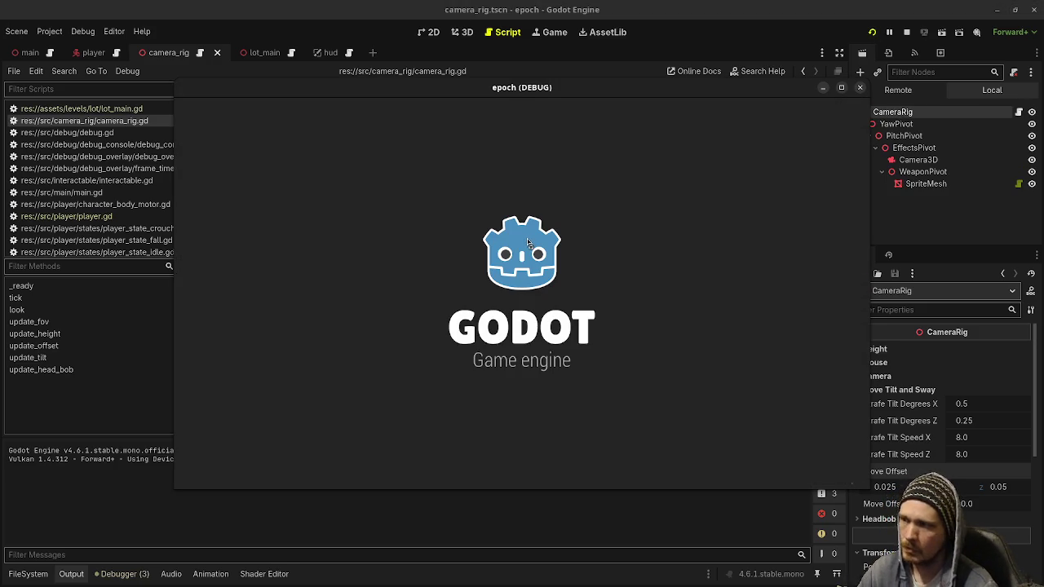
Step: Strafe left and right near the wall to watch the camera tilt
key(a)
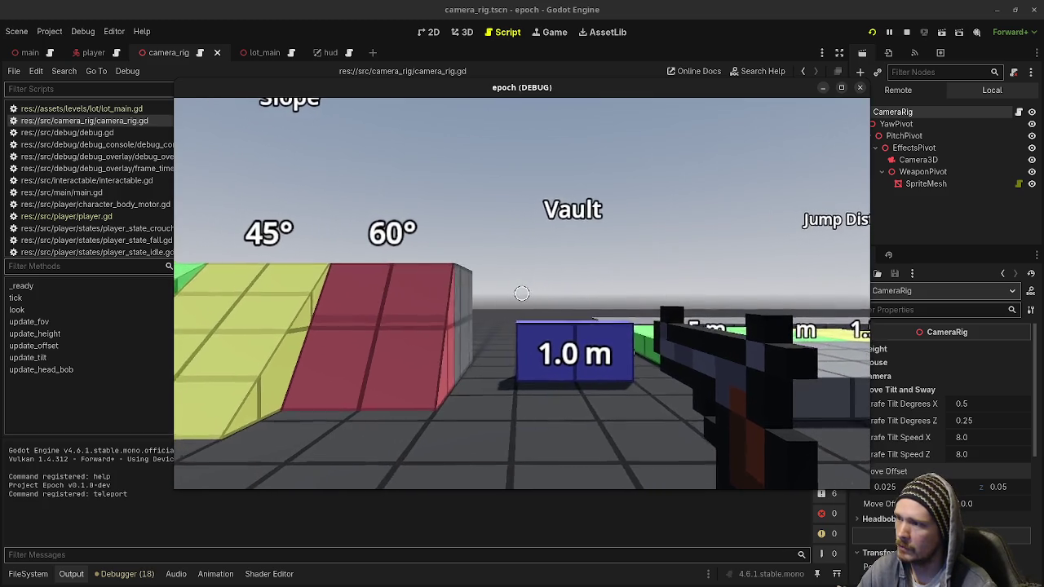
key(d)
key(a)
key(d)
key(a)
key(a)
key(d)
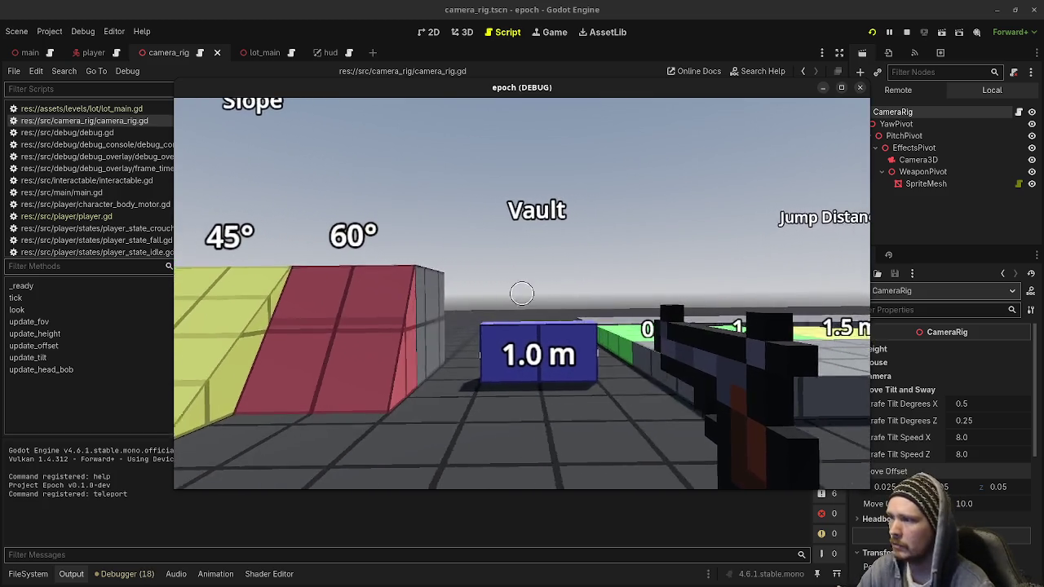
key(a)
mouse_move(326, 294)
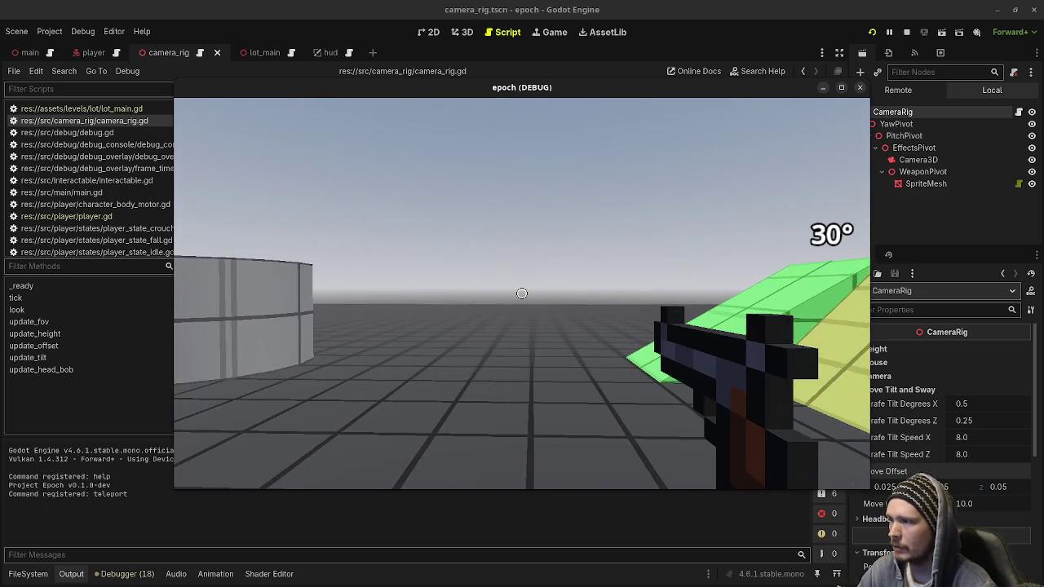
key(a)
key(d)
key(a)
Step: Walk forward and back past the slopes and Vault block toward the Jump Height blocks
key(w)
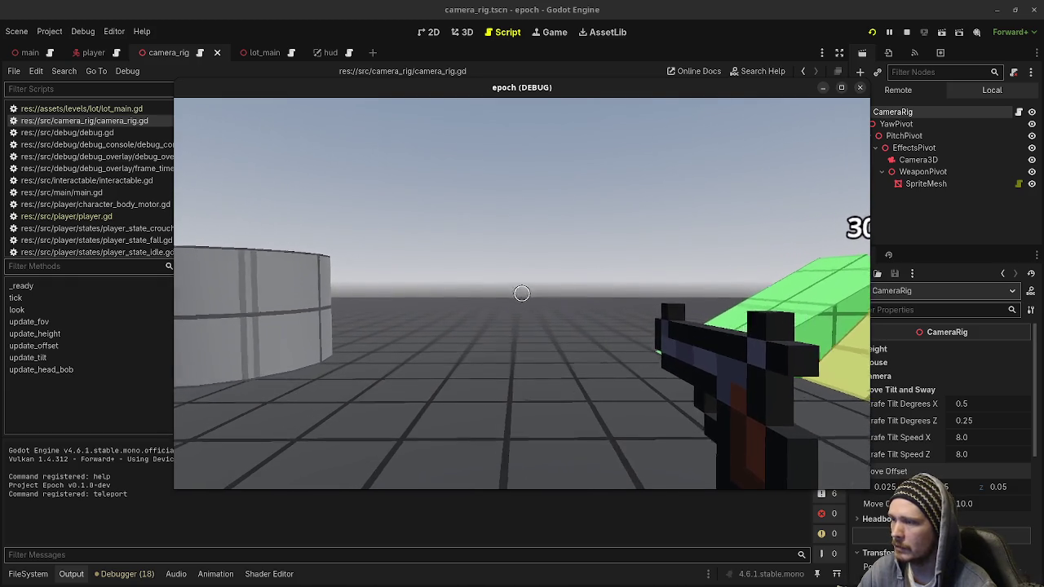
key(d)
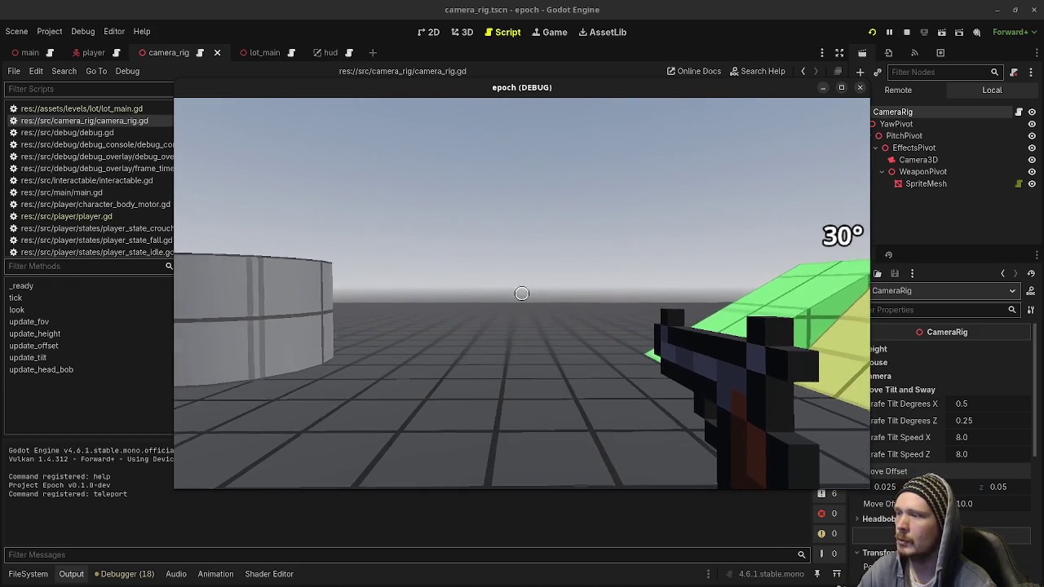
key(s)
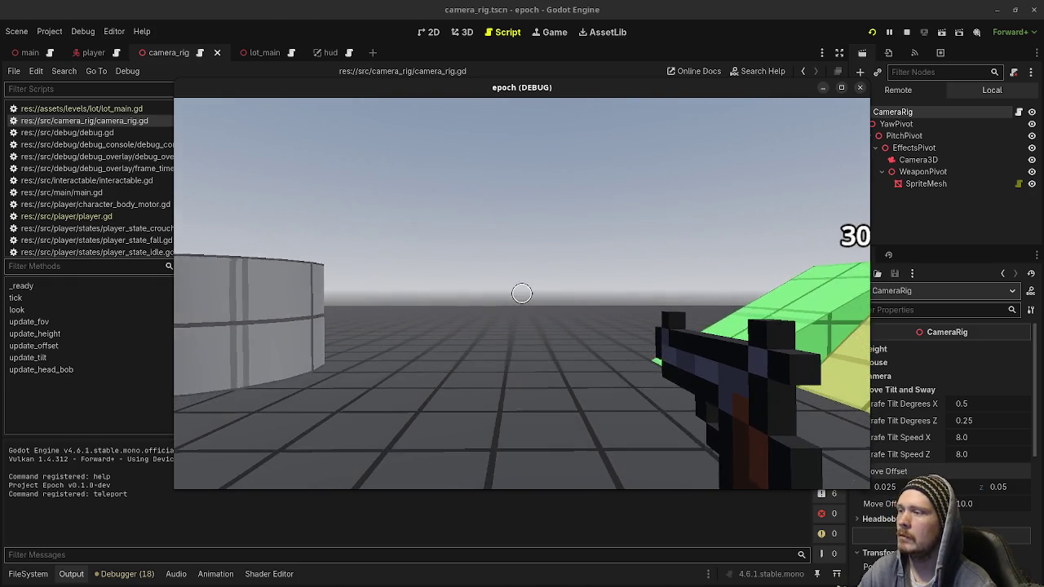
key(d)
key(s)
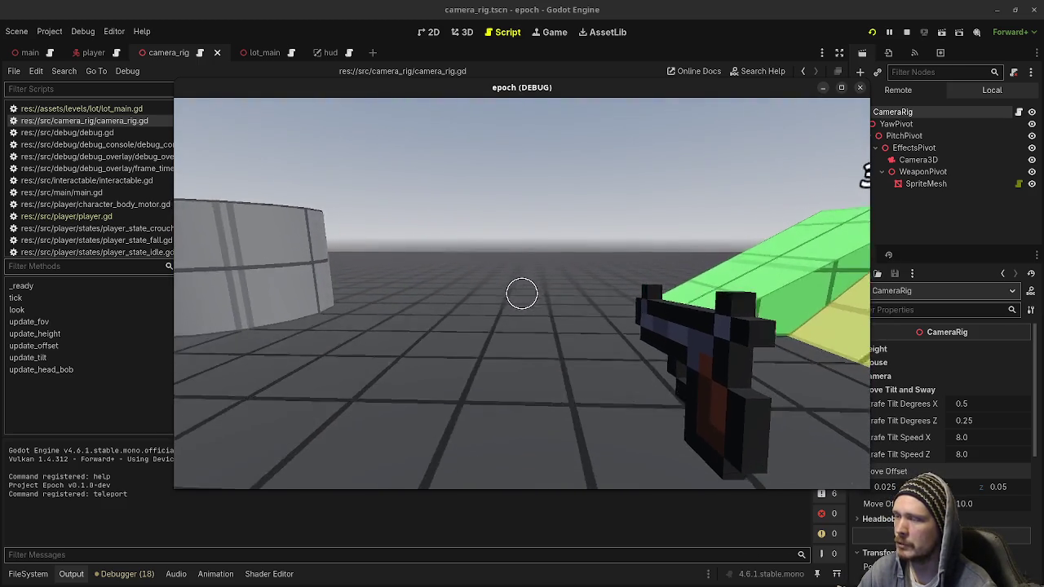
key(w)
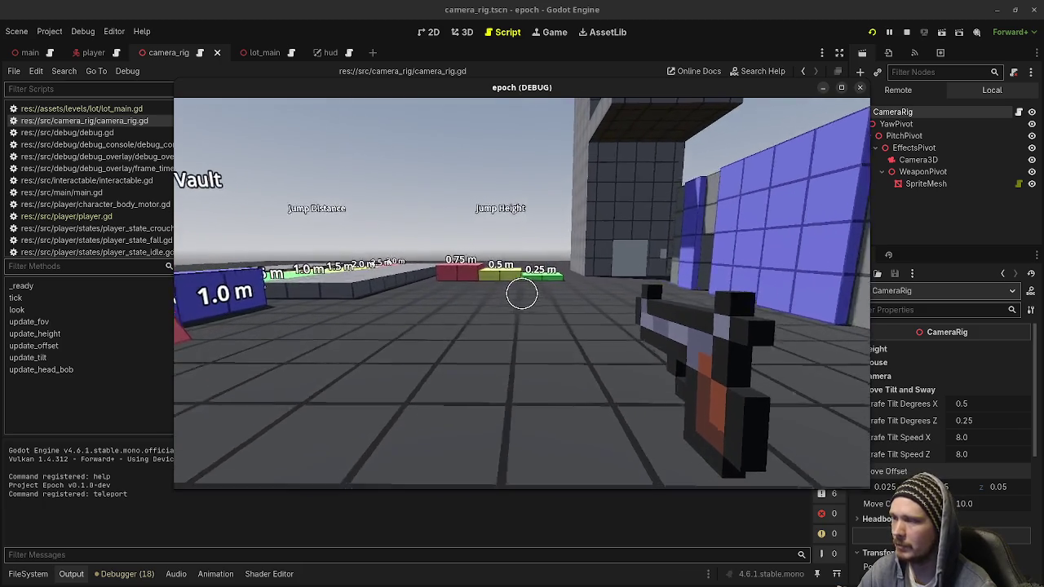
key(w)
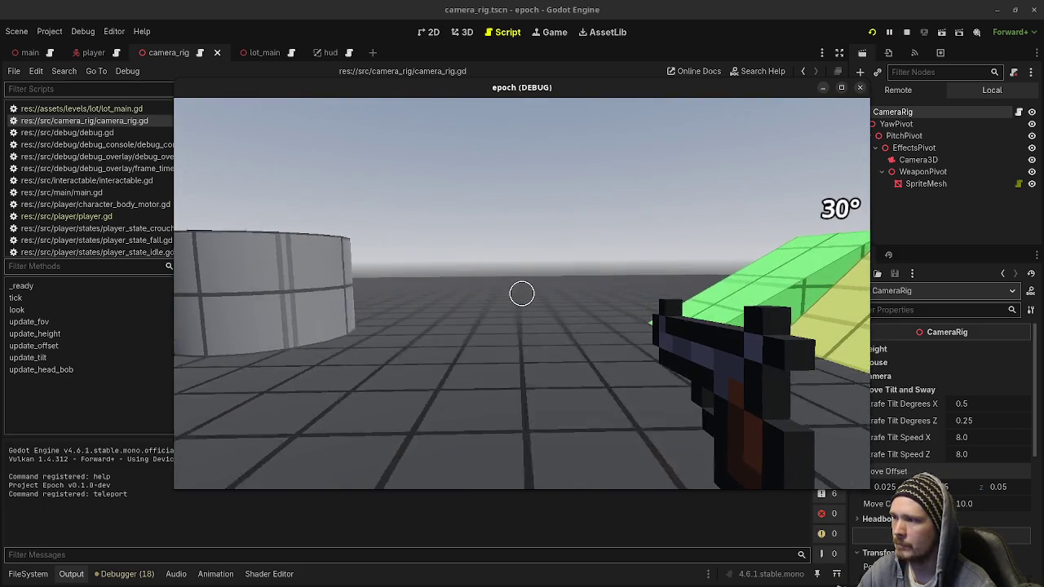
Step: Set Strafe Tilt Degrees X and Z to 1.0, then strafe right in-game to feel it
click(976, 407)
text(1)
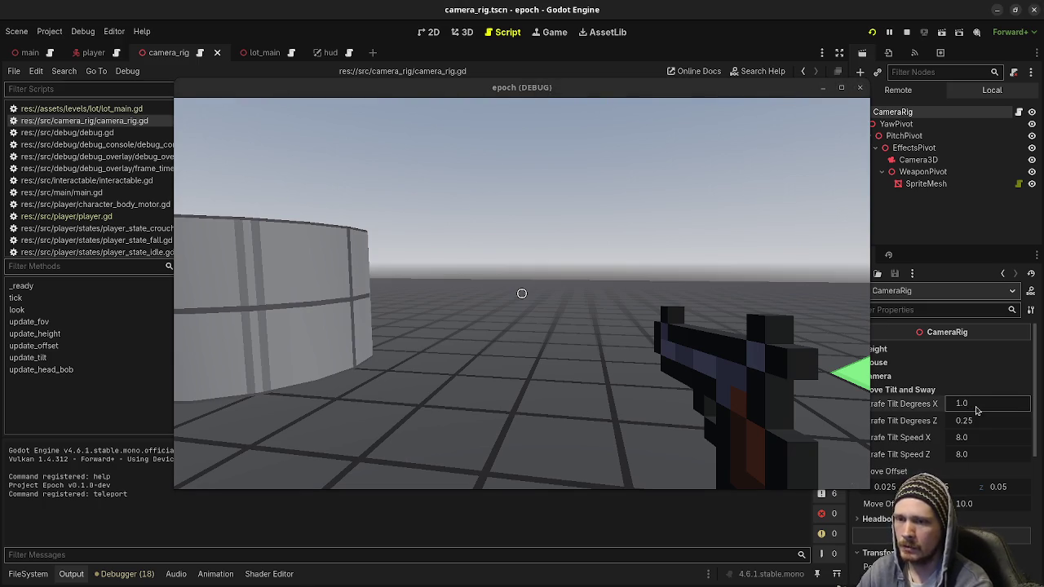
click(975, 421)
text(1)
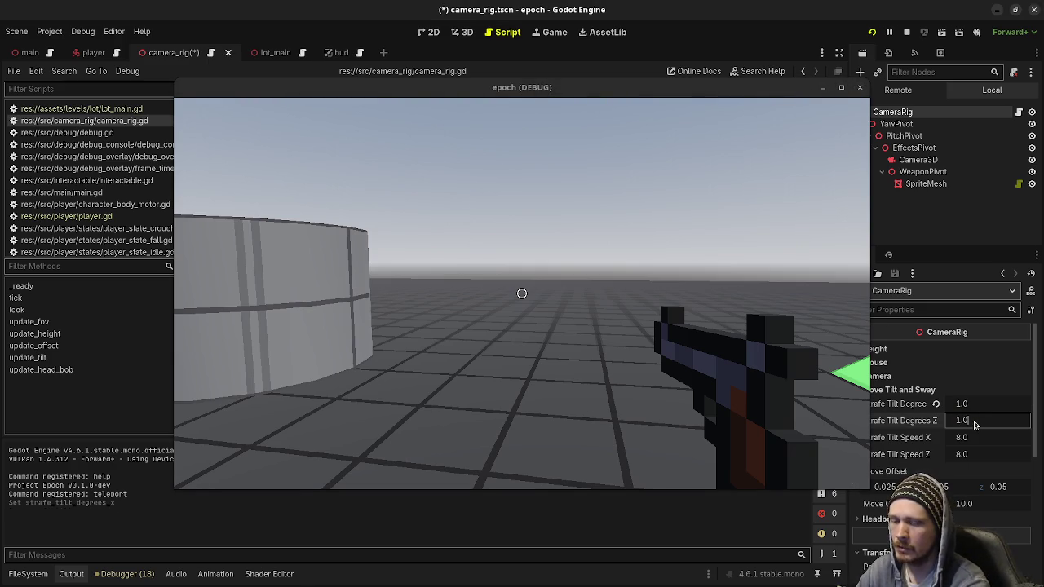
click(554, 355)
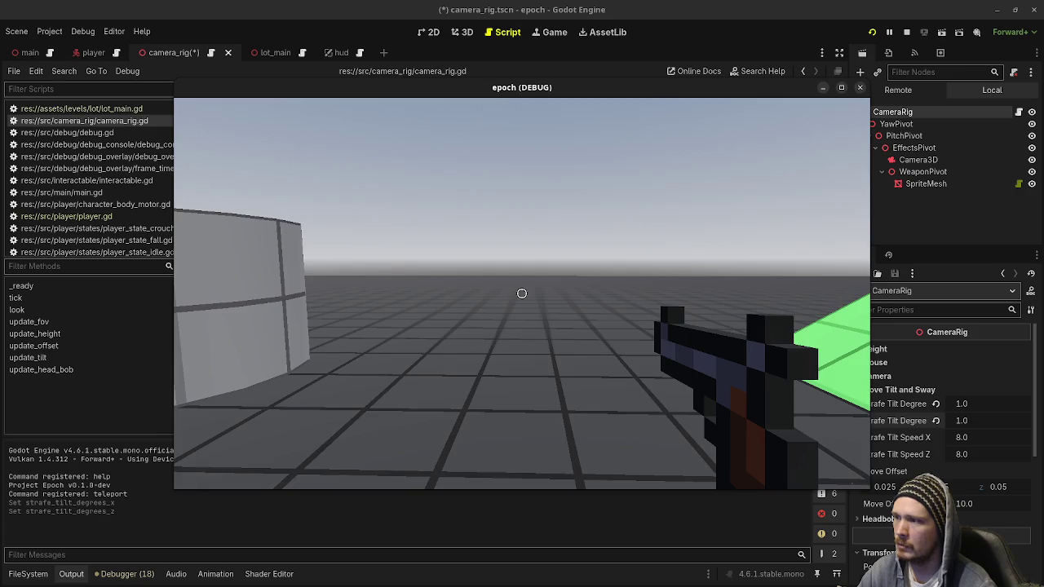
key(d)
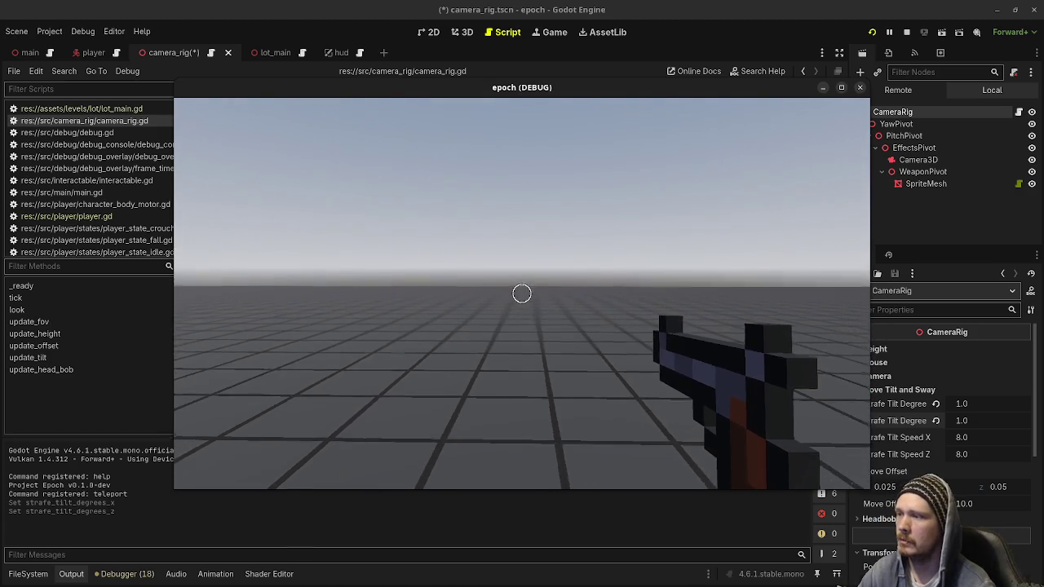
Step: Move between the red 60° and green 30° ramps, strafing to test the 1.0 tilt
key(w)
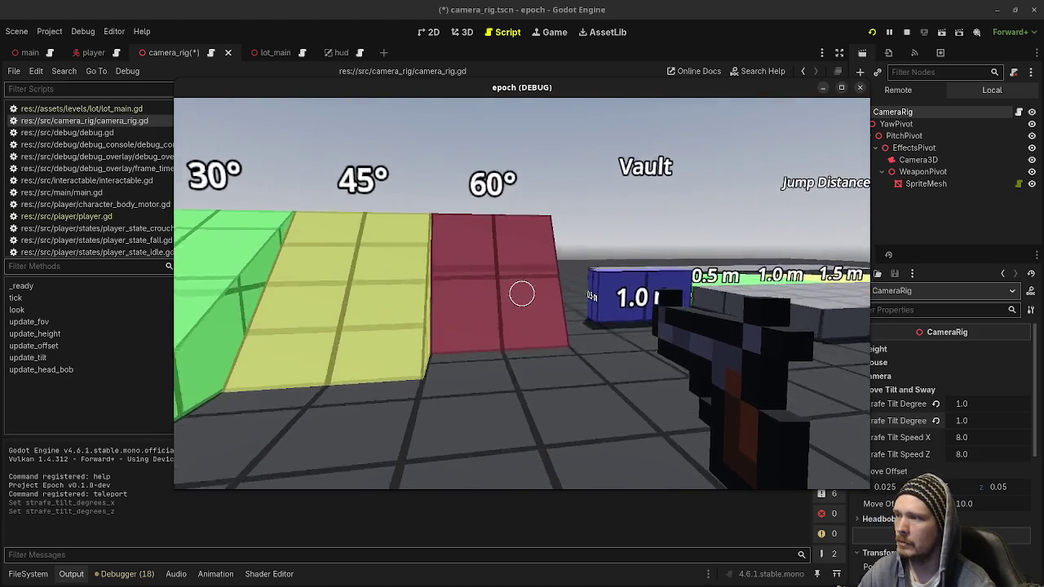
key(s)
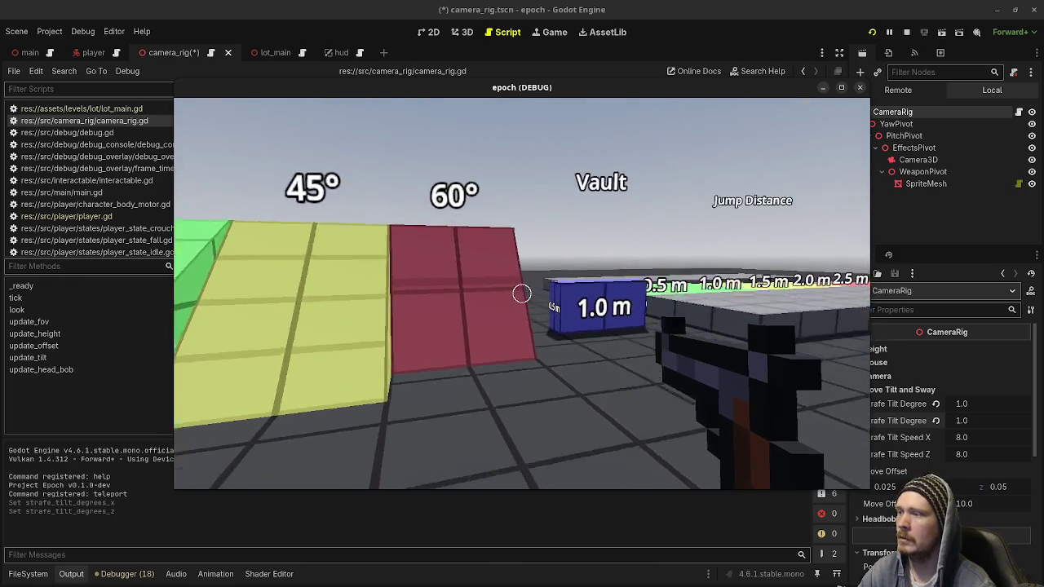
key(d)
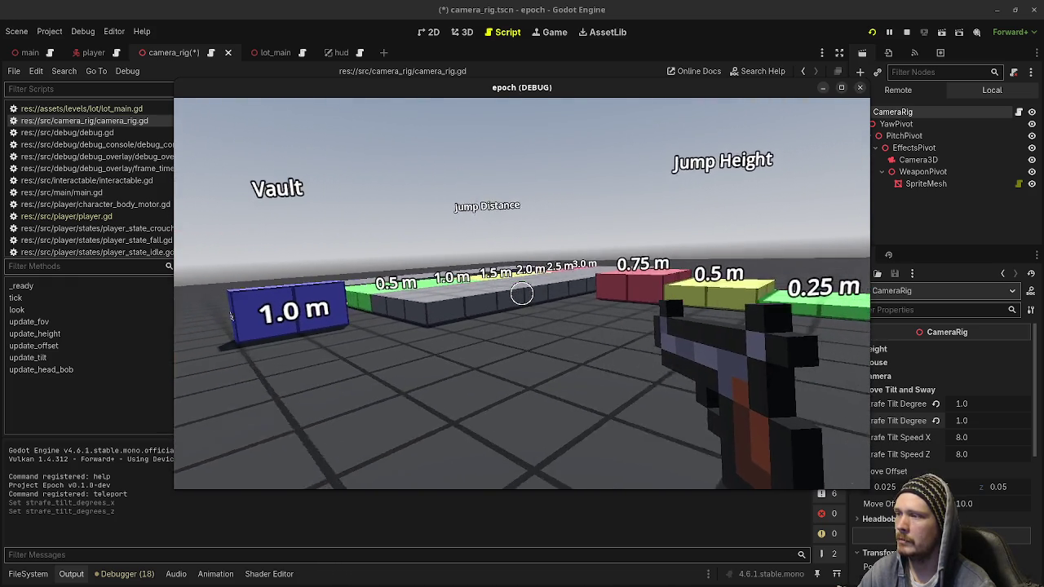
key(a)
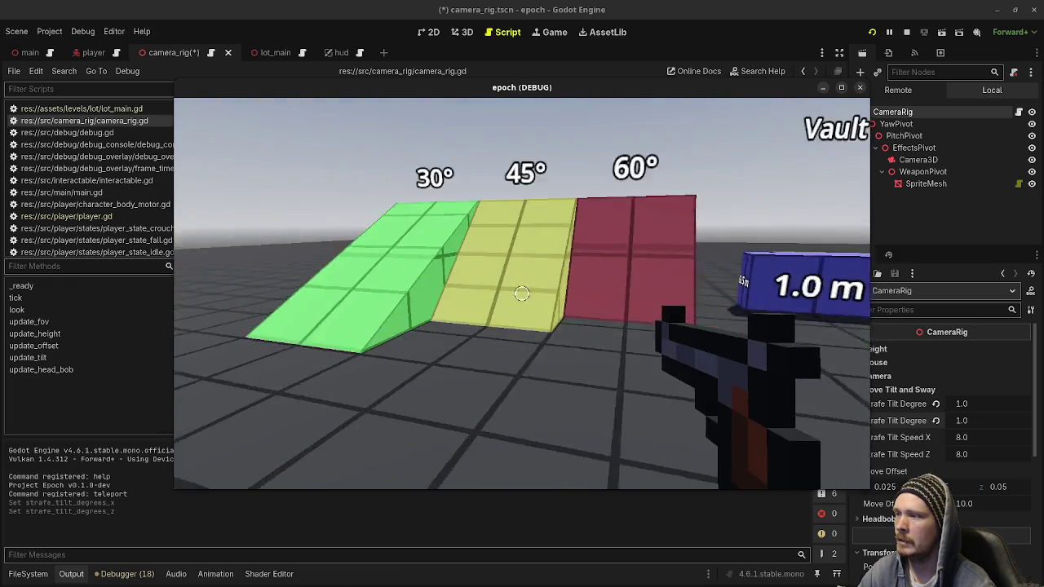
key(a)
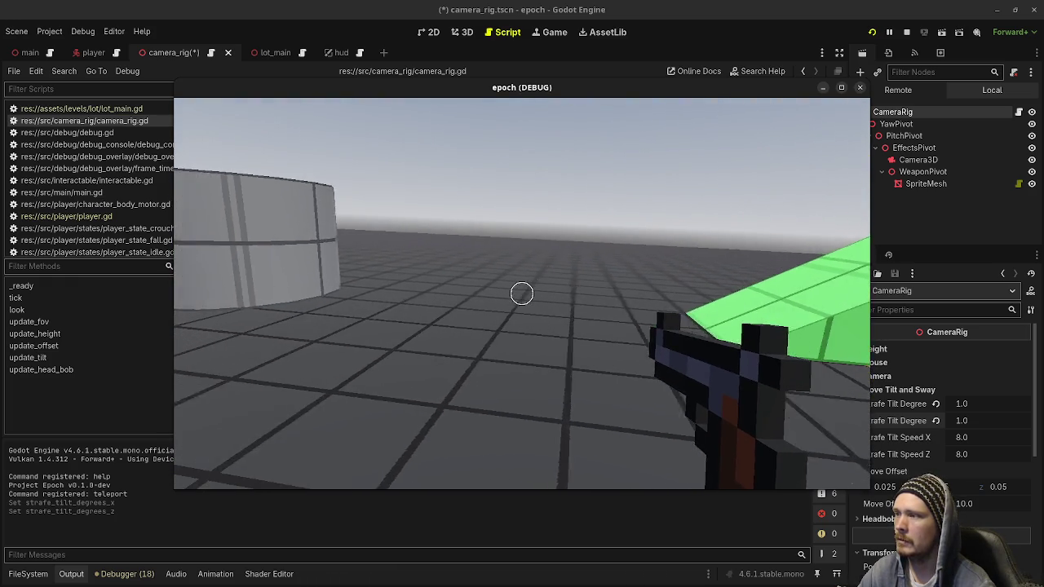
key(d)
key(a)
key(d)
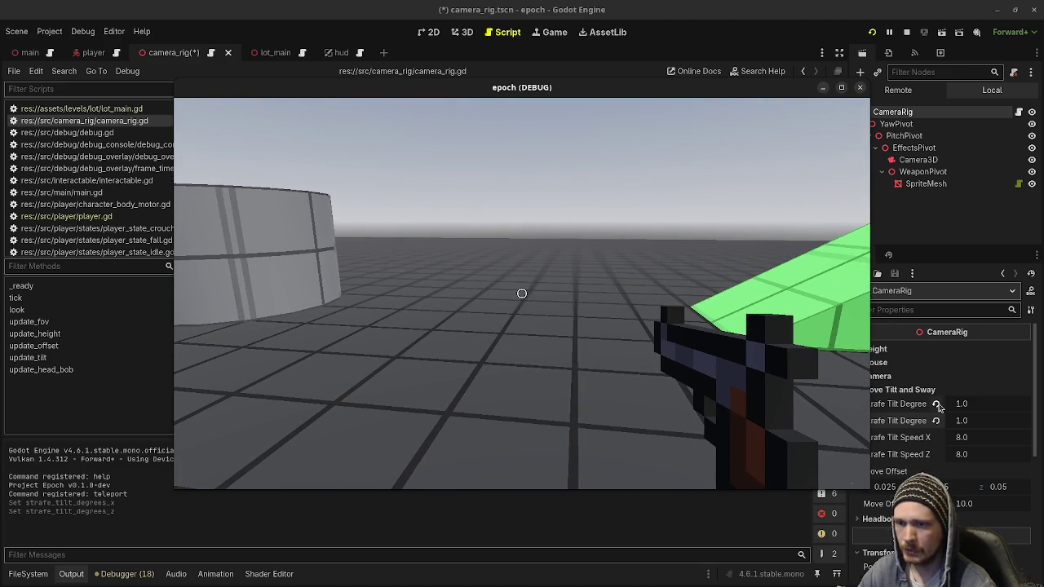
Step: Revert Strafe Tilt Degrees to 0.5 and 0.25, save the scene, and relaunch the game
click(938, 405)
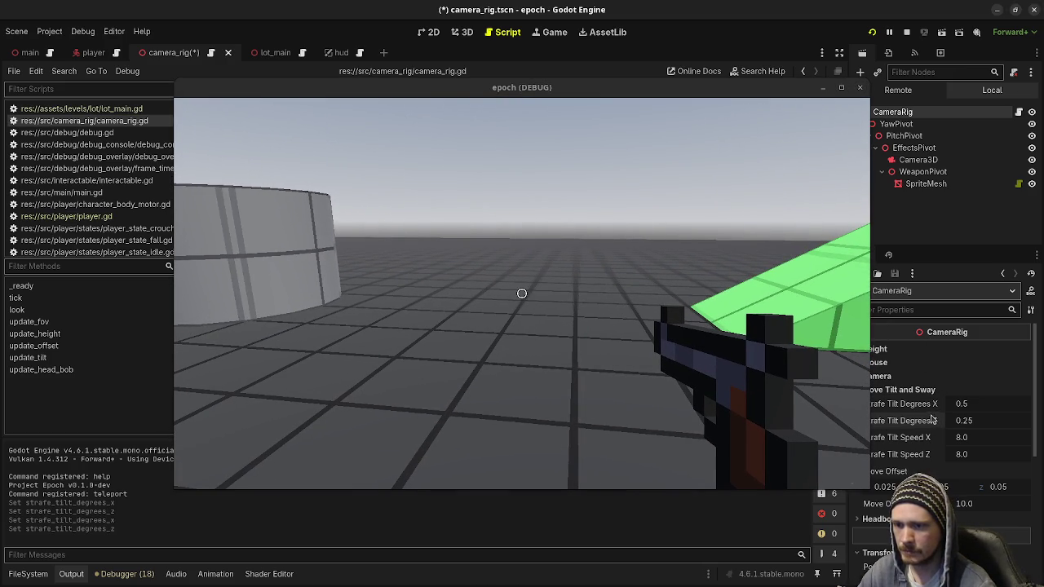
click(911, 391)
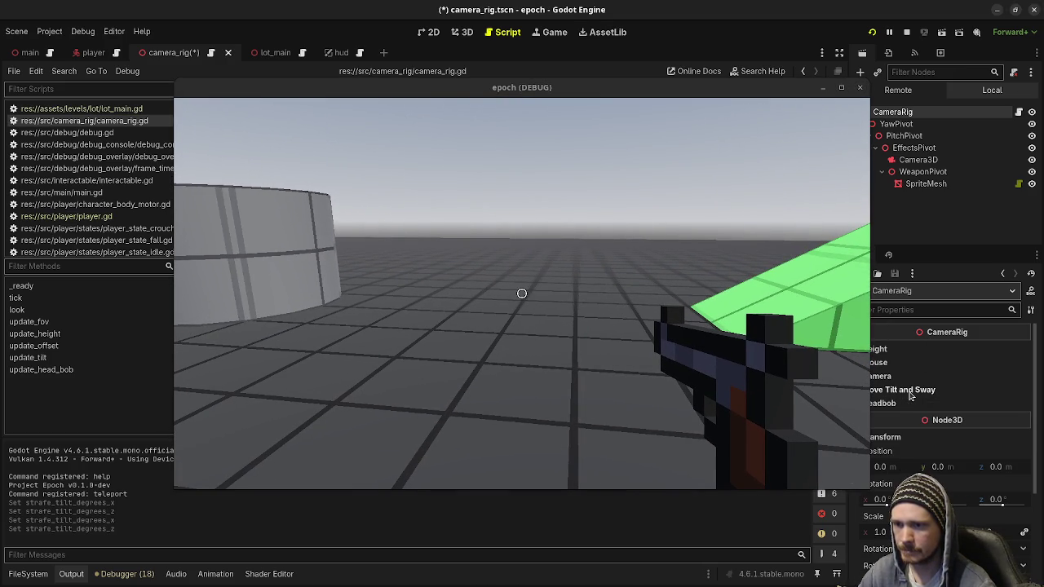
key(ctrl+s)
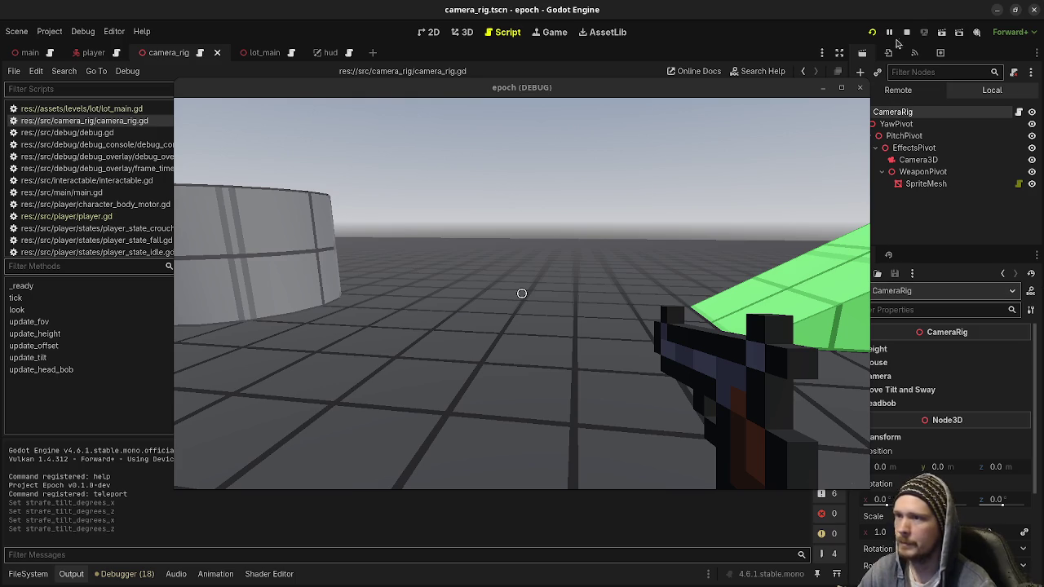
click(907, 33)
click(553, 213)
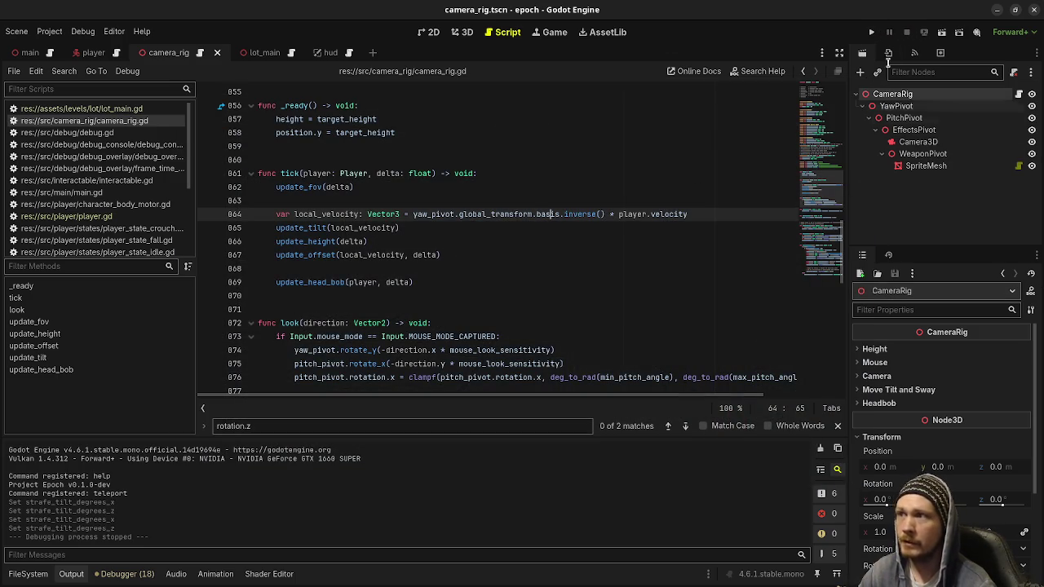
click(871, 33)
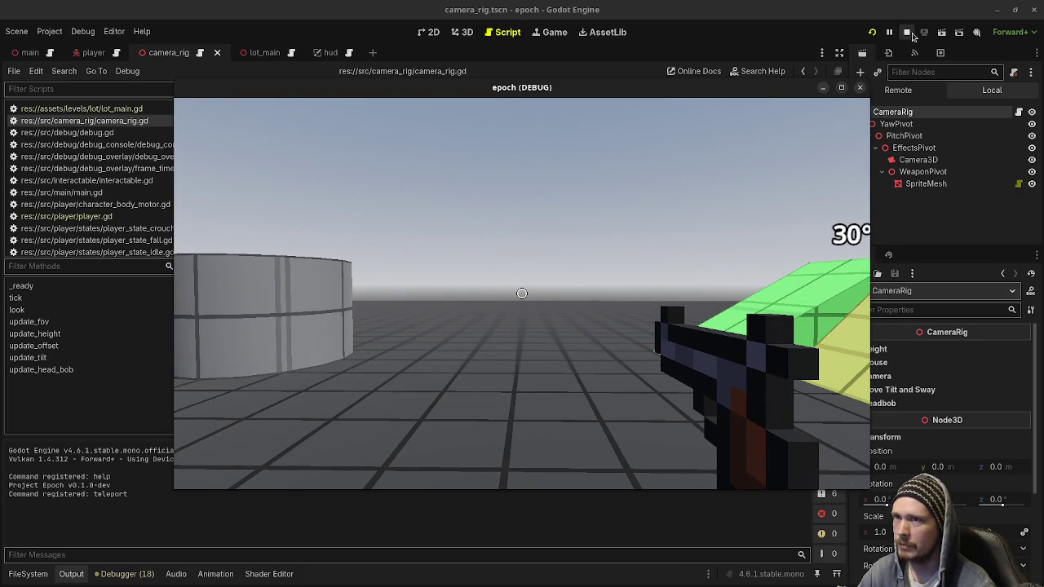
Step: Stop the game, review camera_rig.gd, expand Move Tilt and Sway, and relaunch with F5
click(907, 31)
scroll(501, 320, down, 5)
scroll(501, 321, down, 3)
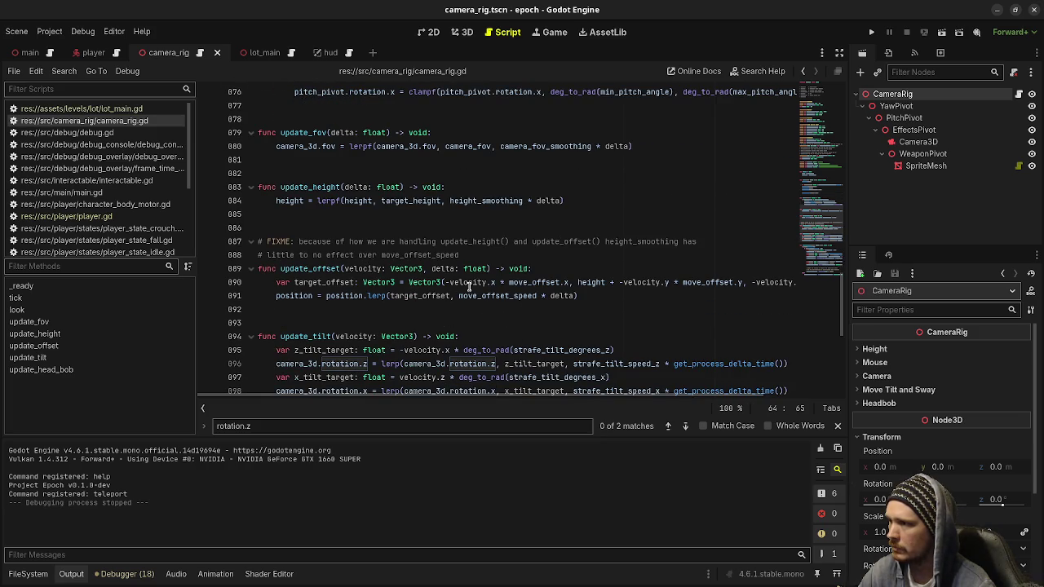
scroll(457, 283, up, 5)
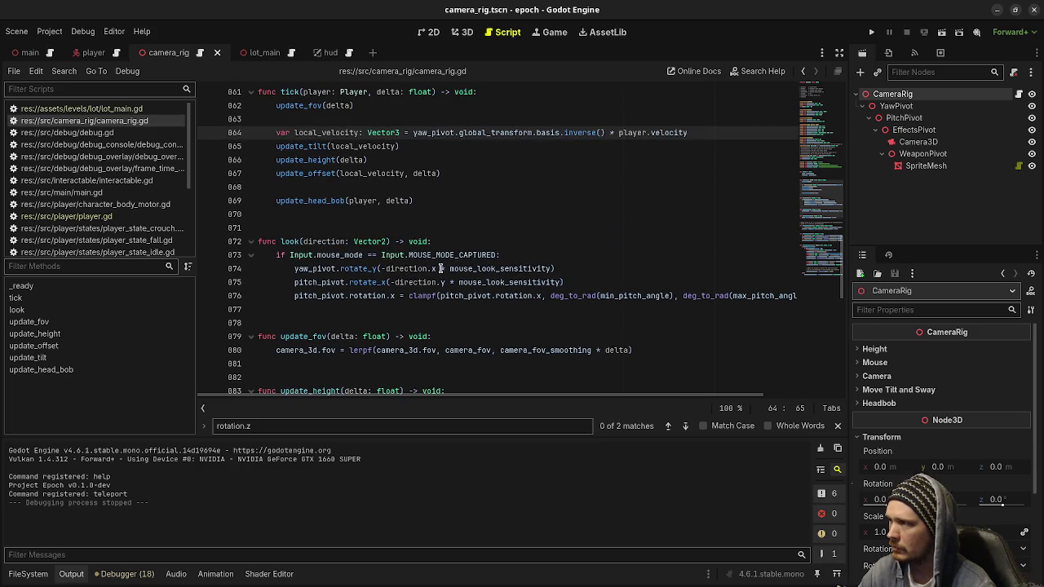
scroll(656, 154, down, 3)
scroll(654, 163, up, 3)
scroll(652, 176, down, 4)
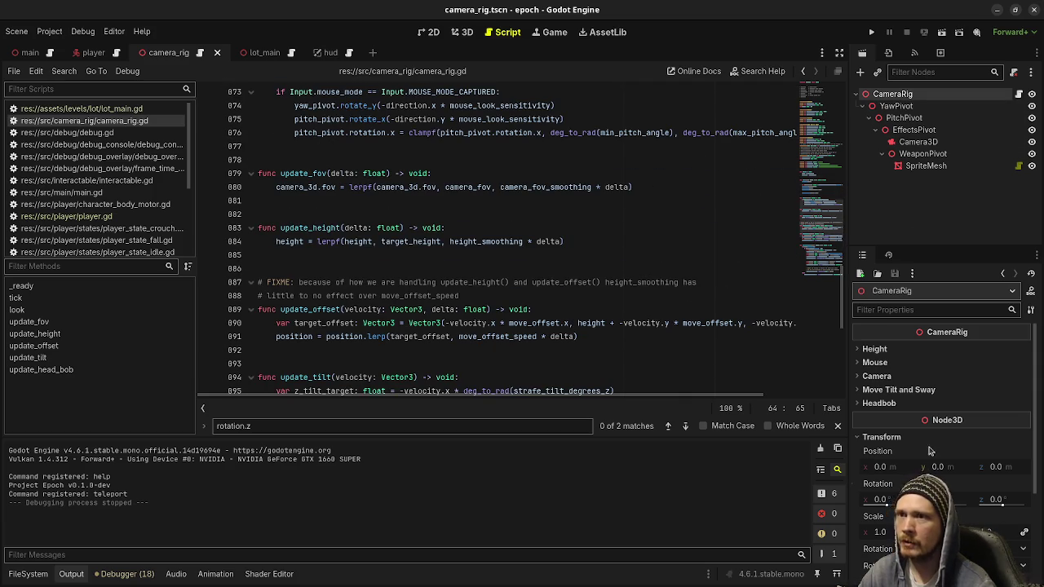
click(893, 390)
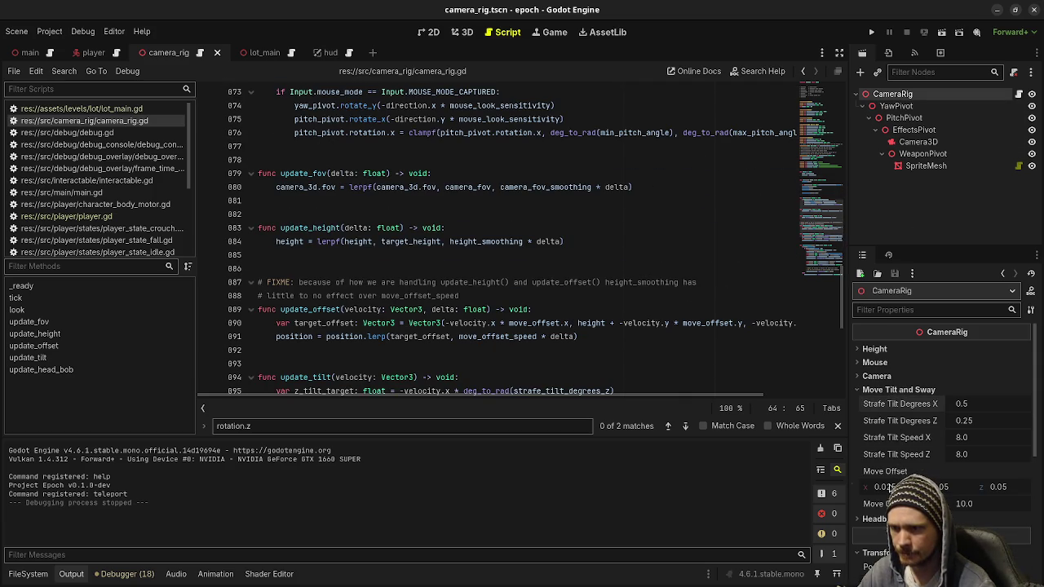
key(F5)
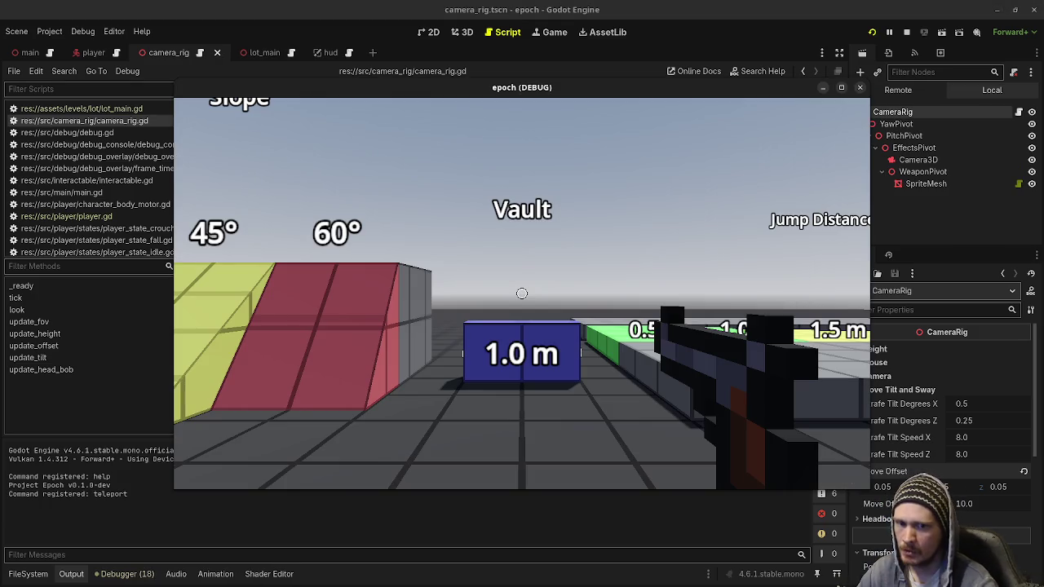
mouse_move(522, 294)
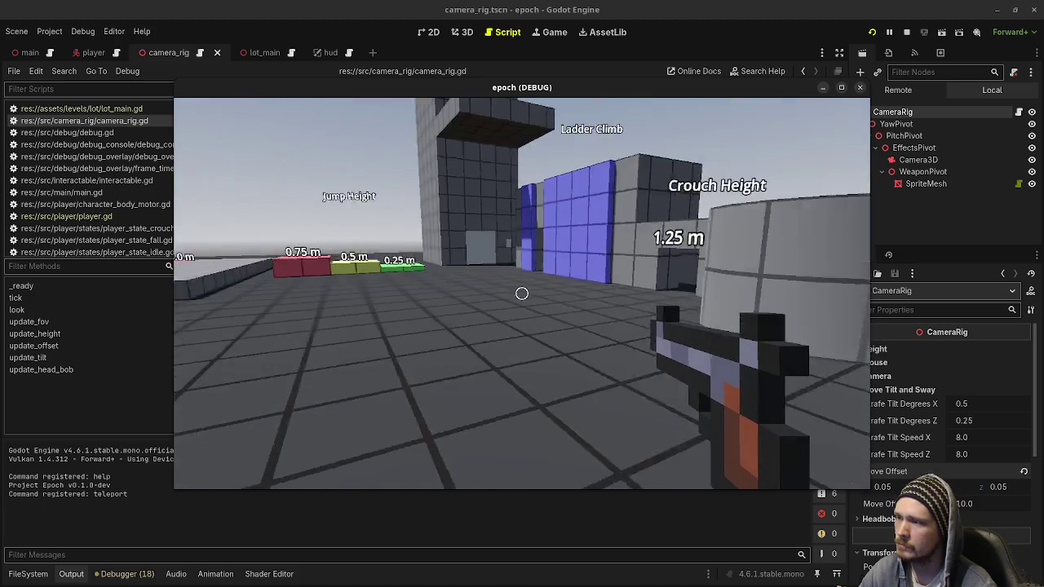
key(w)
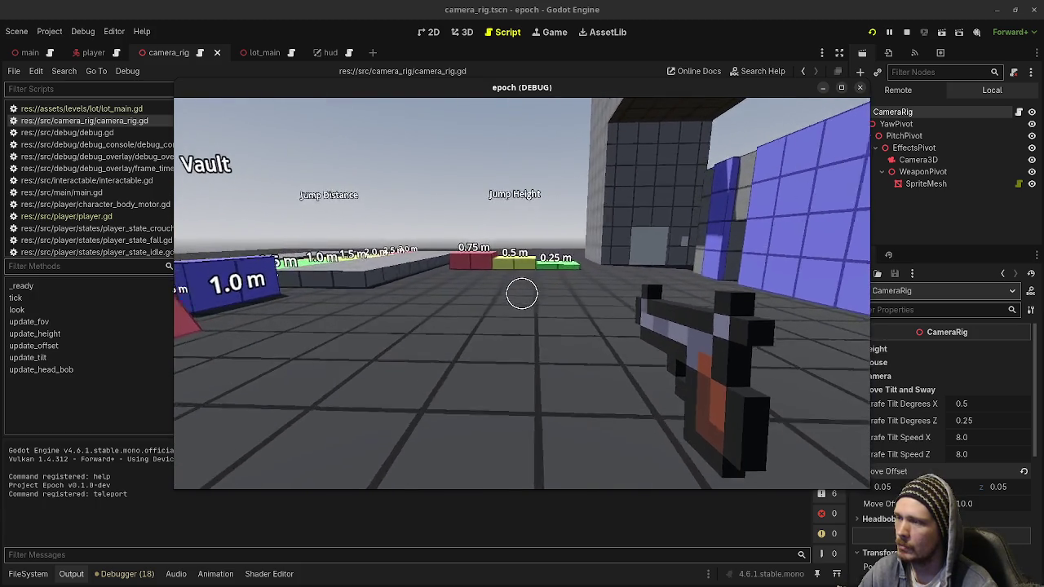
key(s)
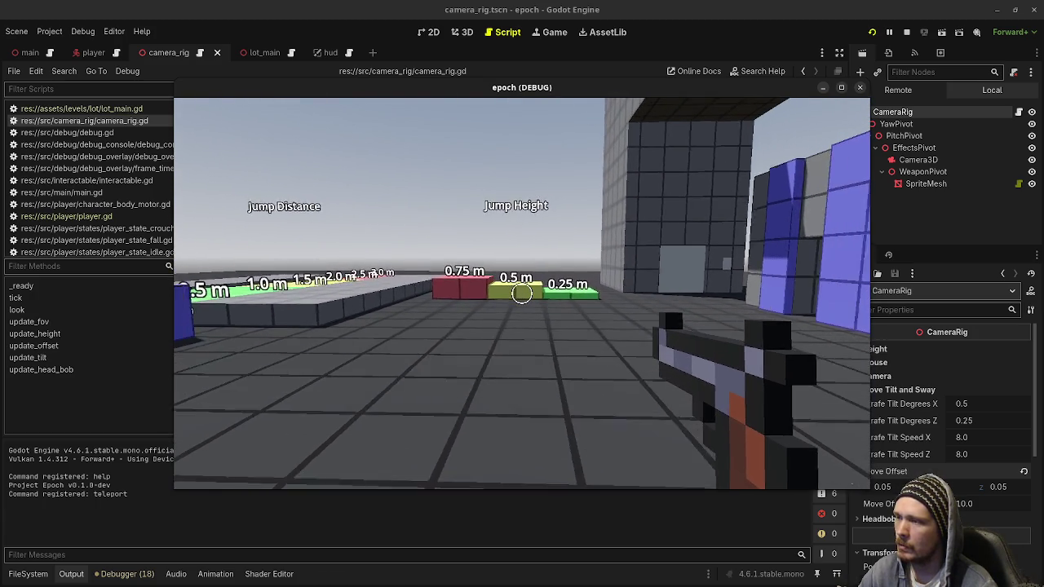
key(s)
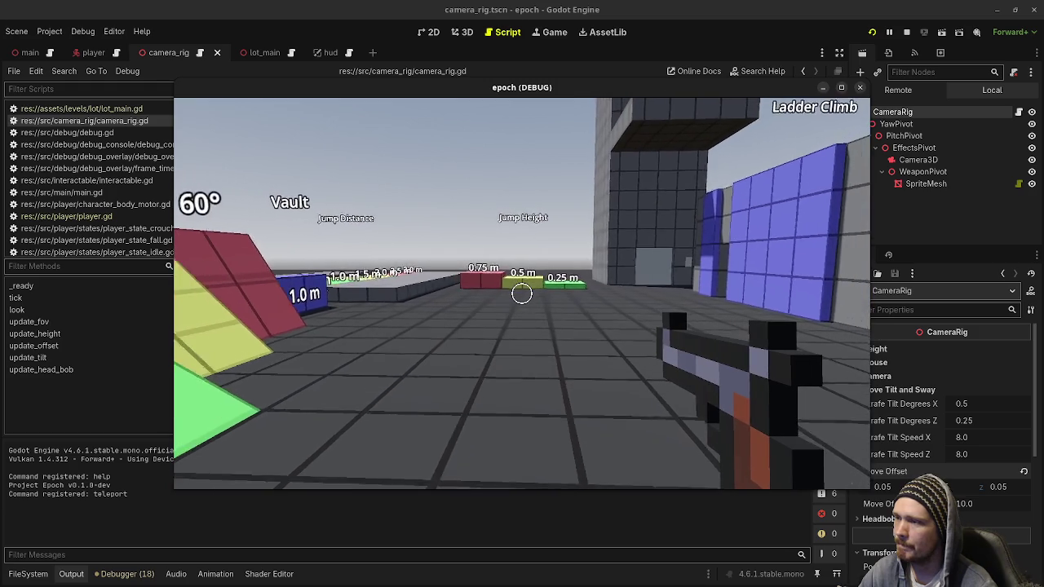
key(w)
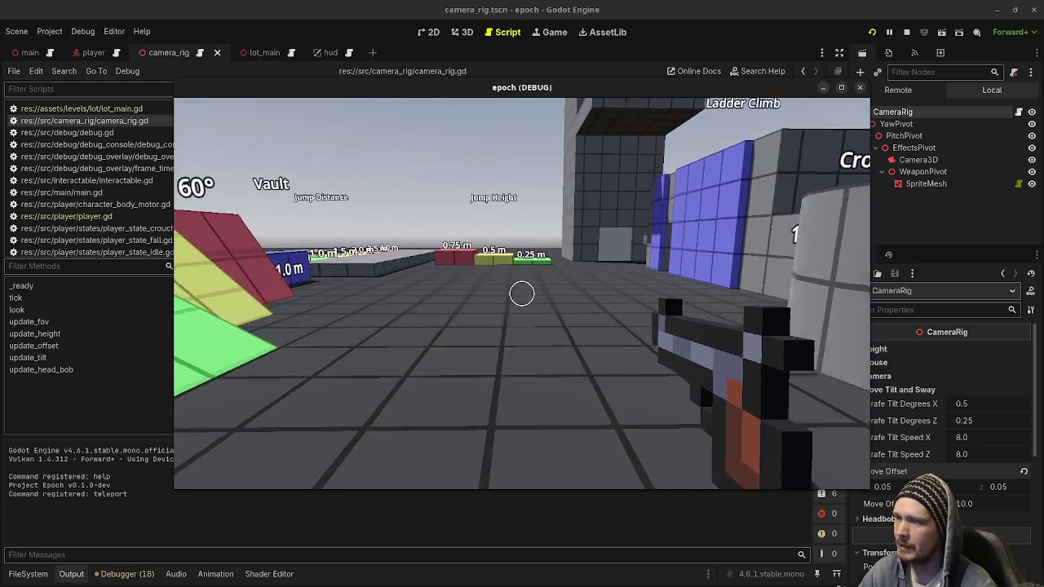
key(w)
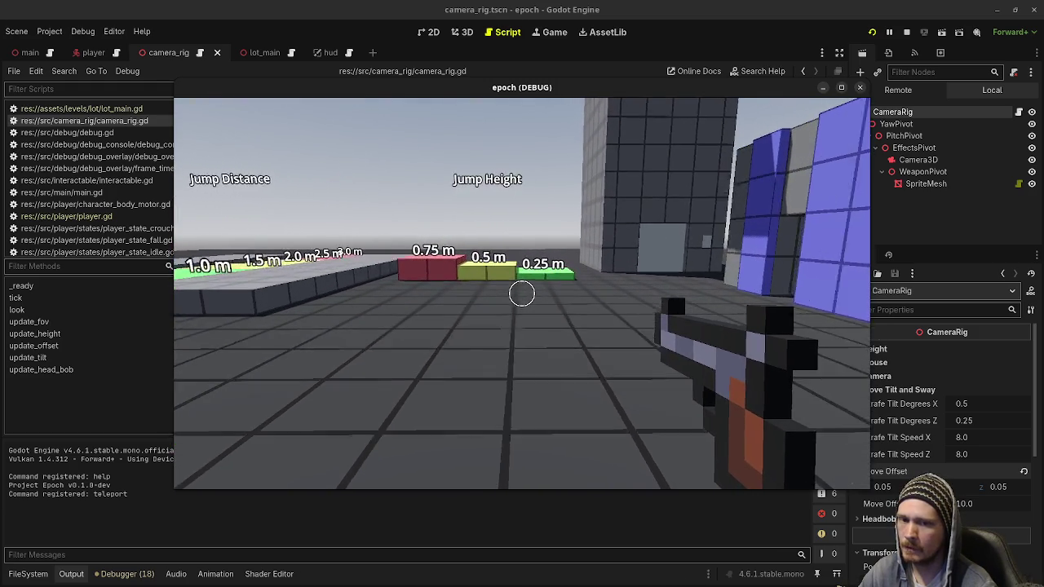
key(w)
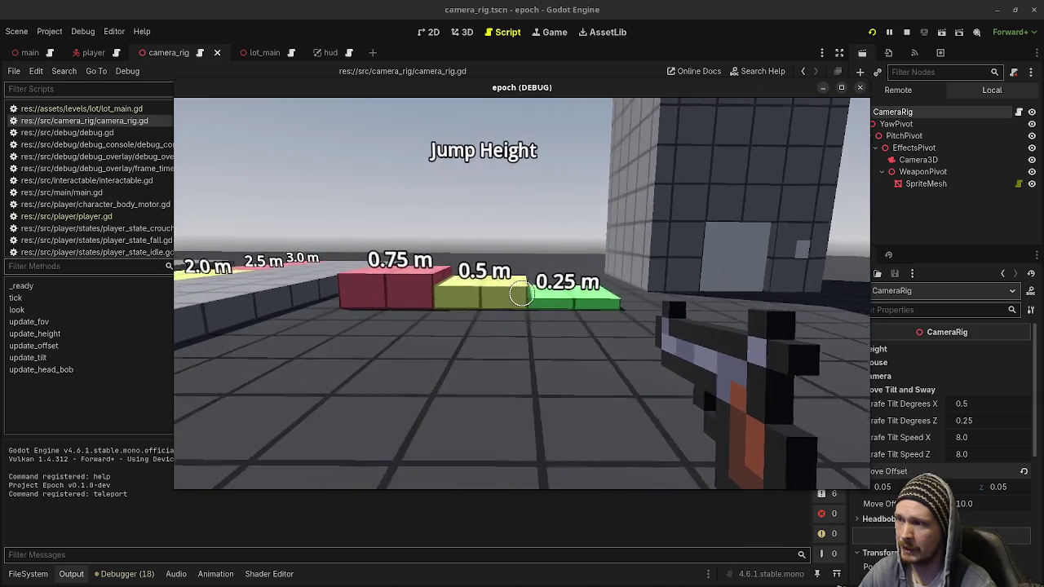
key(w)
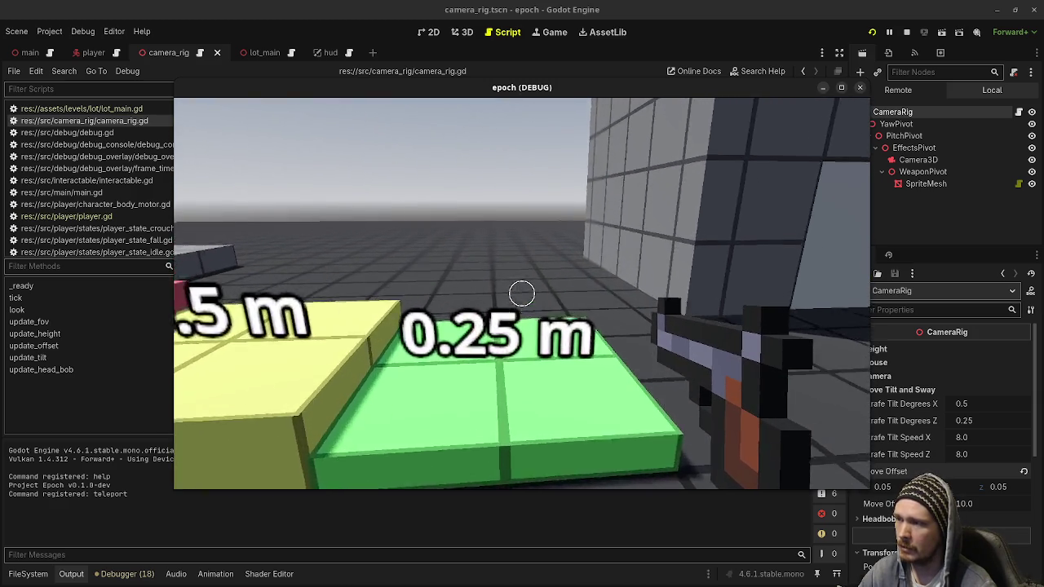
key(w)
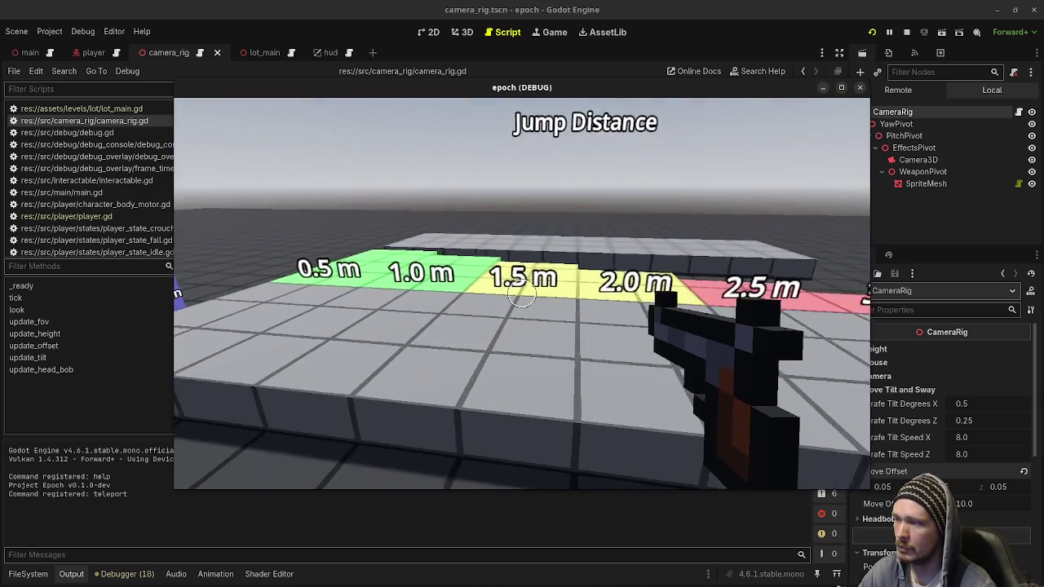
key(w)
key(w)
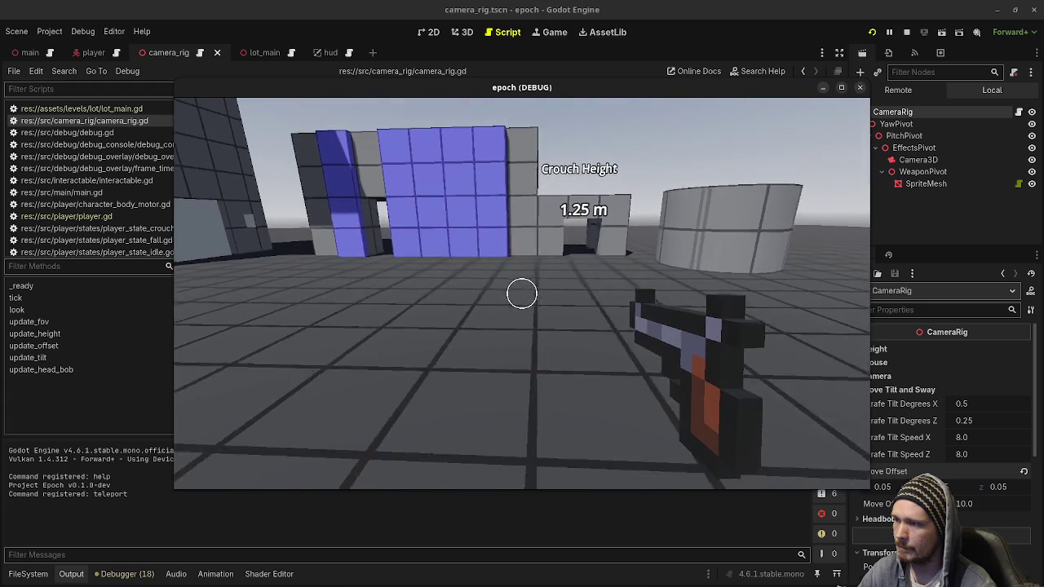
key(w)
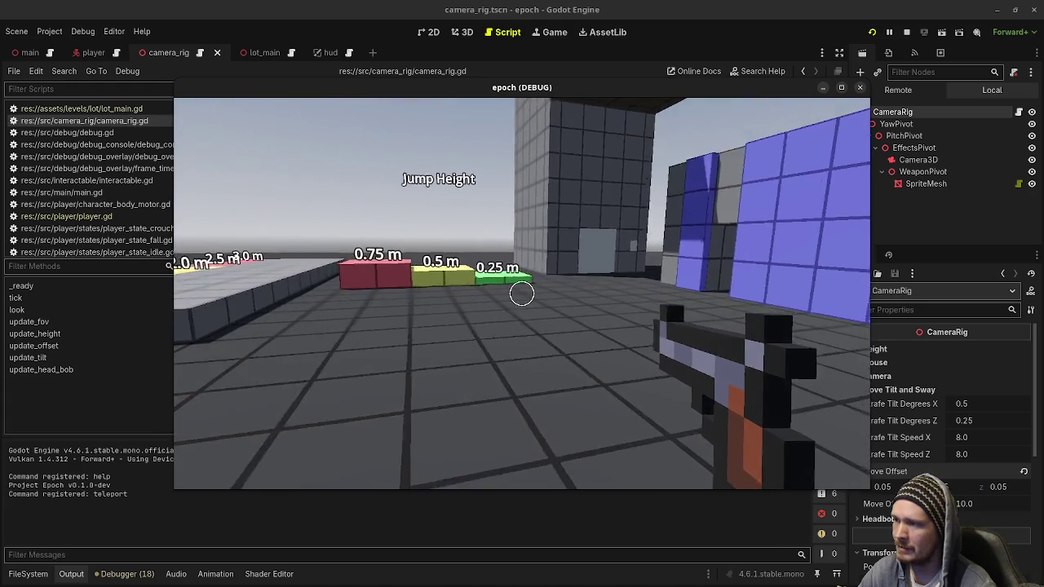
key(w)
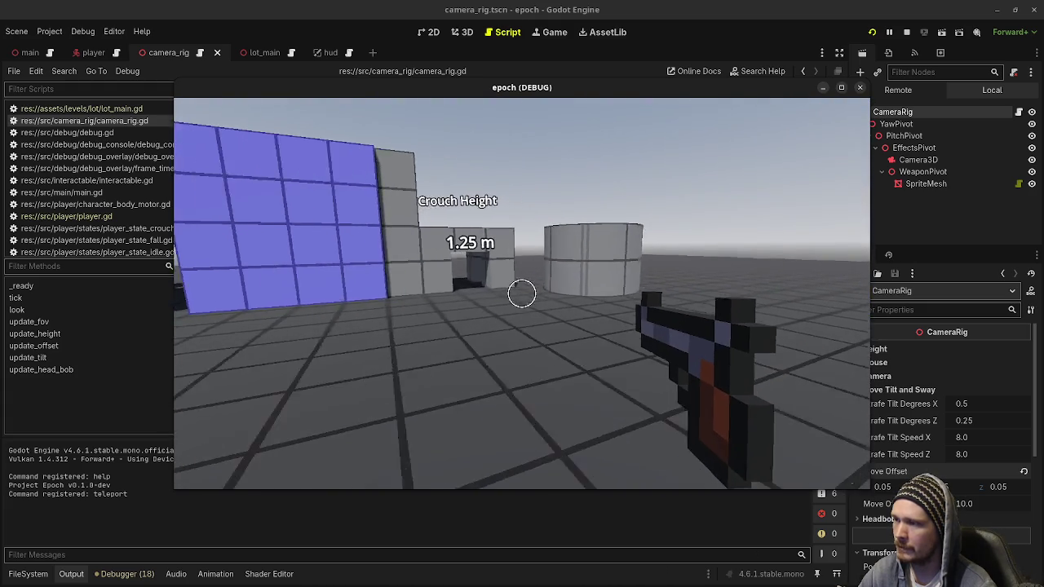
key(w)
key(w)
key(w)
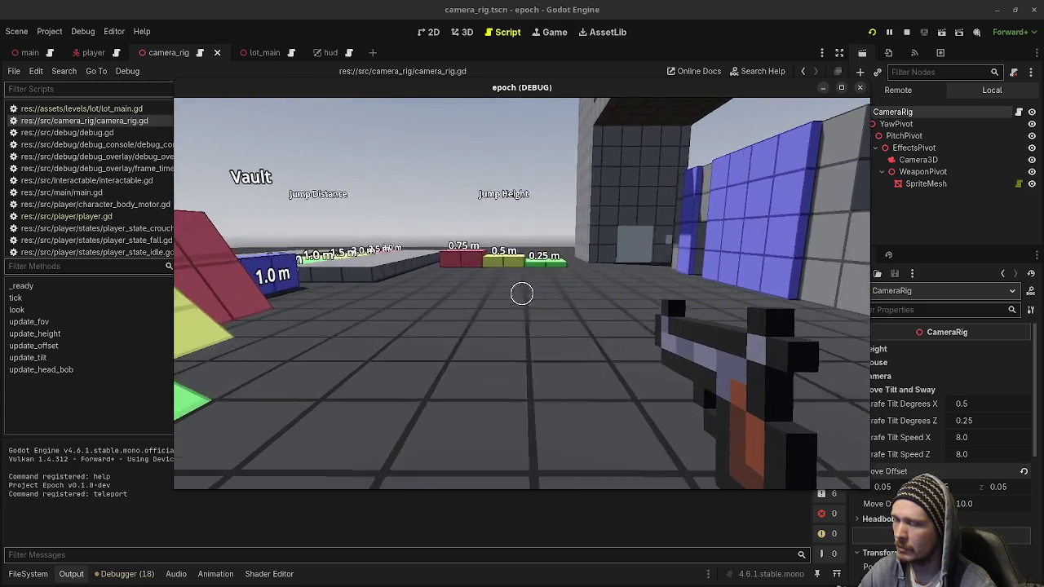
key(w)
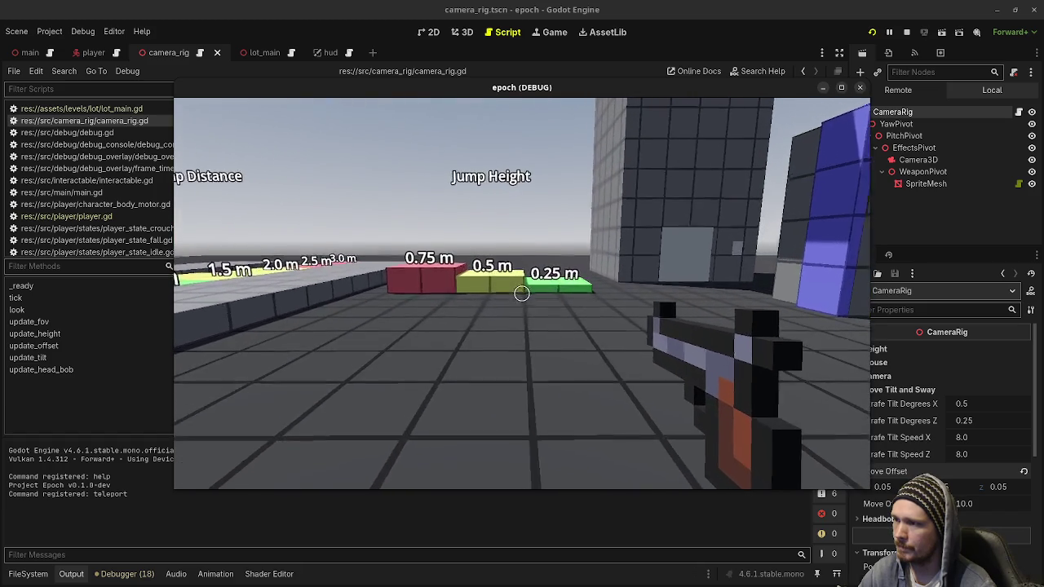
key(d)
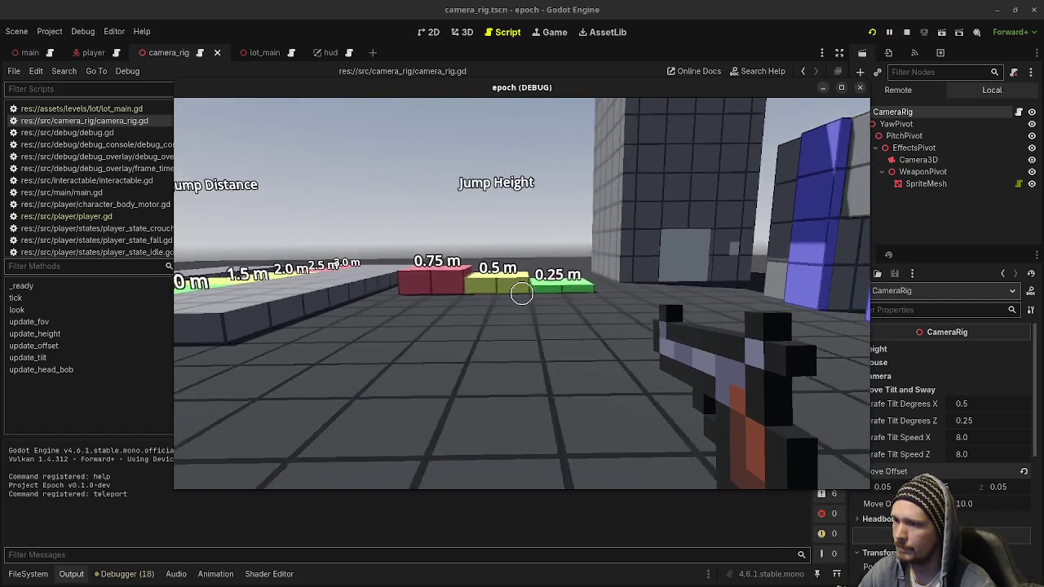
key(d)
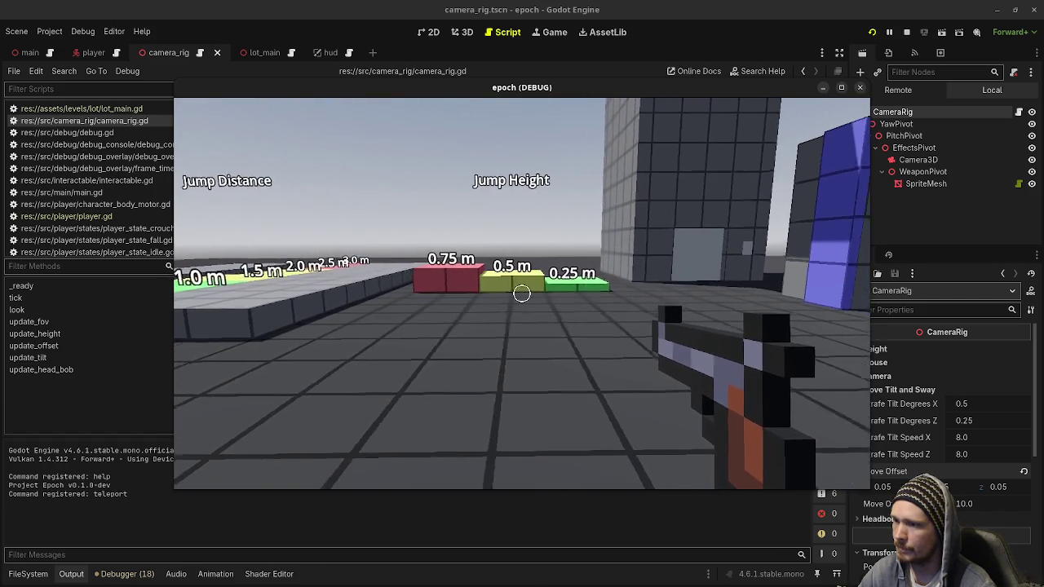
key(w)
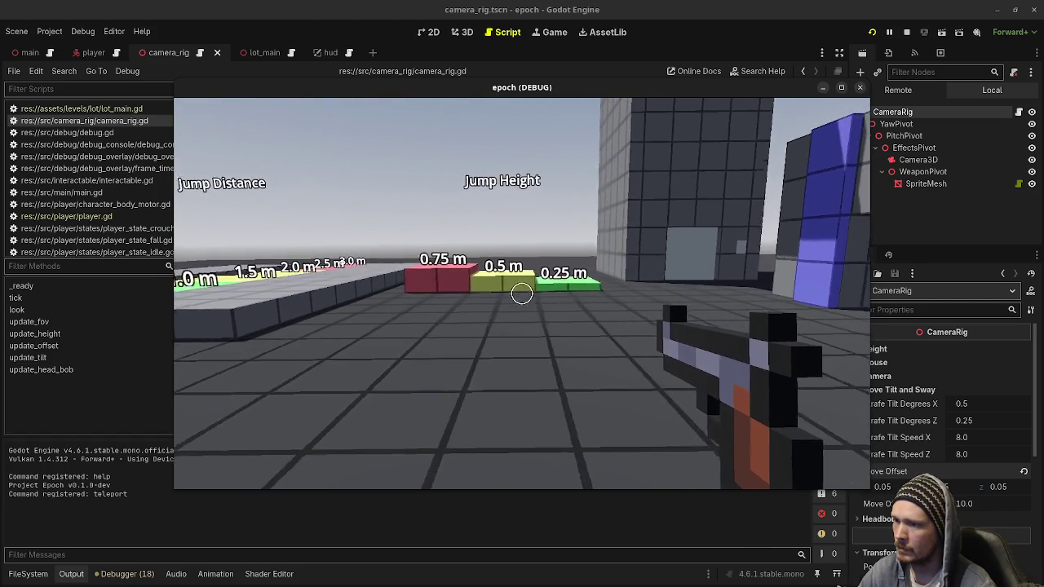
key(s)
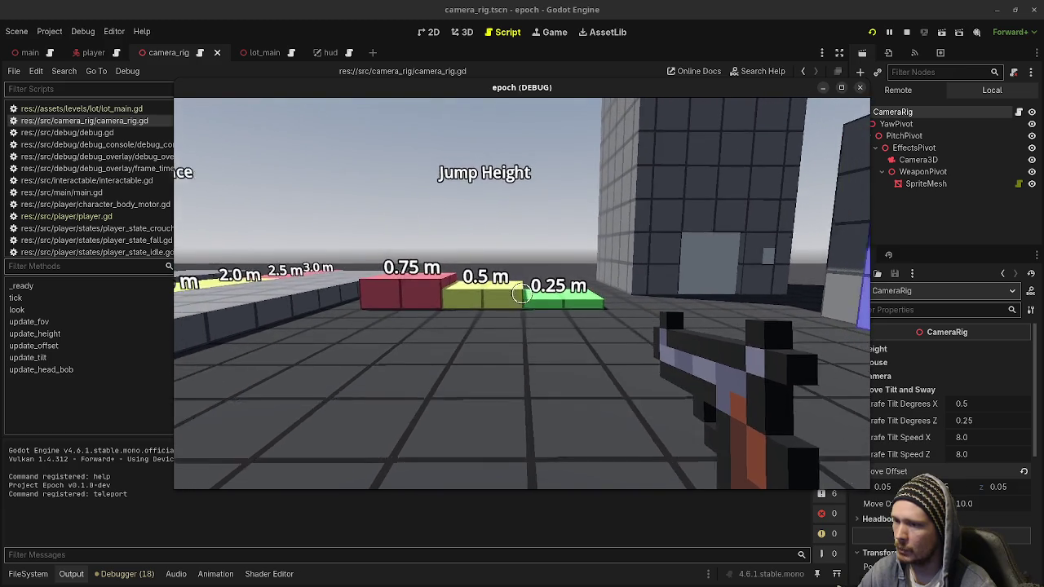
key(d)
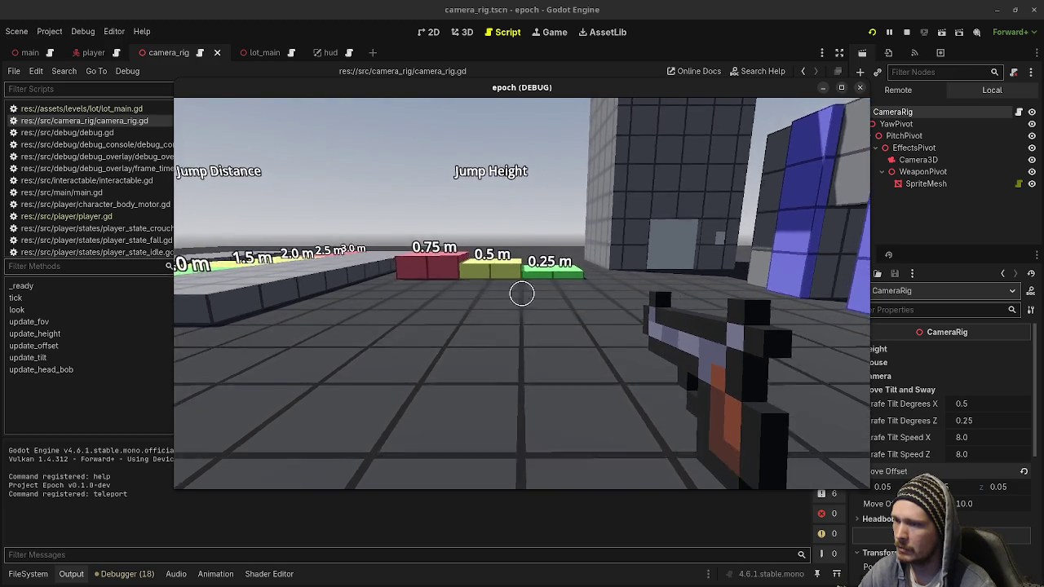
key(w)
mouse_move(522, 294)
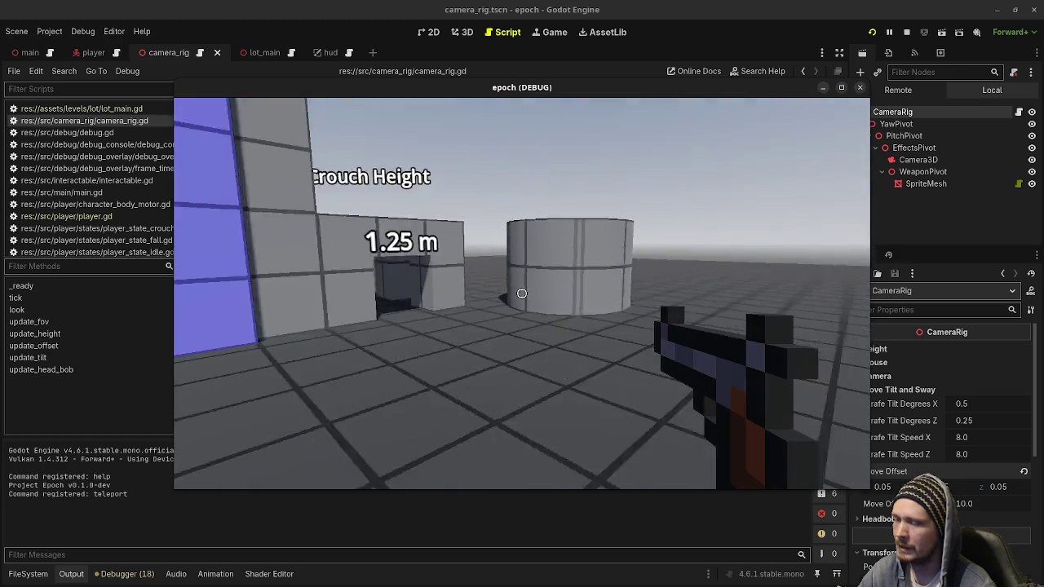
key(d)
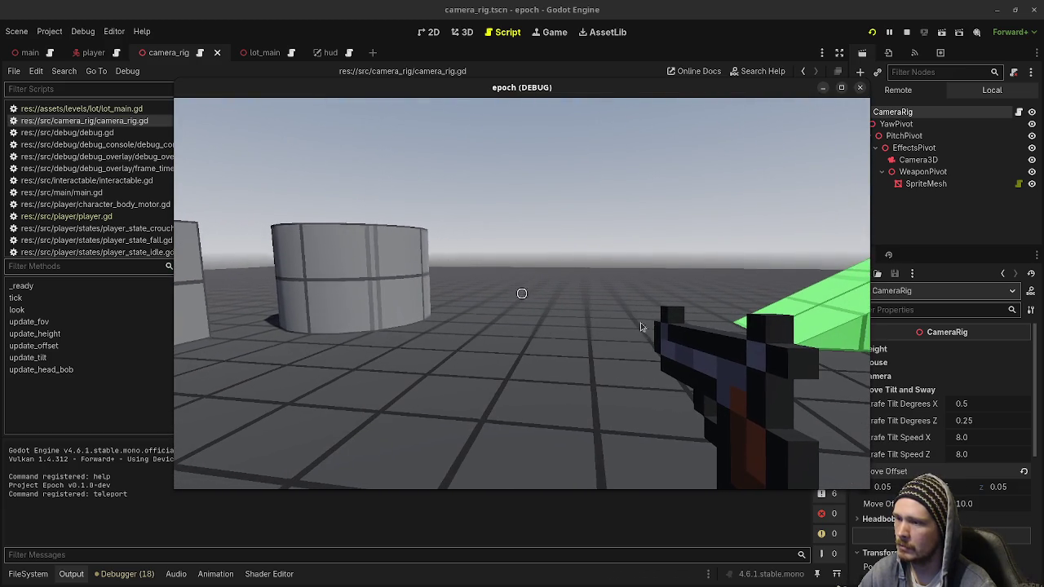
Step: Set Move Offset x, y, z to 0.1 and walk forward and back to watch the sway
click(894, 488)
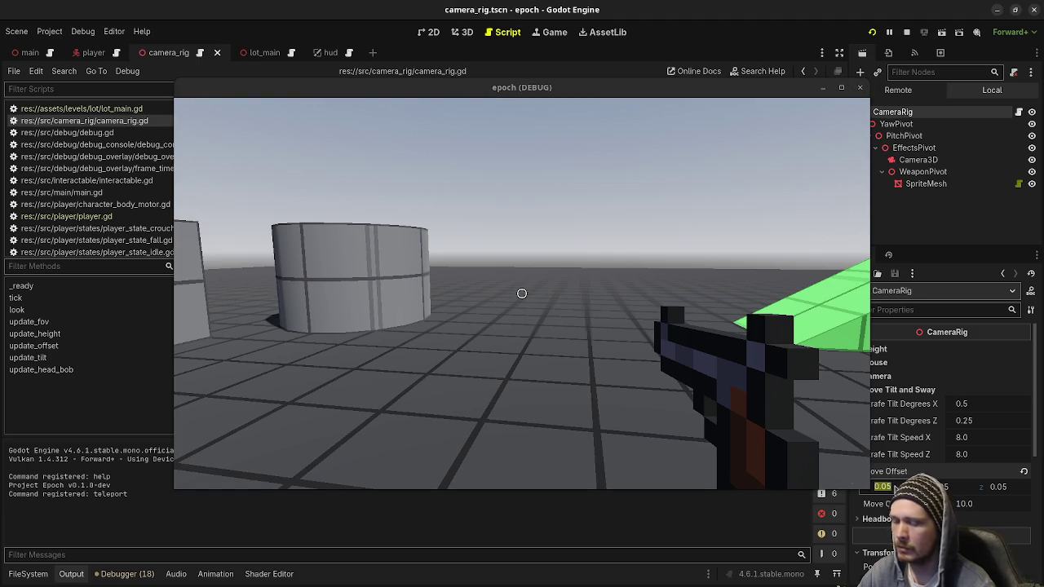
text(0.1)
key(Tab)
text(0.1)
key(Tab)
text(0.1)
click(522, 293)
key(w)
key(w)
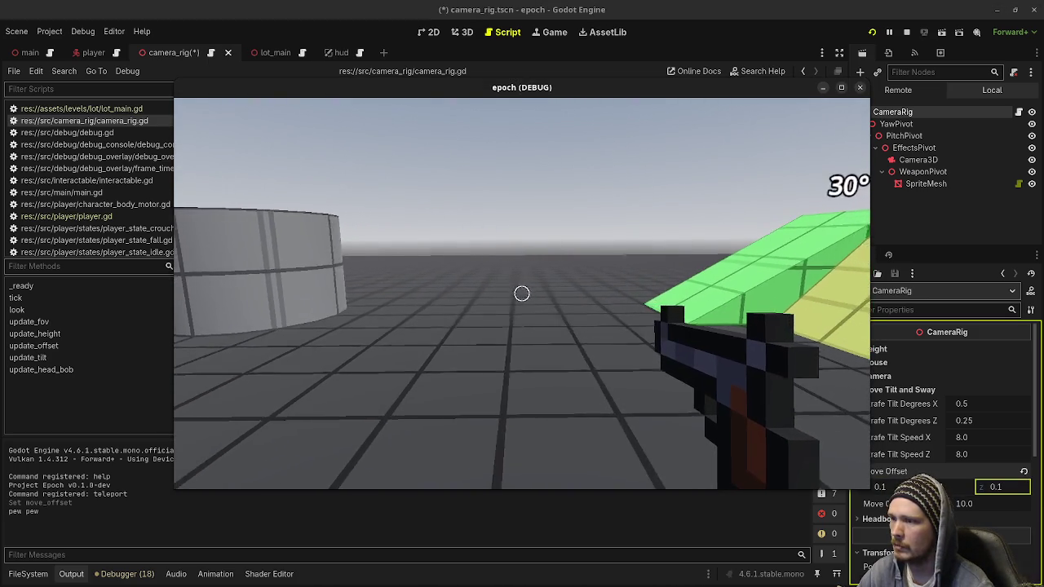
key(w)
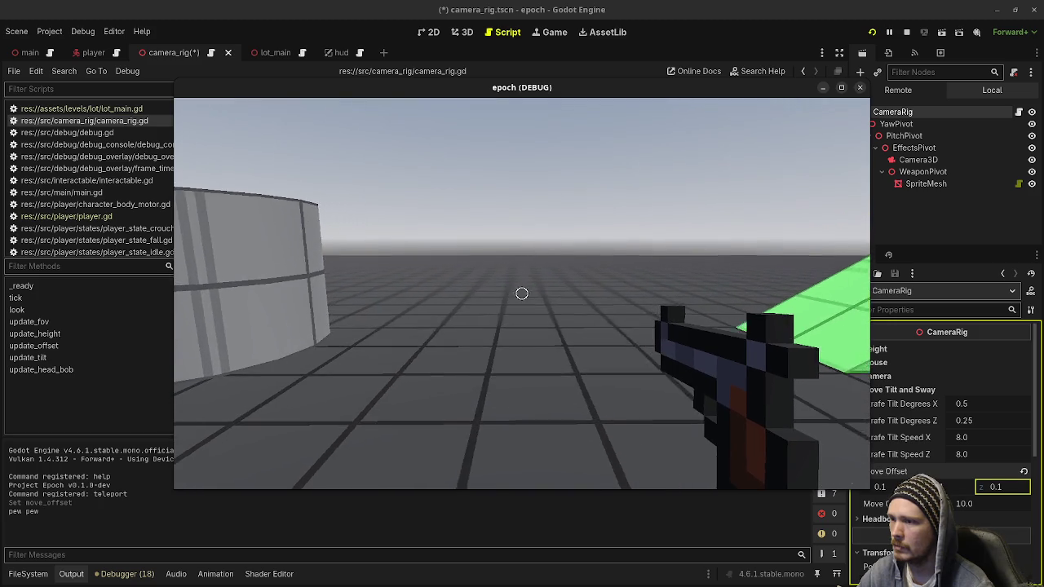
key(s)
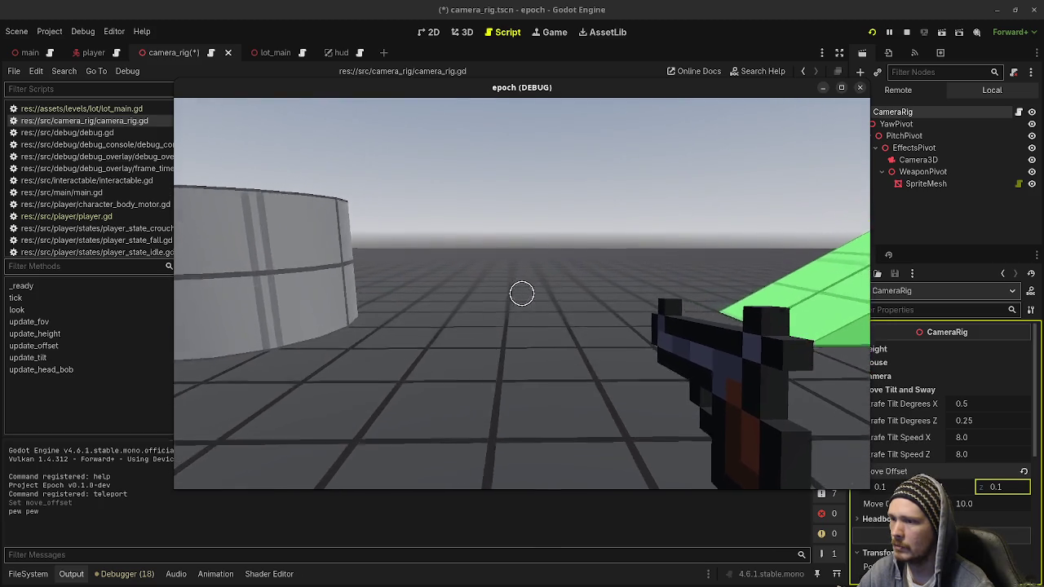
key(w)
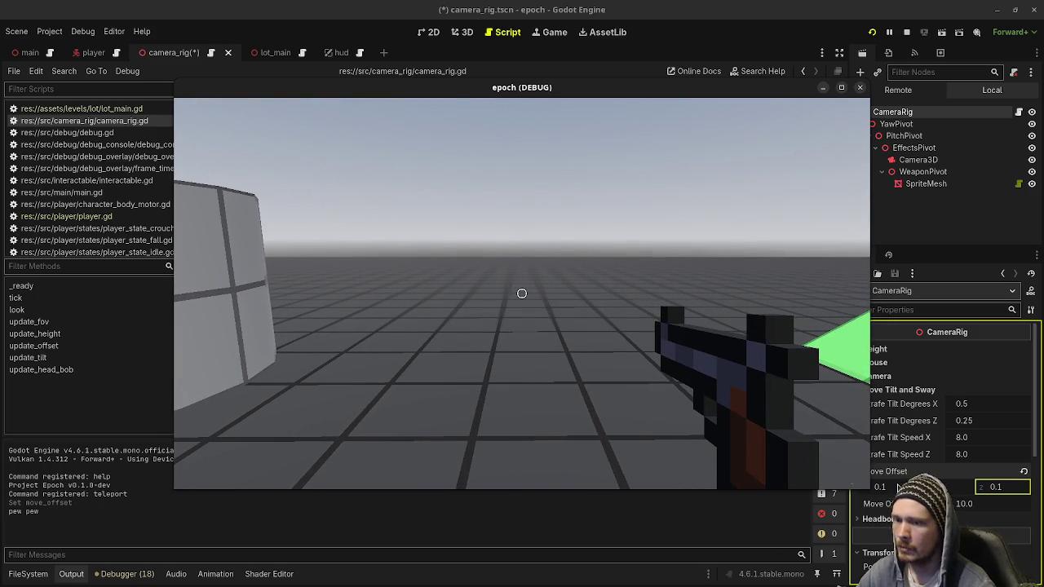
Step: Raise Move Offset x, y, z to 0.5, test the stronger sway near the ramps, then stop
click(898, 487)
text(0.5)
key(Tab)
text(0.5)
key(Tab)
text(0.5)
click(523, 293)
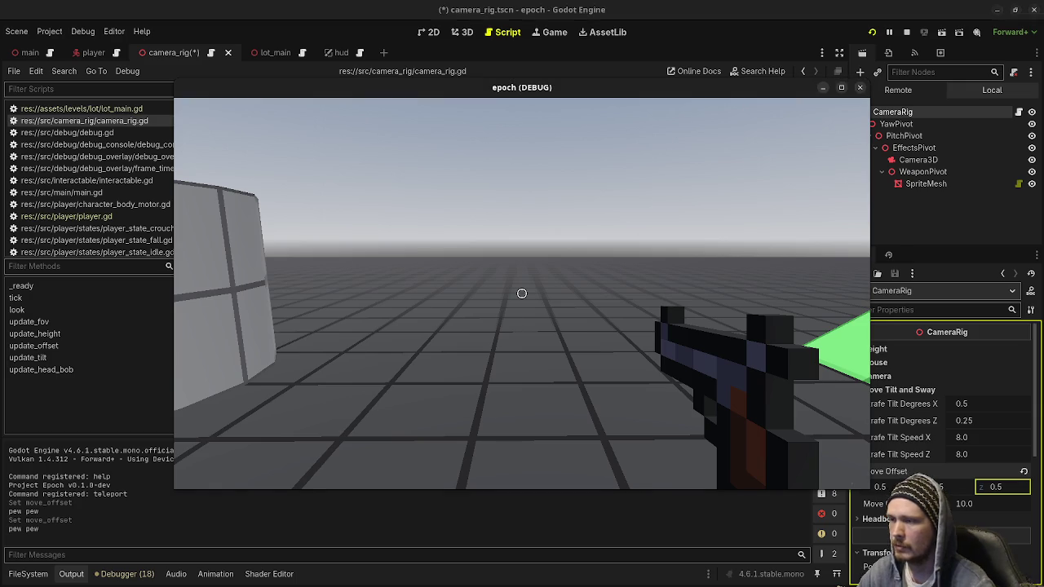
key(s)
key(s)
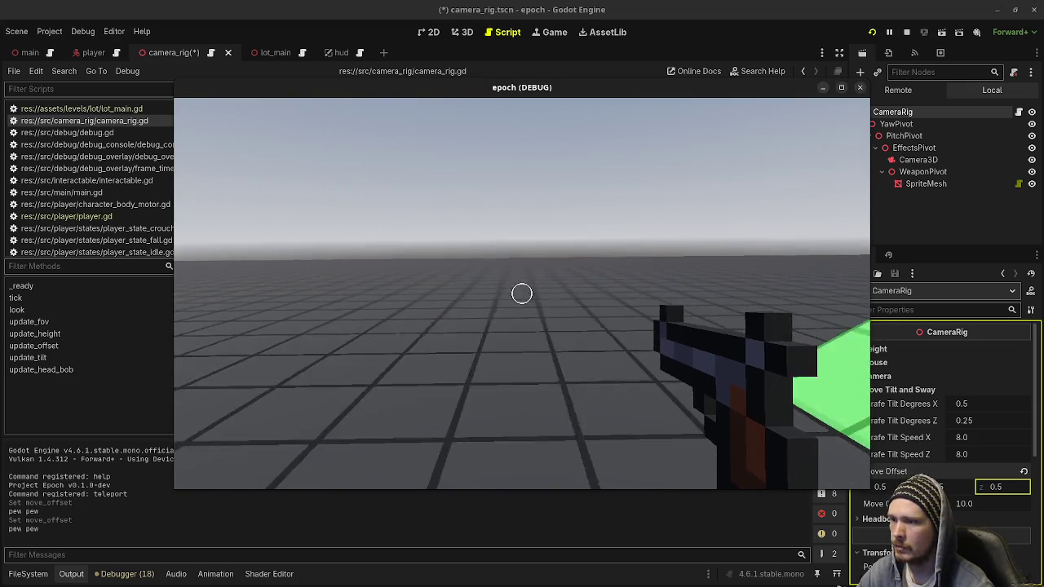
key(a)
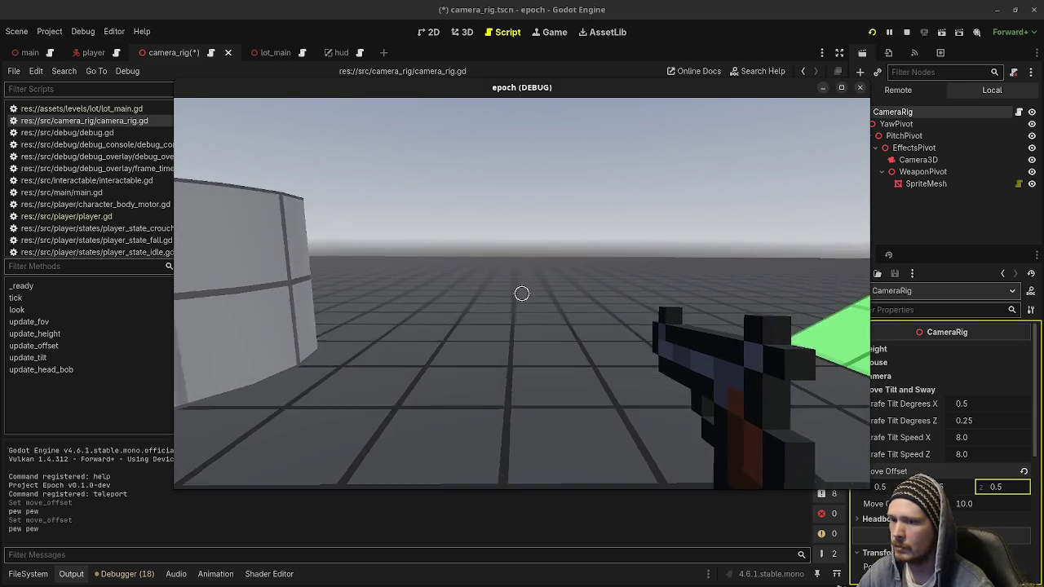
key(d)
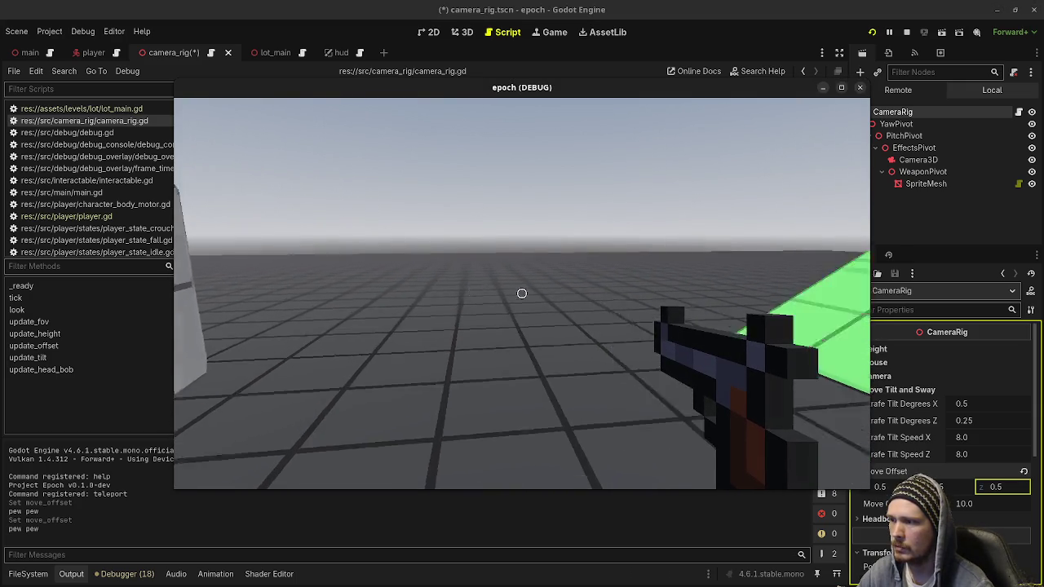
key(s)
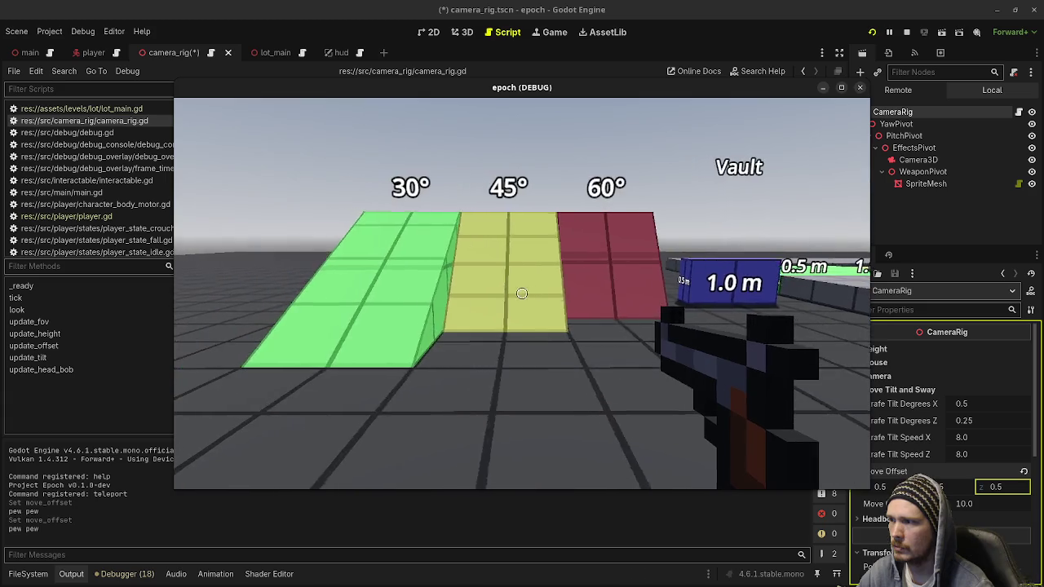
key(w)
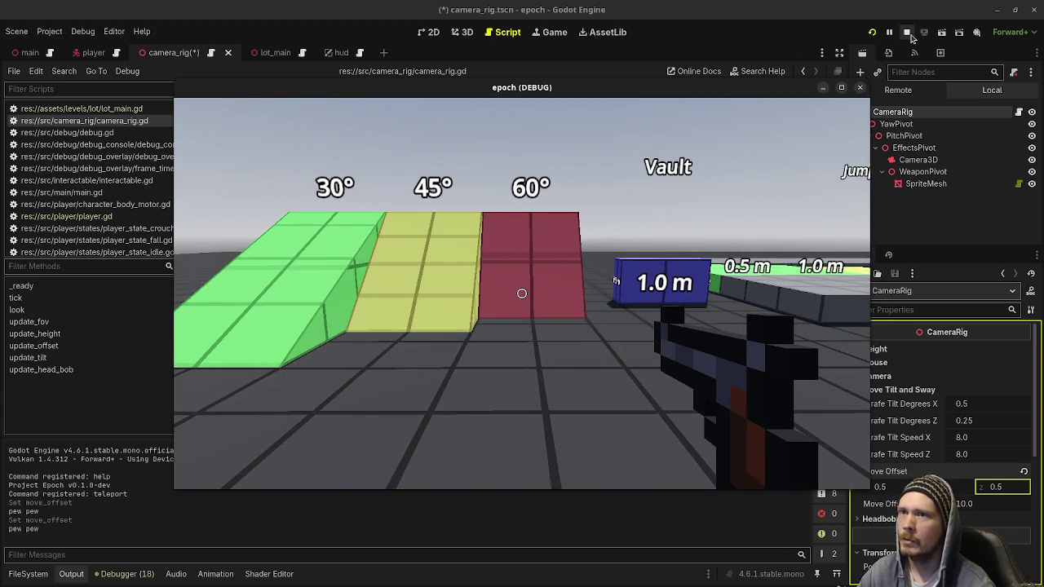
click(907, 32)
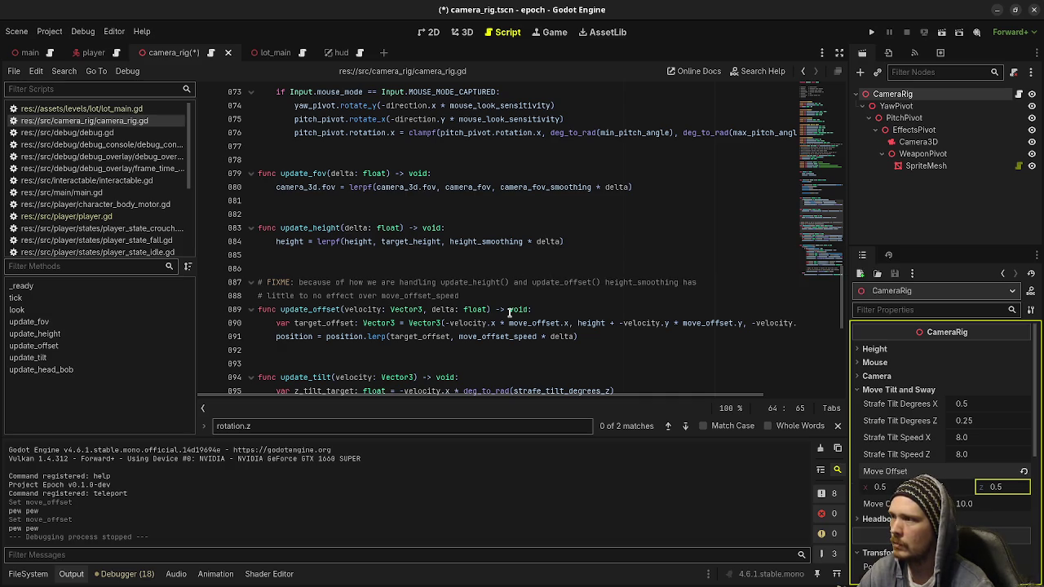
Step: Change both position references on line 091 to global_position, then save and run with F5
drag(538, 399, 627, 400)
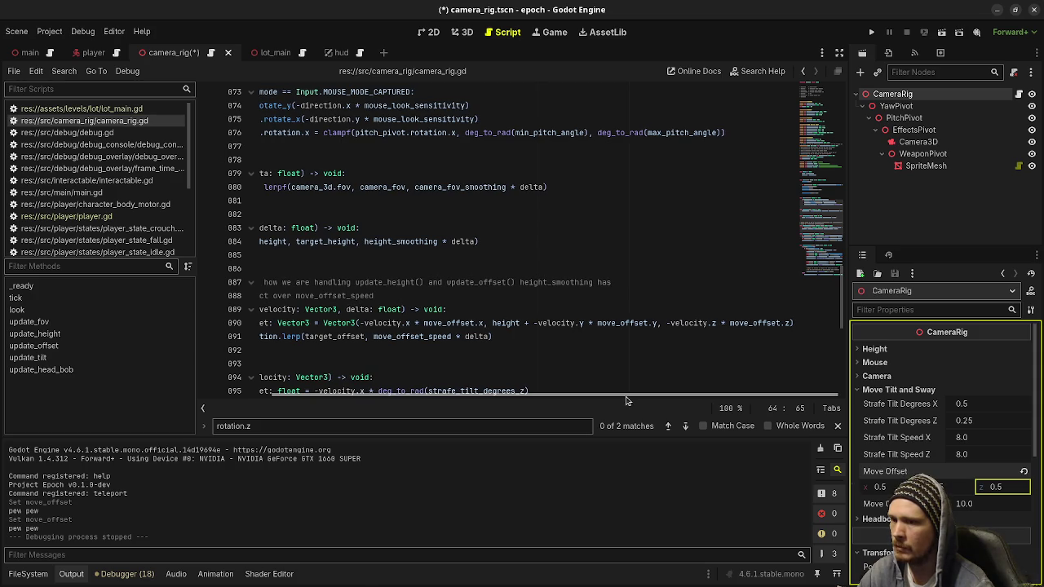
drag(614, 399, 524, 395)
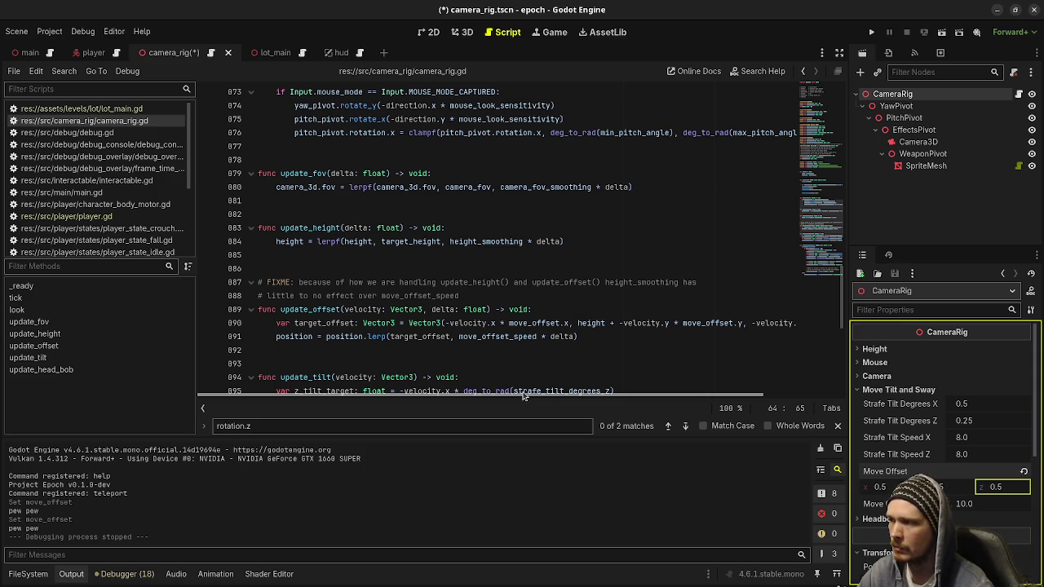
click(276, 337)
text(global_)
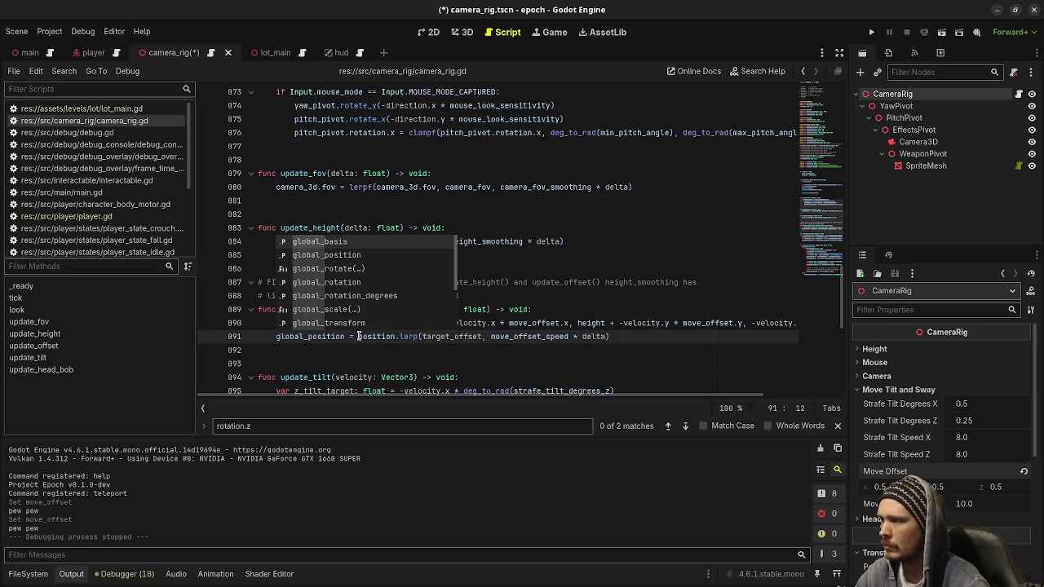
click(359, 337)
text(global_)
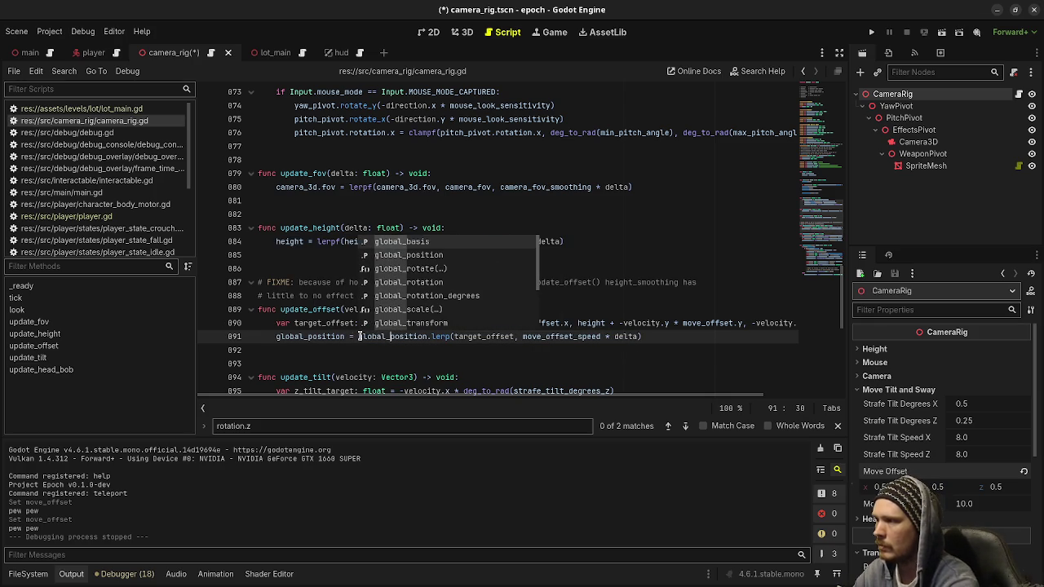
click(502, 350)
key(F5)
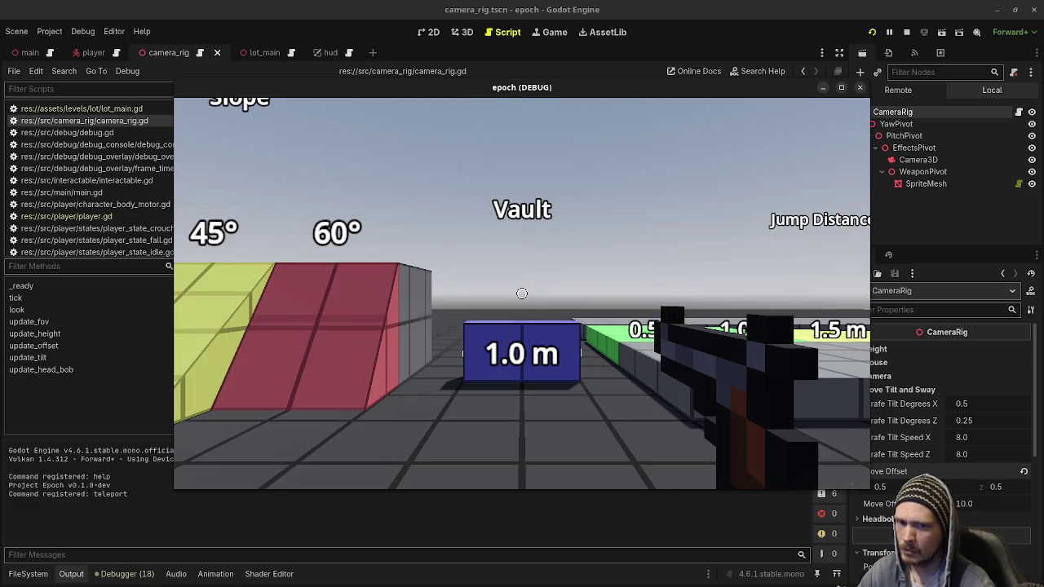
Step: Strafe left and right beside the 1.0 m block to watch the camera sway and tilt, then stop the game
key(s)
key(a)
key(a)
key(d)
key(d)
key(a)
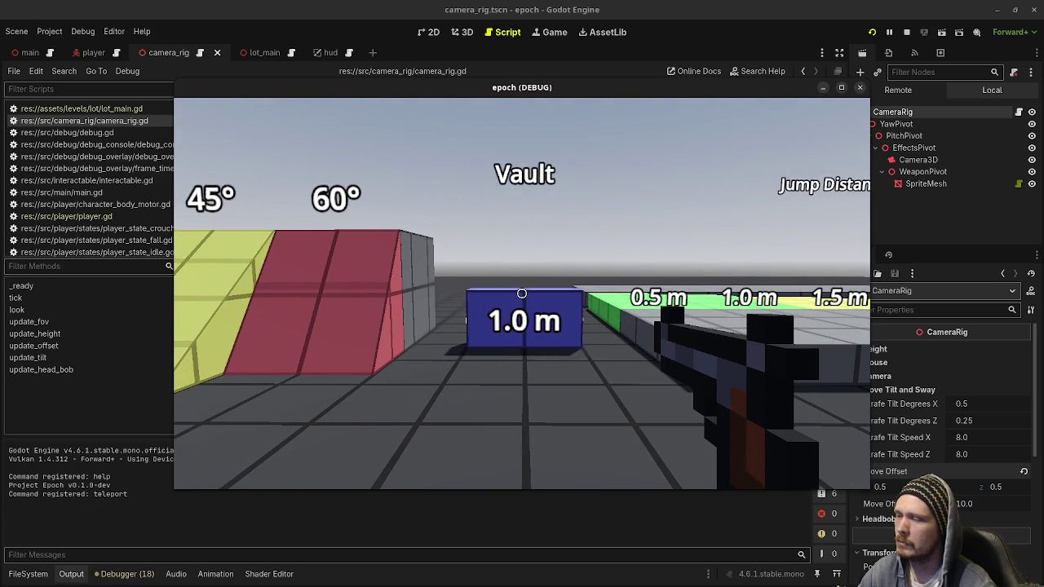
key(a)
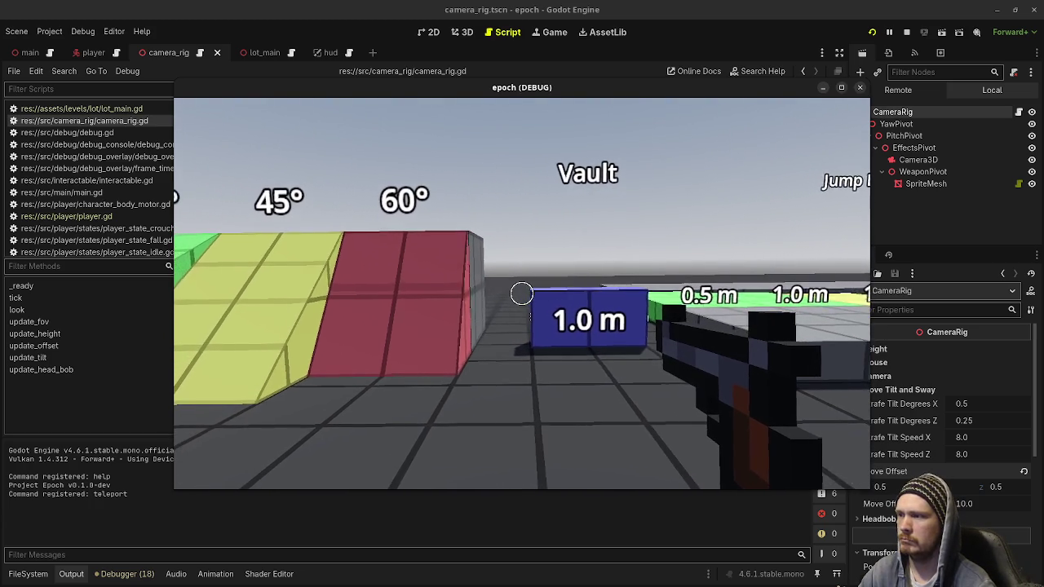
key(d)
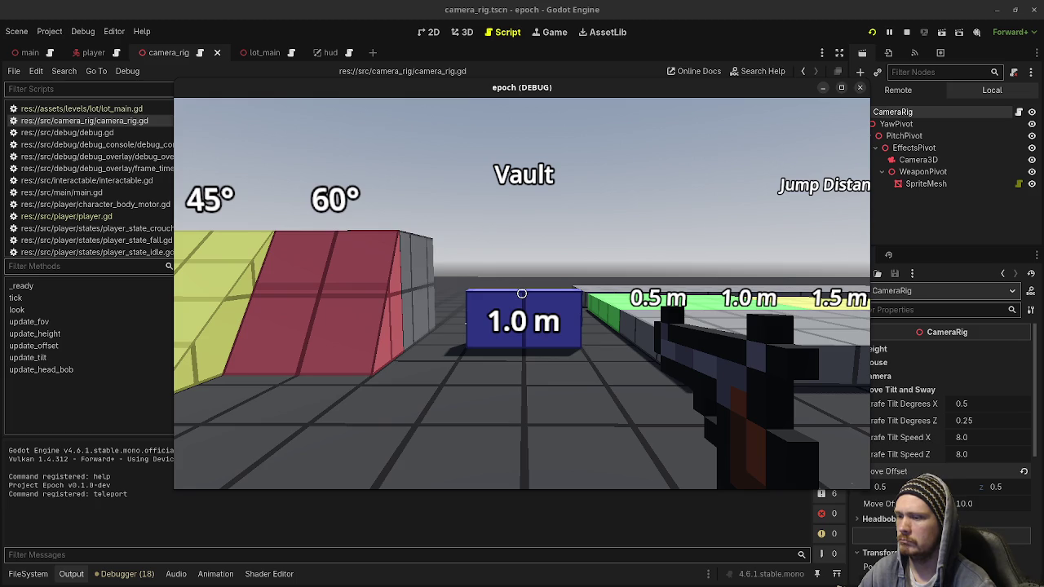
click(907, 32)
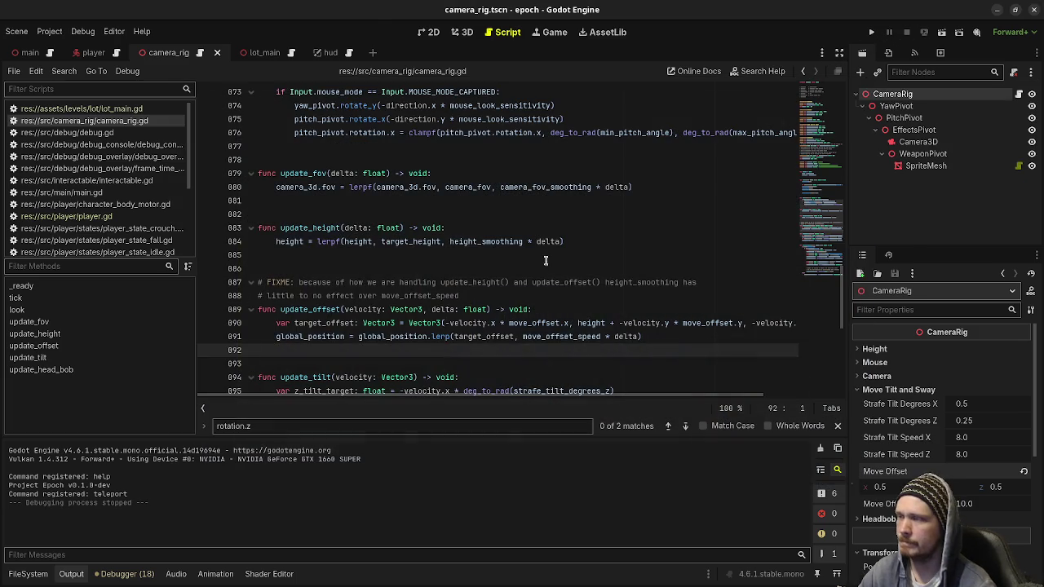
Step: Revert line 091 to lerp position instead of global_position, save, inspect move_offset_speed, and rerun the game
key(ctrl+z)
key(ctrl+s)
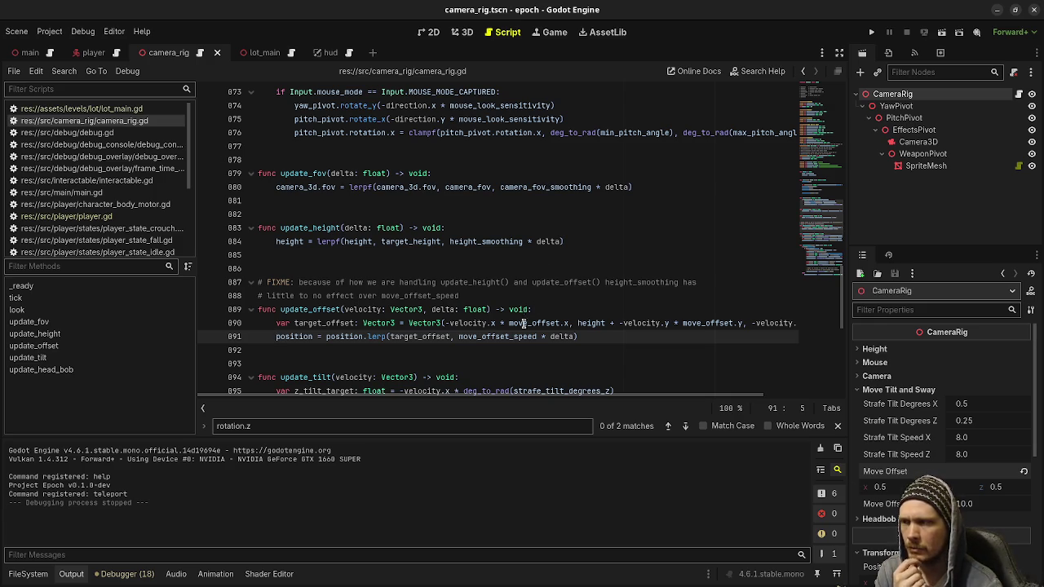
click(414, 337)
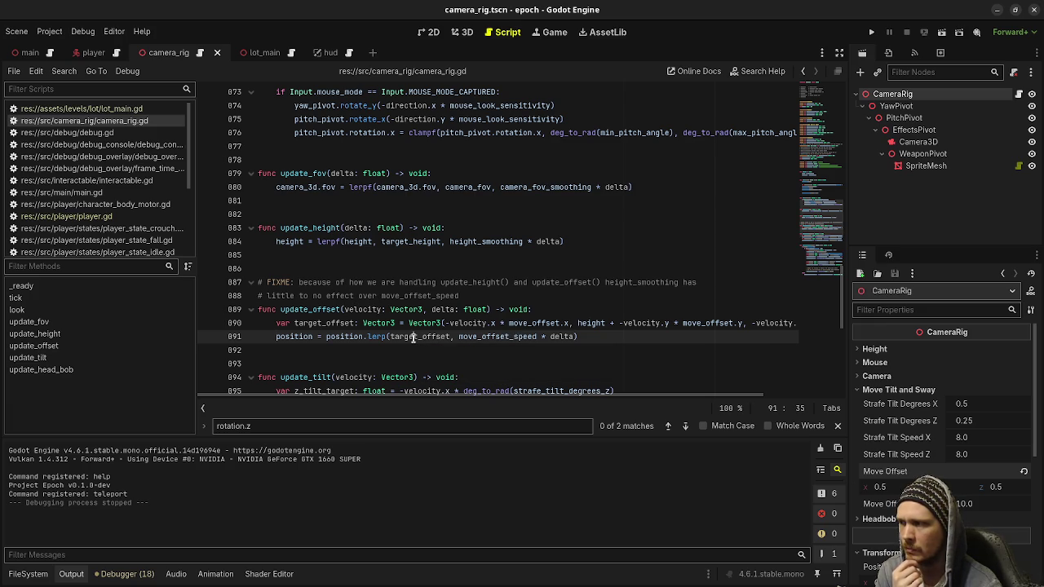
double_click(462, 337)
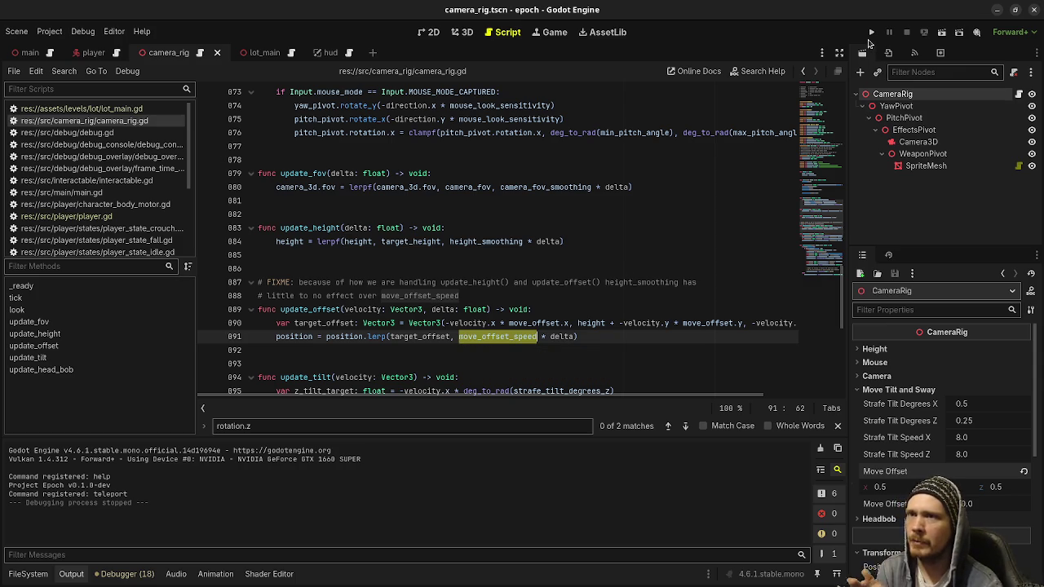
click(871, 33)
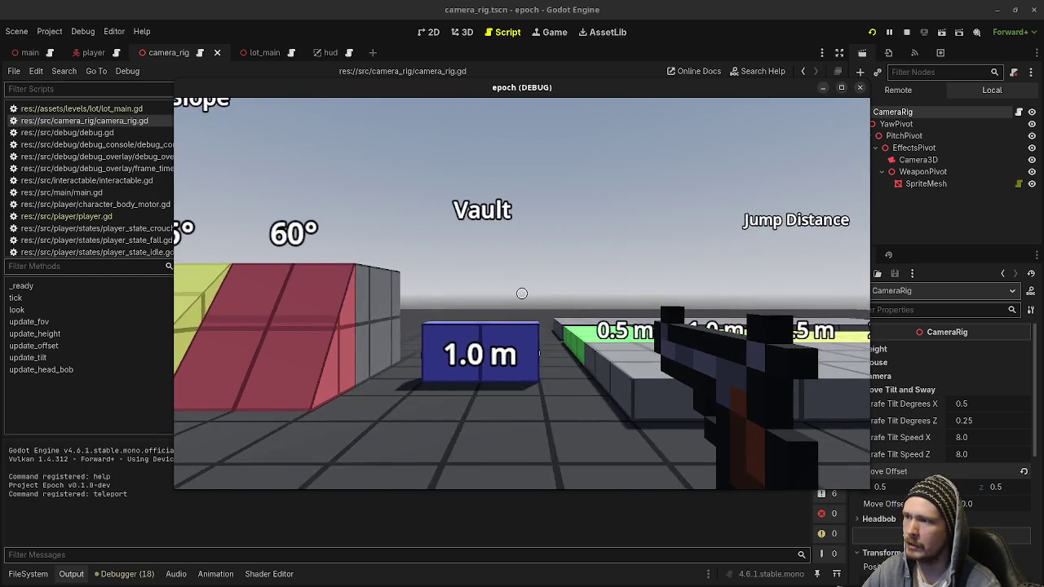
Step: Strafe left and right across the level past the 30° and 45° slopes to judge the sway
key(d)
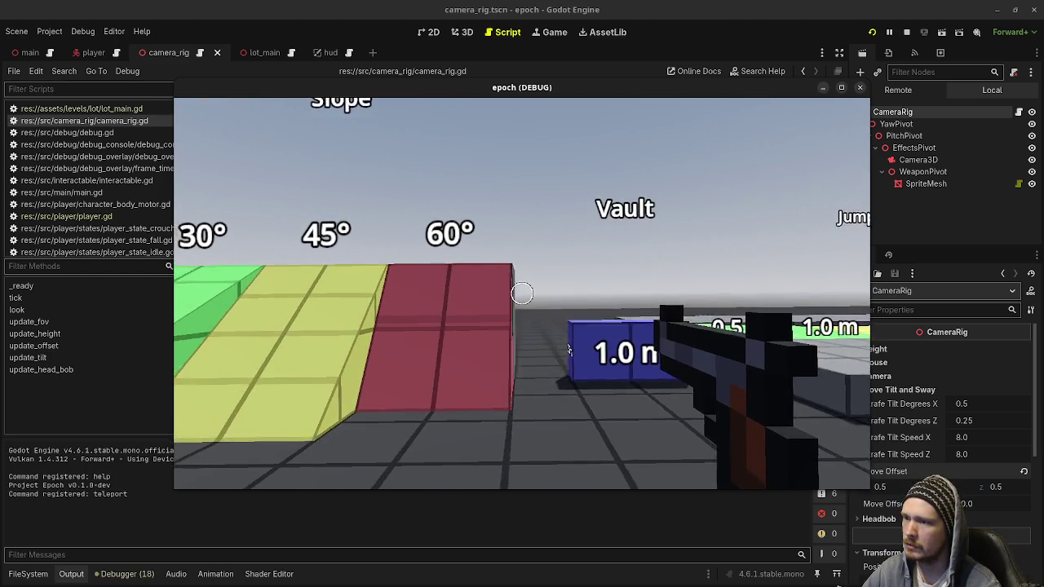
key(a)
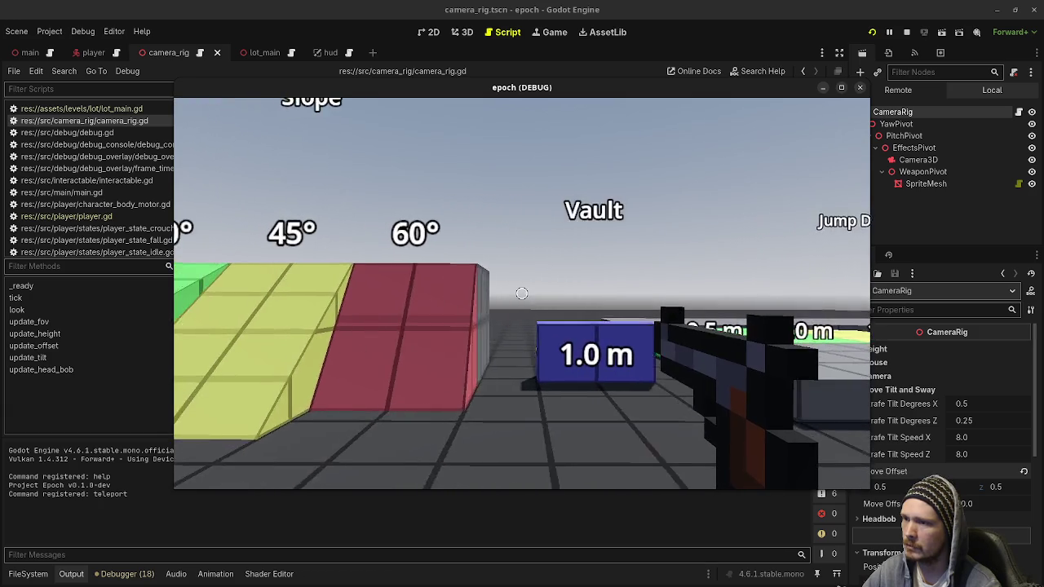
key(d)
key(a)
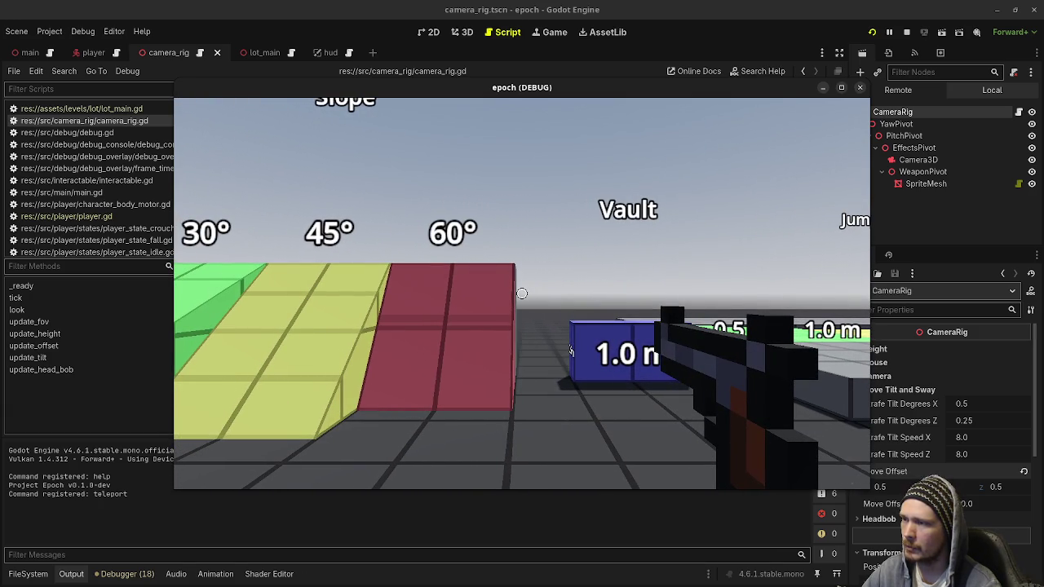
key(d)
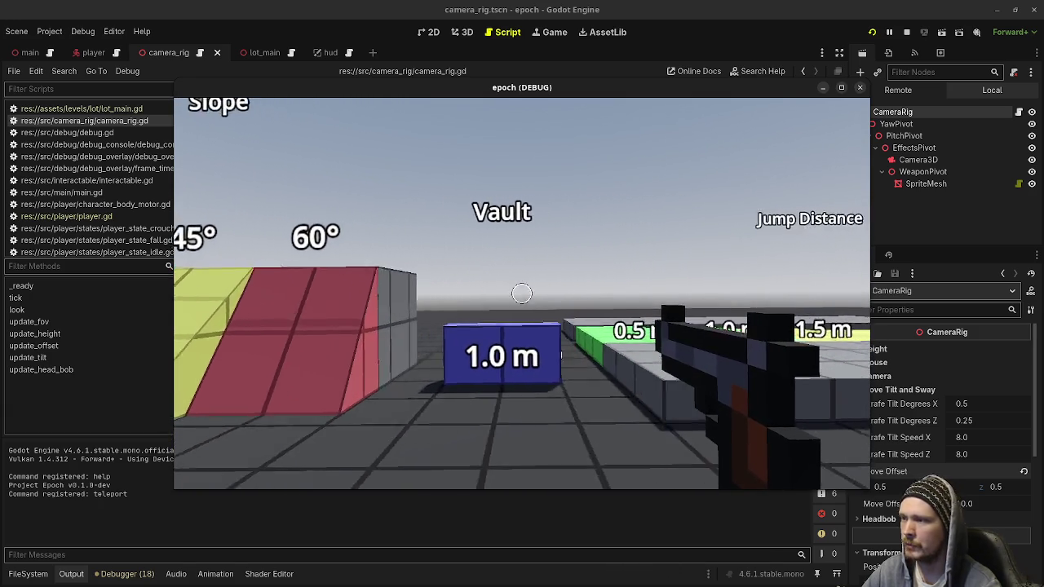
key(a)
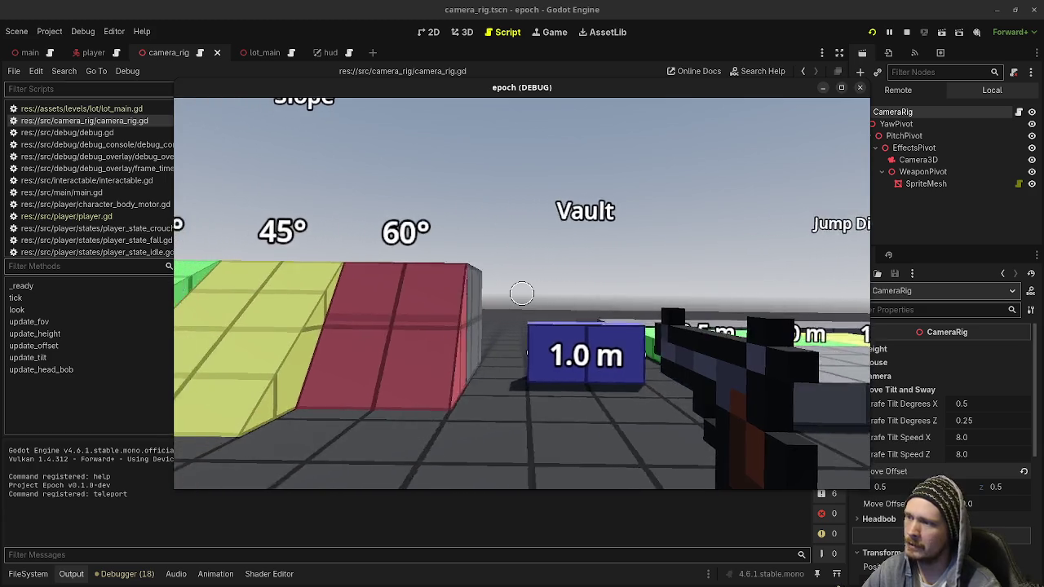
key(a)
key(d)
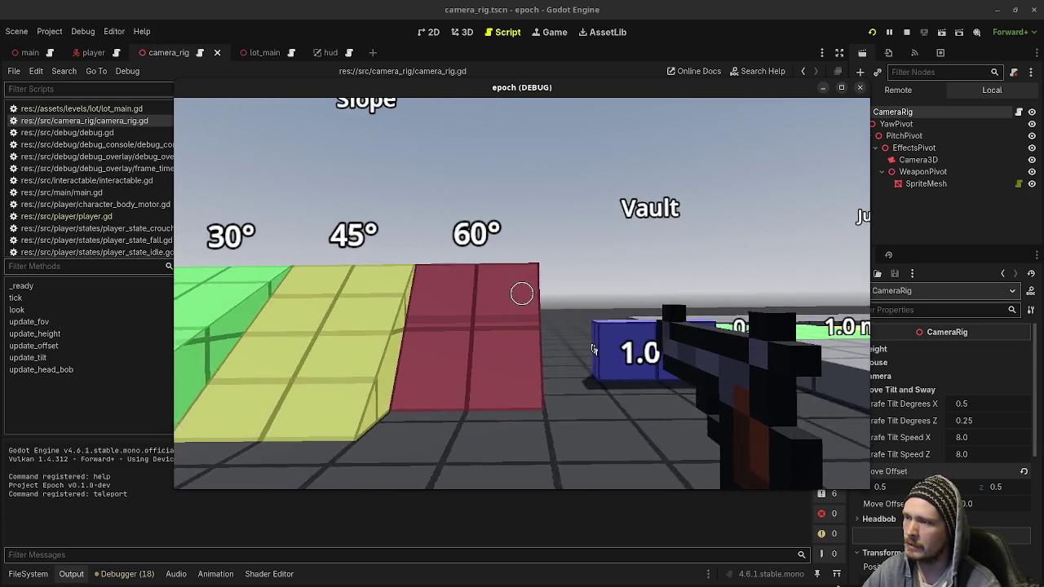
Step: Walk forward and back around the 1.0 m Vault block, then stop the game
key(s)
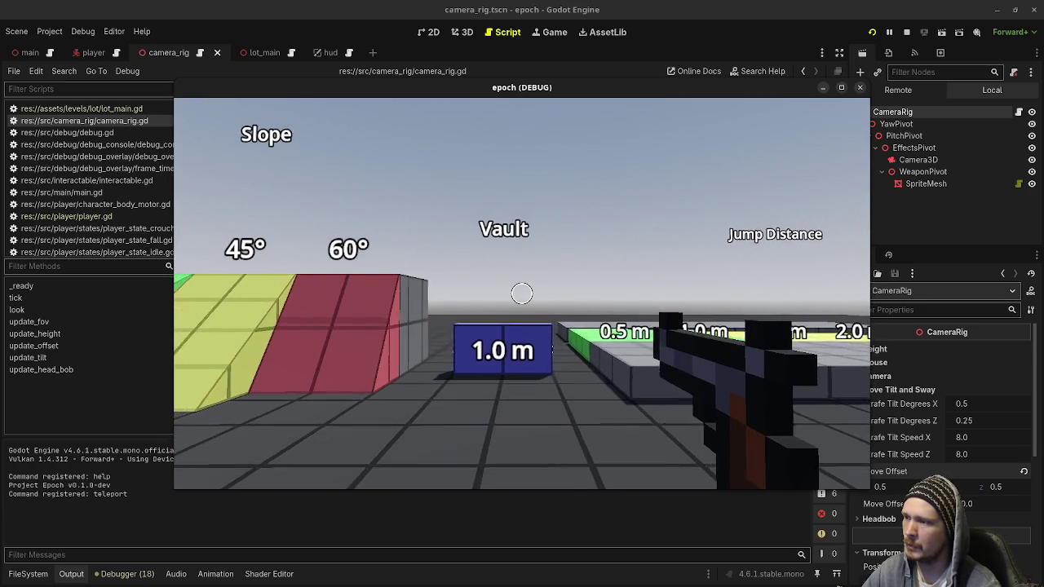
key(w)
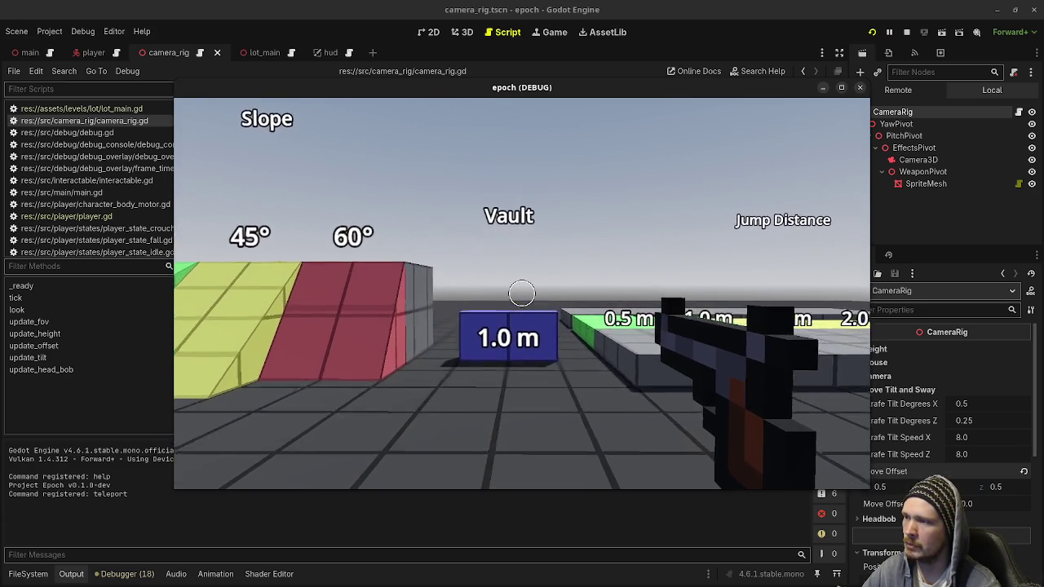
key(w)
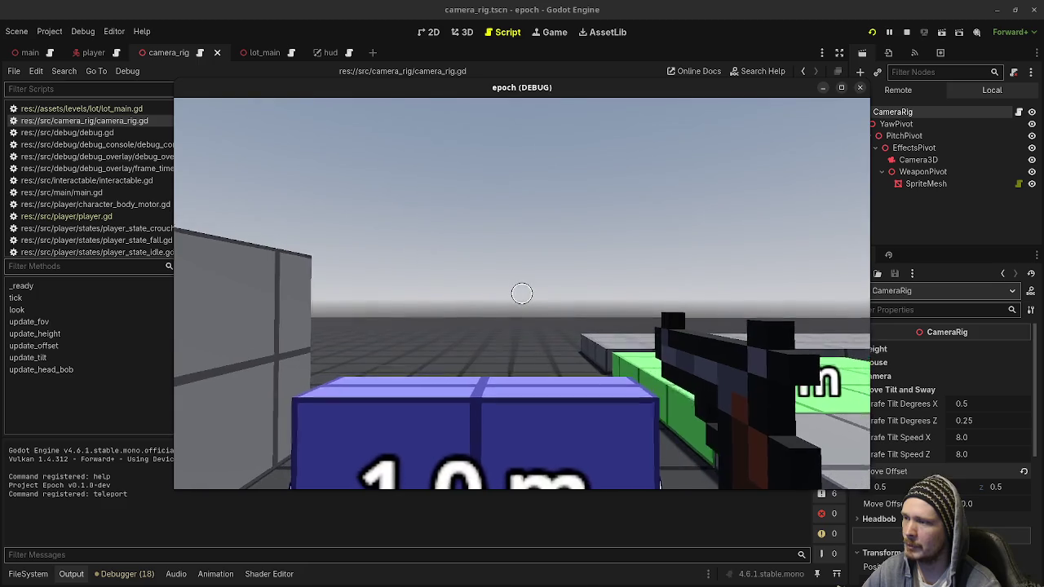
key(s)
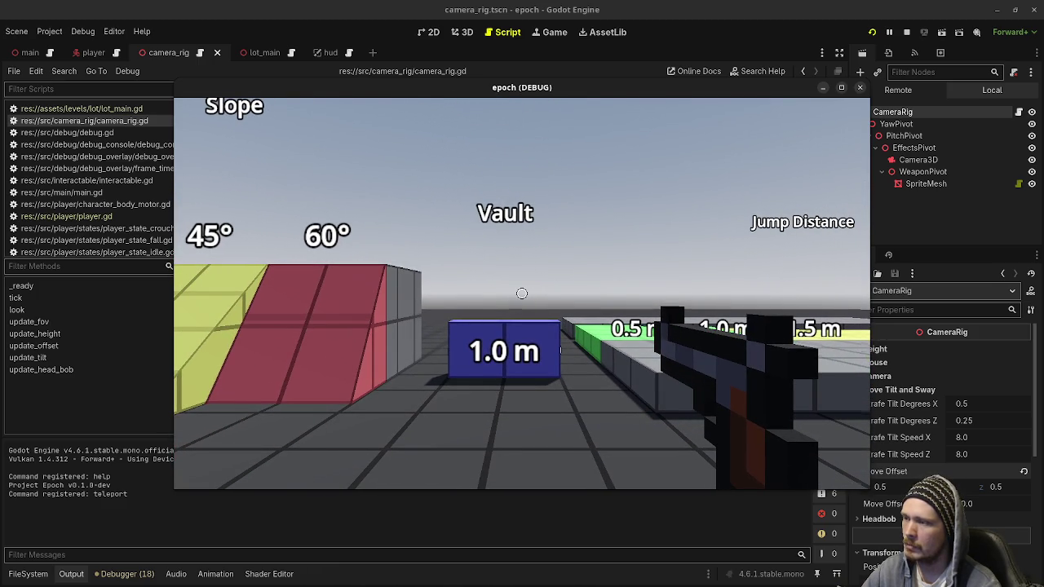
mouse_move(522, 294)
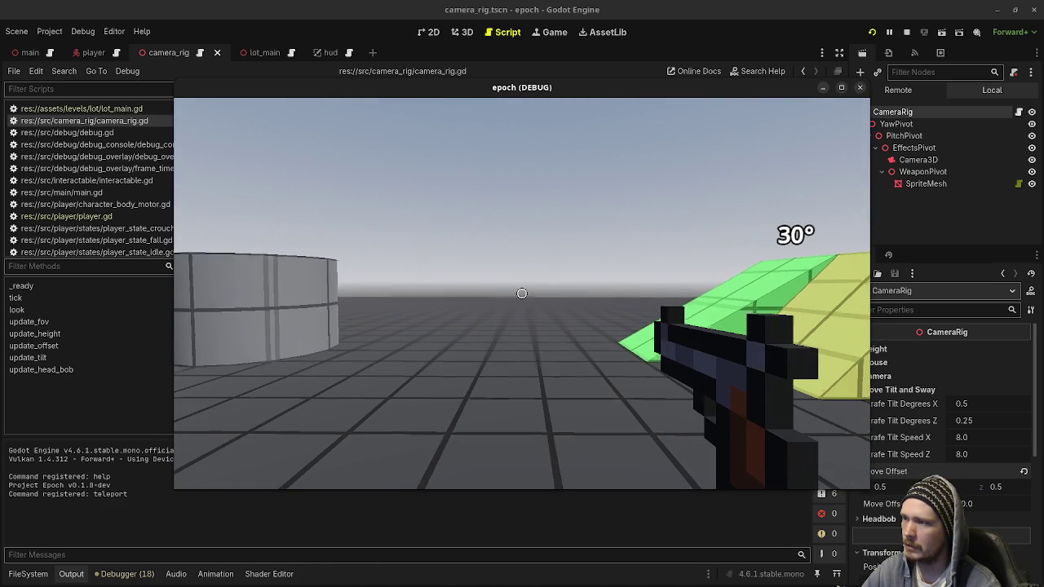
mouse_move(522, 293)
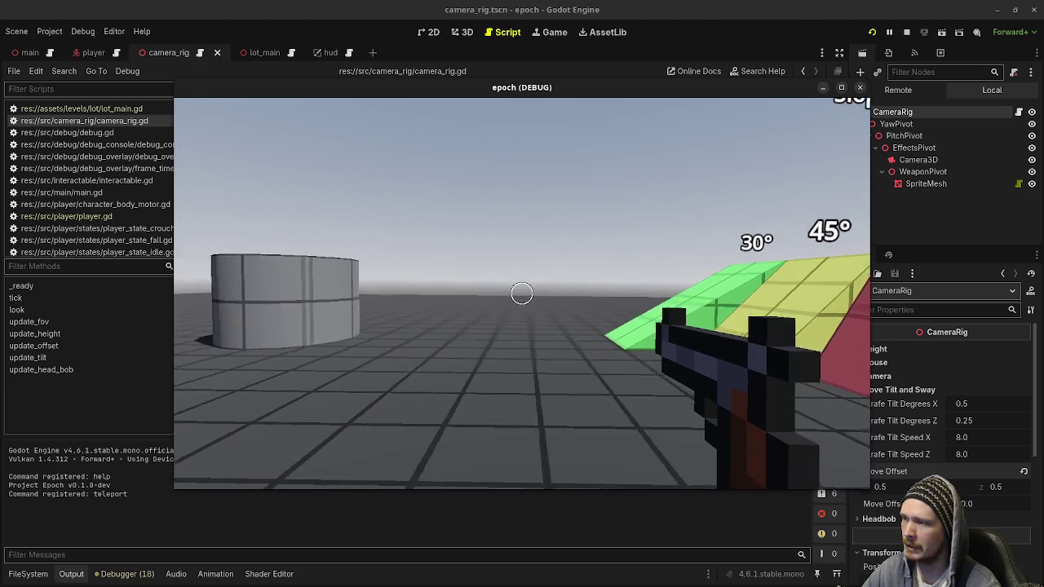
click(906, 32)
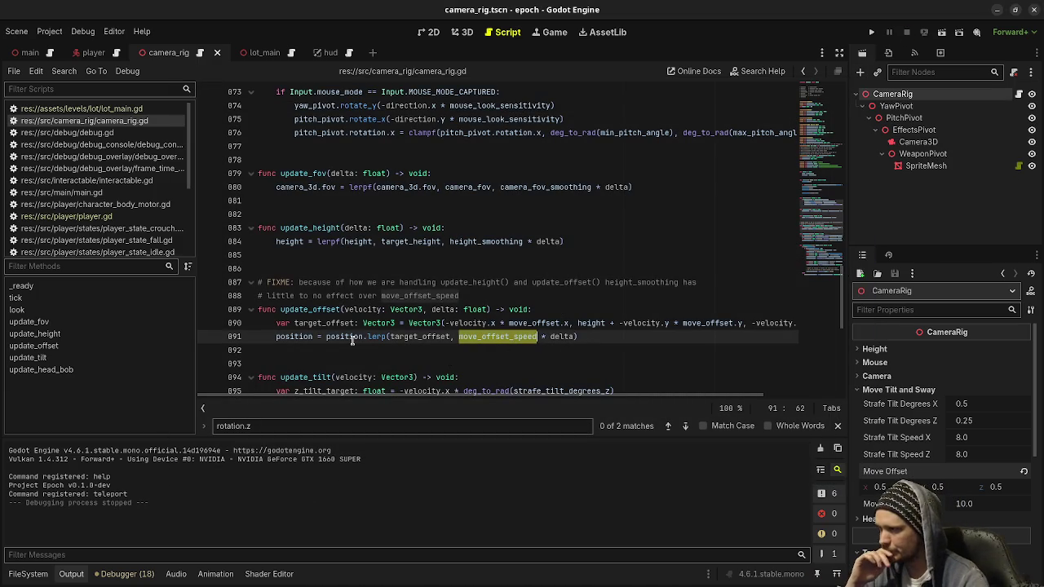
Step: Scroll camera_rig.gd up to show the _ready and tick functions around line 855
mouse_move(351, 341)
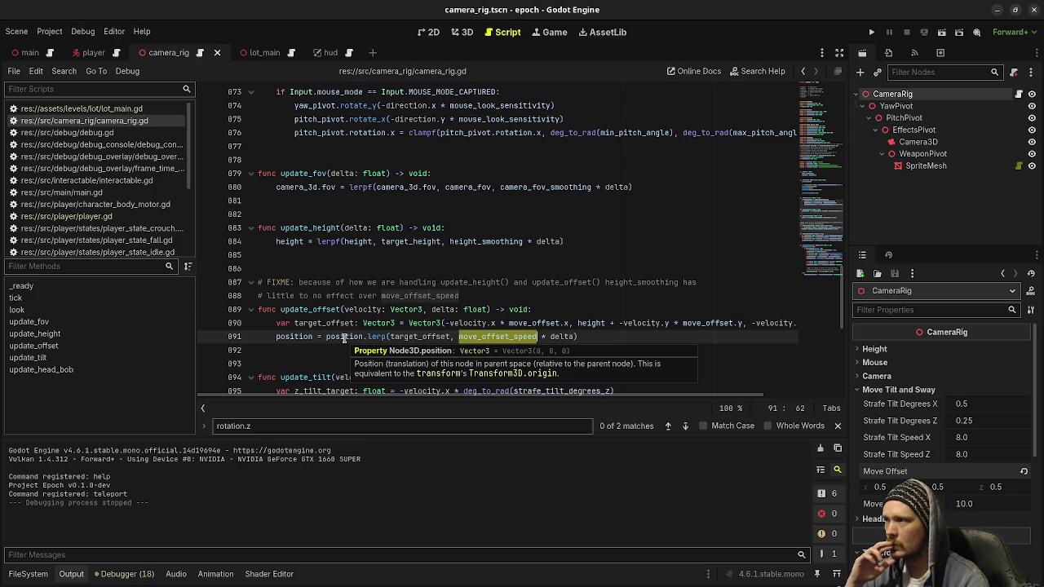
scroll(344, 339, up, 6)
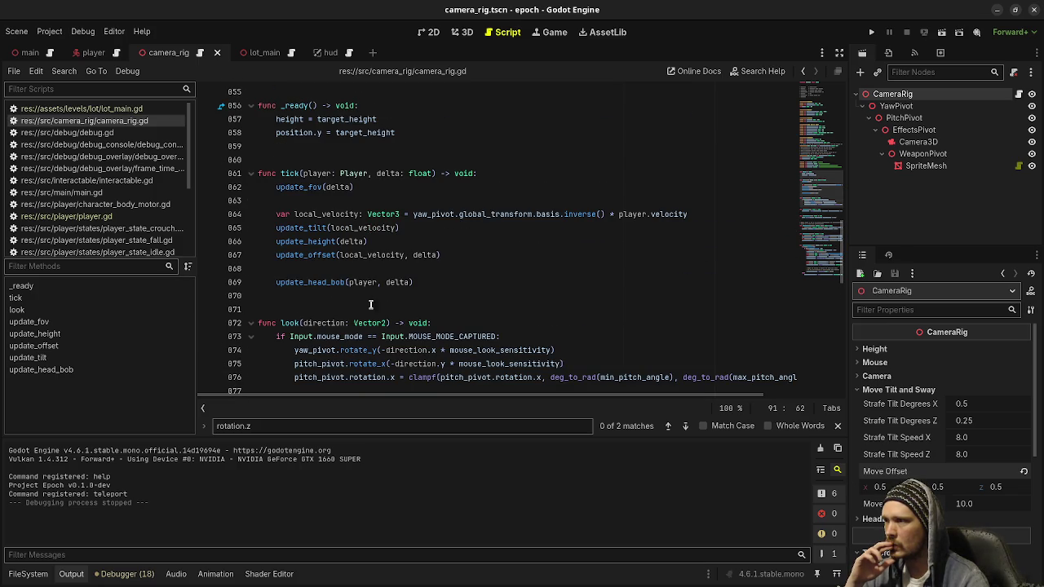
mouse_move(432, 214)
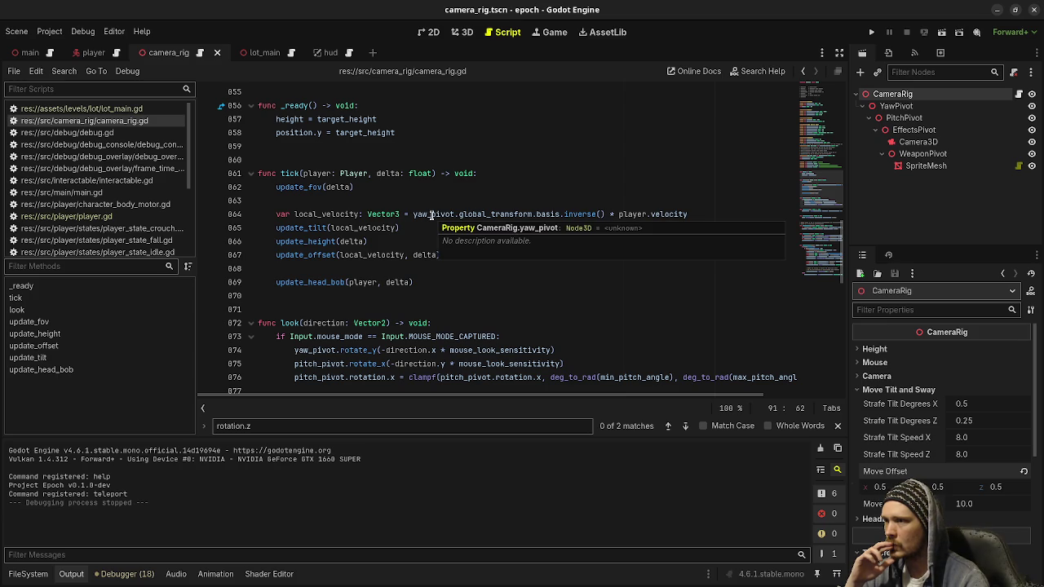